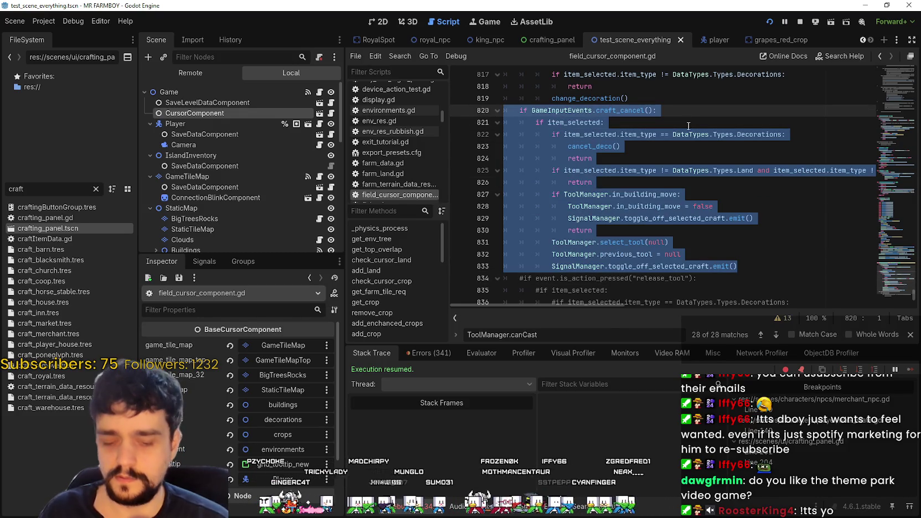
# - Comment out the craft_cancel handling block in _unhandled_input of field_cursor_component.gd
pyautogui.hotkey('ctrl', 'k')
pyautogui.scroll(3, 667, 158)
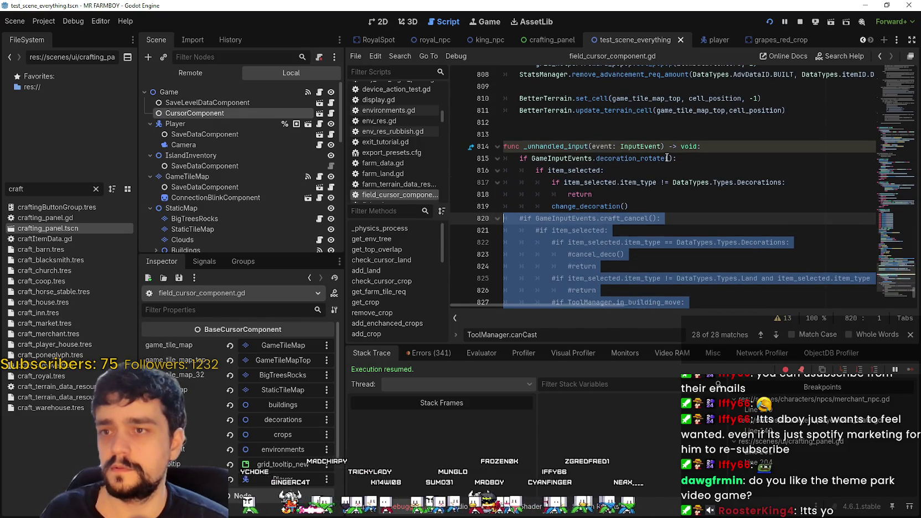
pyautogui.click(667, 195)
pyautogui.scroll(-2, 720, 202)
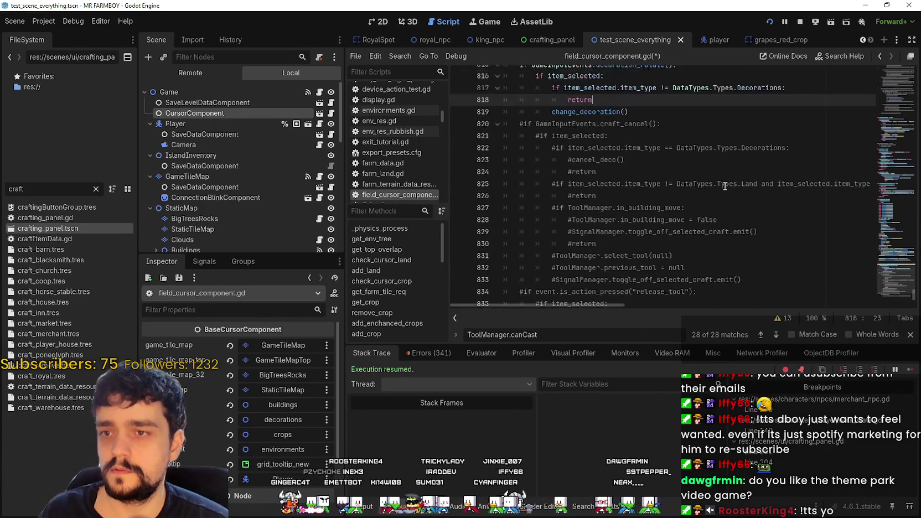
pyautogui.scroll(2, 737, 204)
pyautogui.scroll(-2, 720, 238)
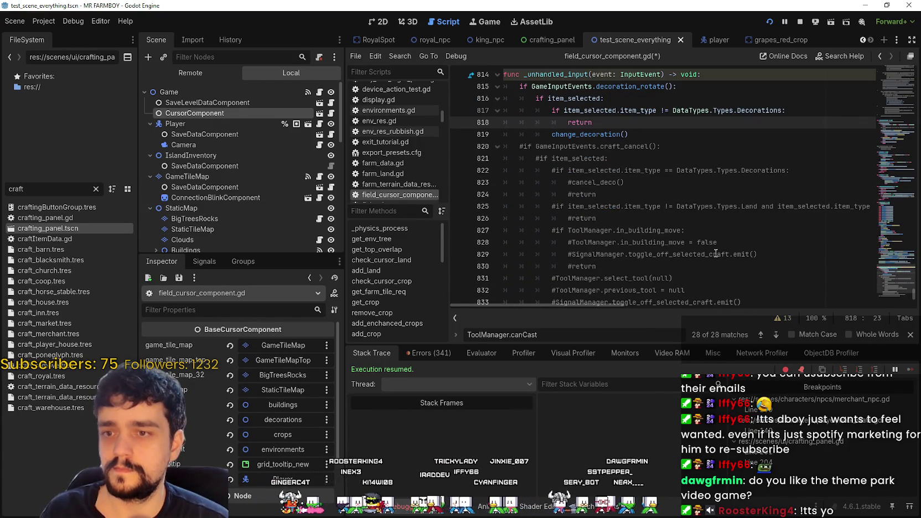
# - Copy the in_building_move check on lines 827–828 and save field_cursor_component.gd
pyautogui.click(672, 265)
pyautogui.moveTo(773, 259); pyautogui.dragTo(510, 230)
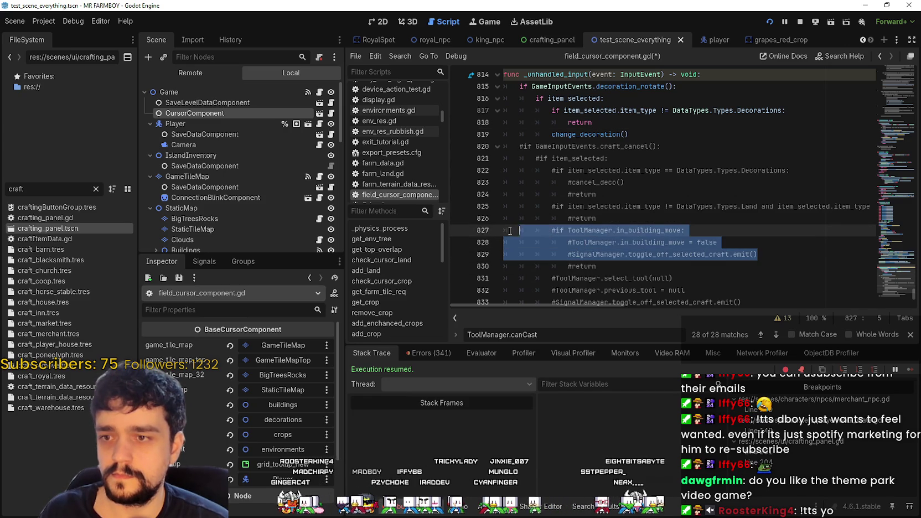
pyautogui.scroll(-2, 750, 260)
pyautogui.click(684, 204)
pyautogui.moveTo(757, 182); pyautogui.dragTo(513, 164)
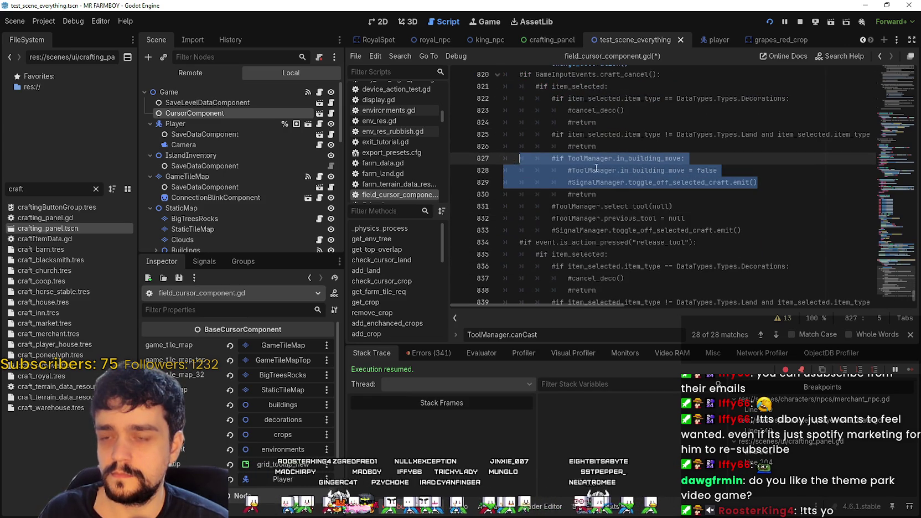
pyautogui.click(558, 167)
pyautogui.moveTo(718, 170); pyautogui.dragTo(499, 160)
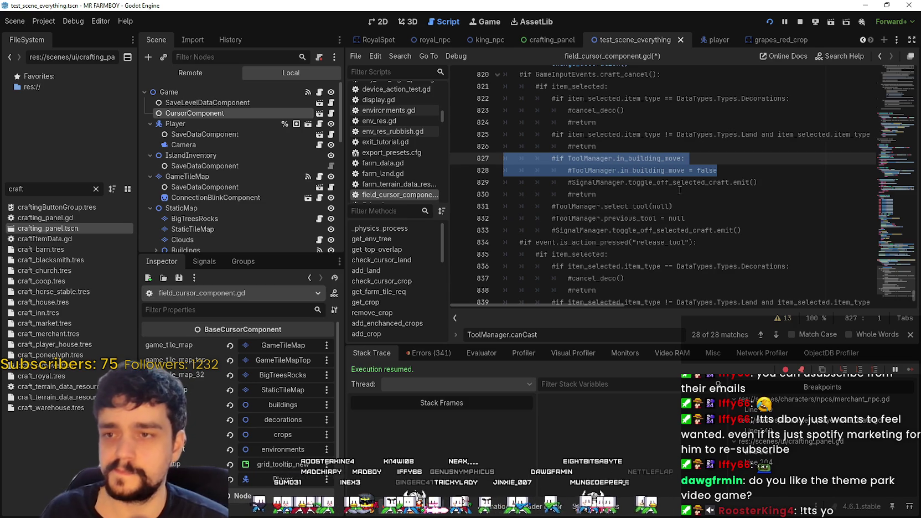
pyautogui.click(728, 175)
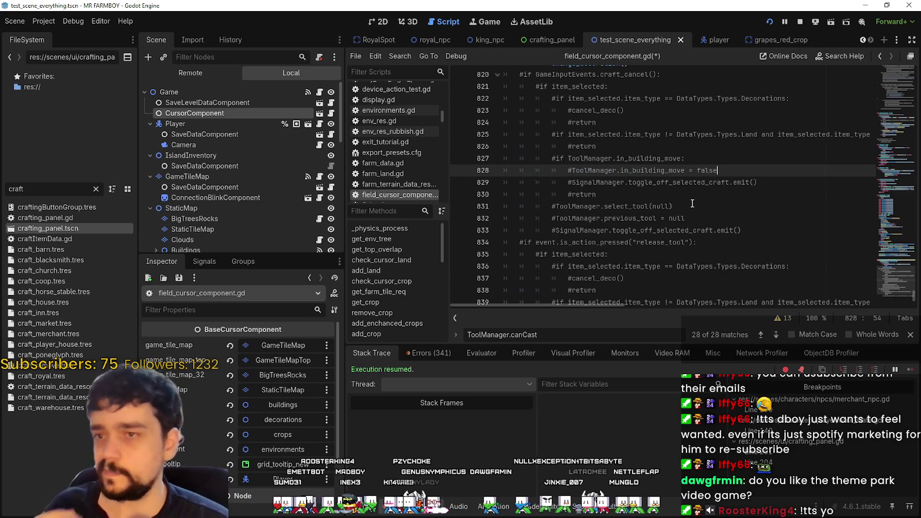
pyautogui.moveTo(719, 171); pyautogui.dragTo(516, 157)
pyautogui.hotkey('ctrl', 'c')
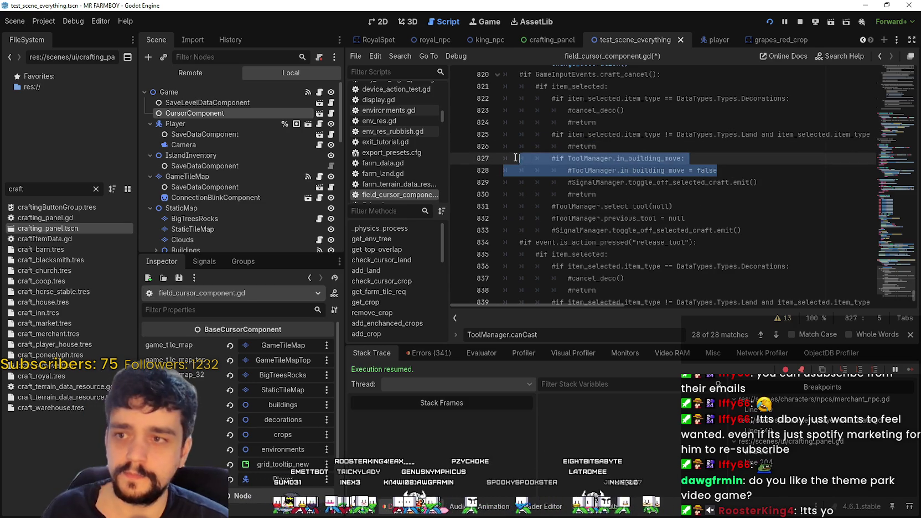
pyautogui.click(672, 194)
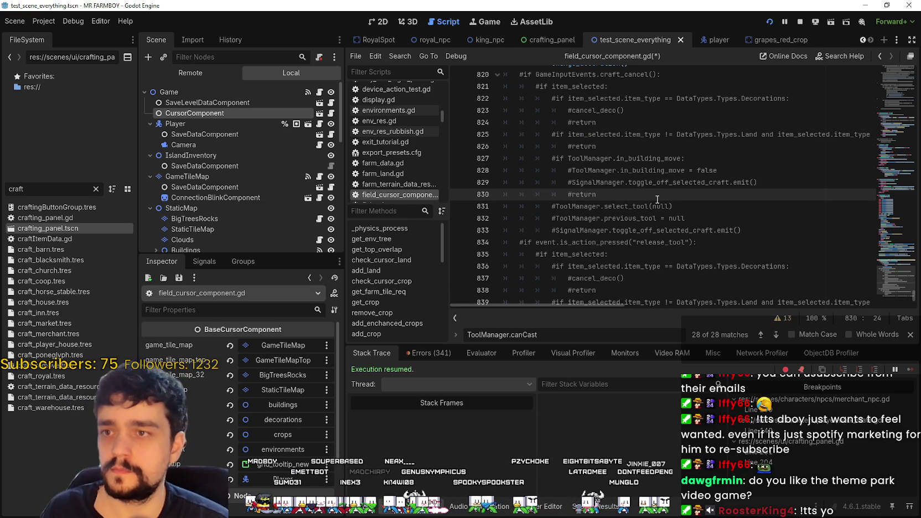
pyautogui.hotkey('ctrl', 's')
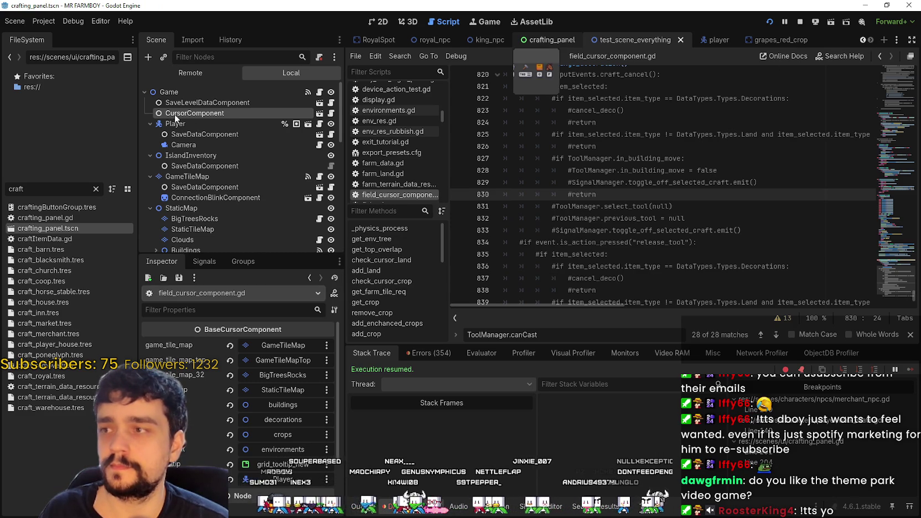
# - Paste the in_building_move lines after return in crafting_panel.gd's cancel_craft and indent them one level
pyautogui.hotkey('ctrl', 'shift', 'Tab')
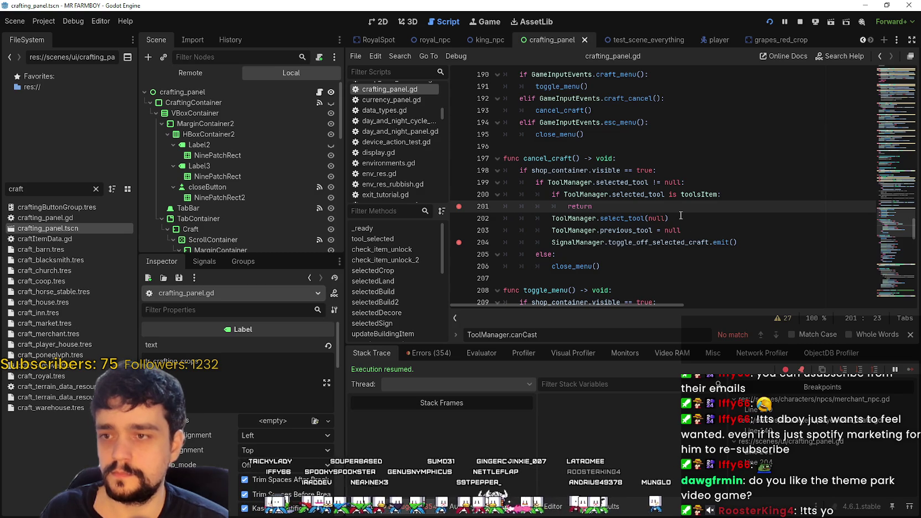
pyautogui.press('Return')
pyautogui.hotkey('ctrl', 'v')
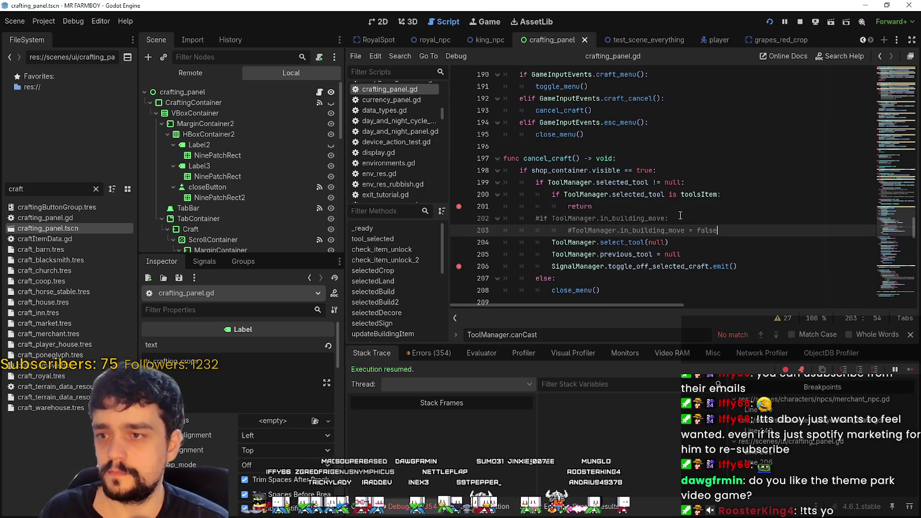
pyautogui.moveTo(742, 242); pyautogui.dragTo(563, 230)
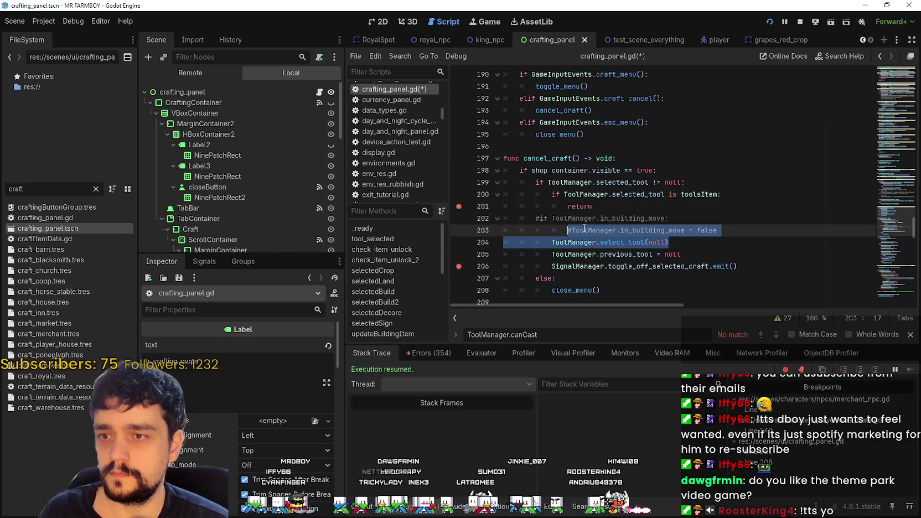
pyautogui.press('End')
pyautogui.hotkey('shift', 'Home')
pyautogui.hotkey('shift', 'Up')
pyautogui.press('Tab')
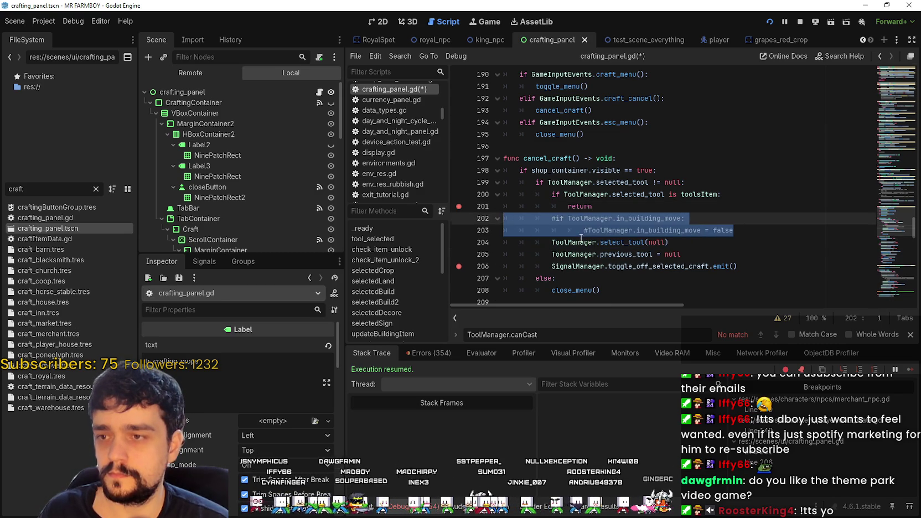
# - Remove the comment marks from the pasted lines, save crafting_panel.gd, and return to the running game
pyautogui.click(557, 219)
pyautogui.press('BackSpace')
pyautogui.click(589, 230)
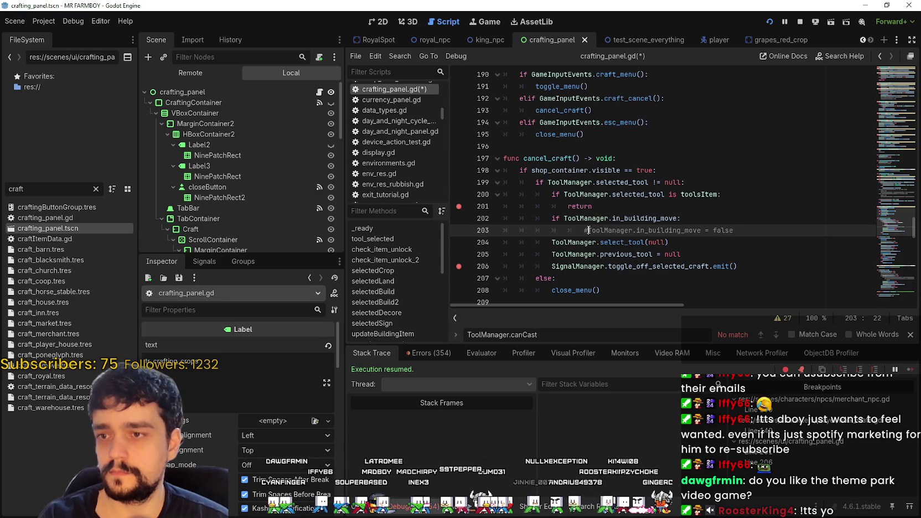
pyautogui.hotkey('ctrl', 's')
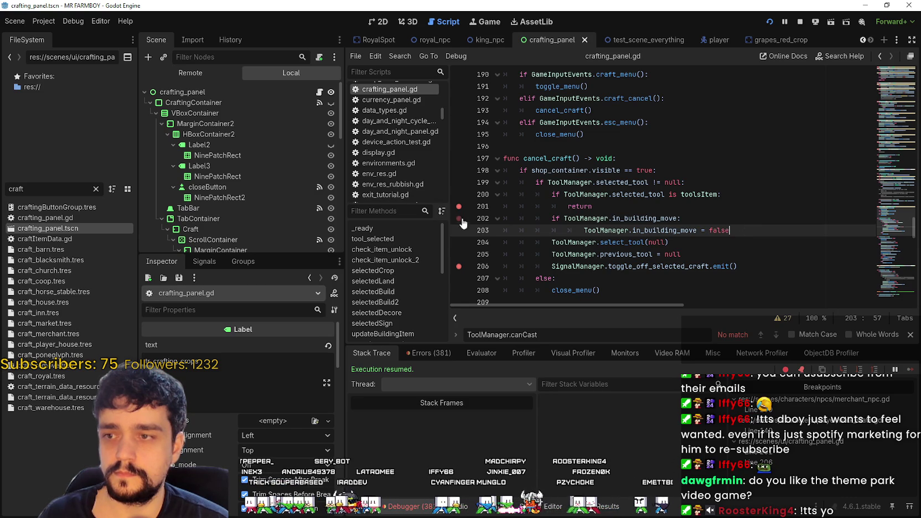
pyautogui.hotkey('alt', 'Tab')
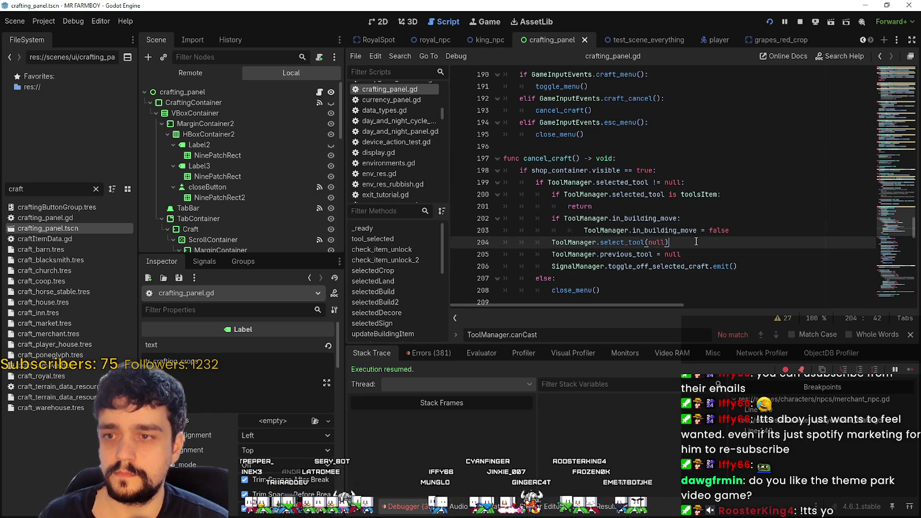
pyautogui.press('d')
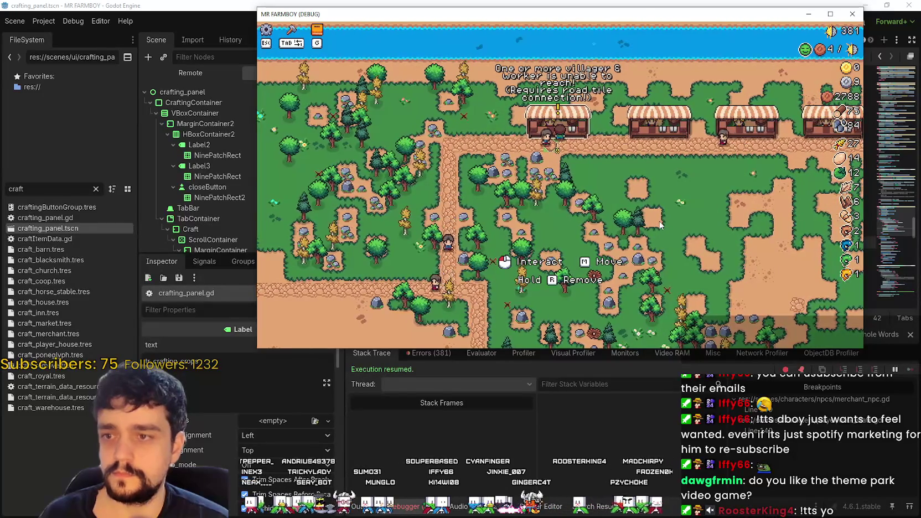
# - Pick up a market stall with M in the game, pan the map, then view the Remote scene tree
pyautogui.press('a')
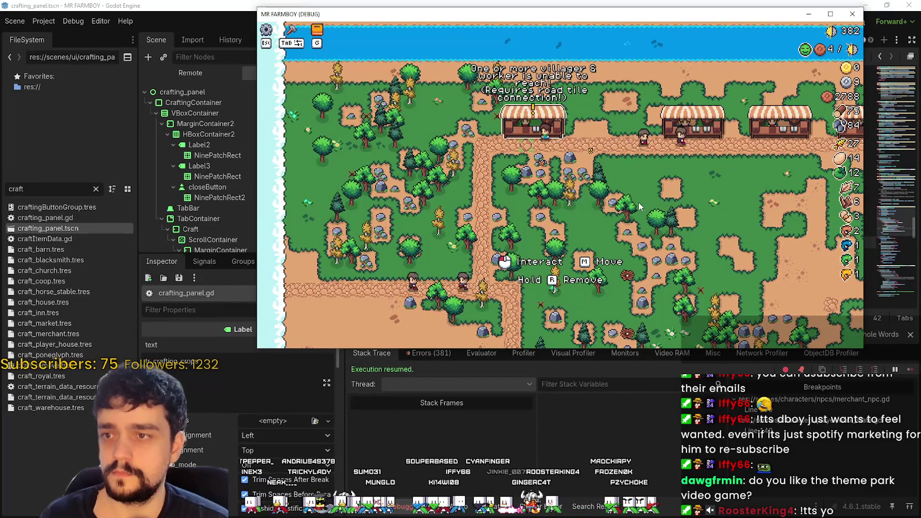
pyautogui.press('m')
pyautogui.press('d')
pyautogui.press('d')
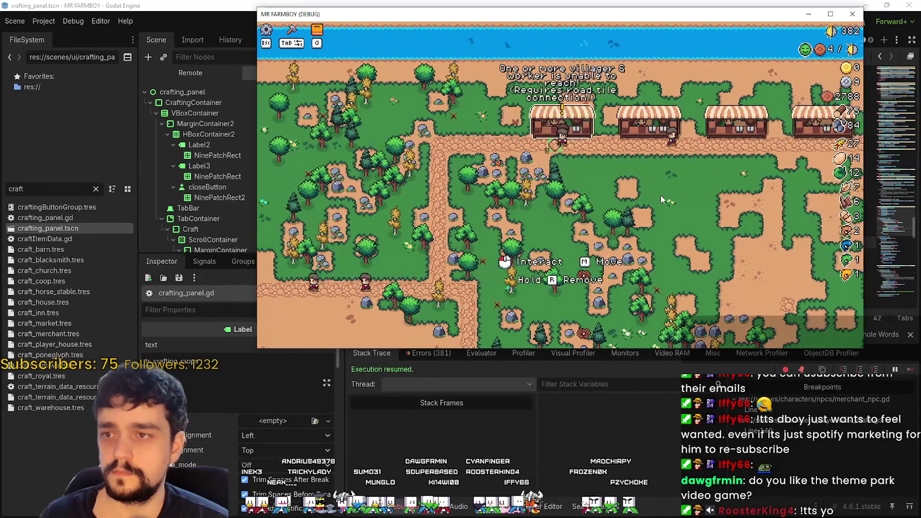
pyautogui.press('a')
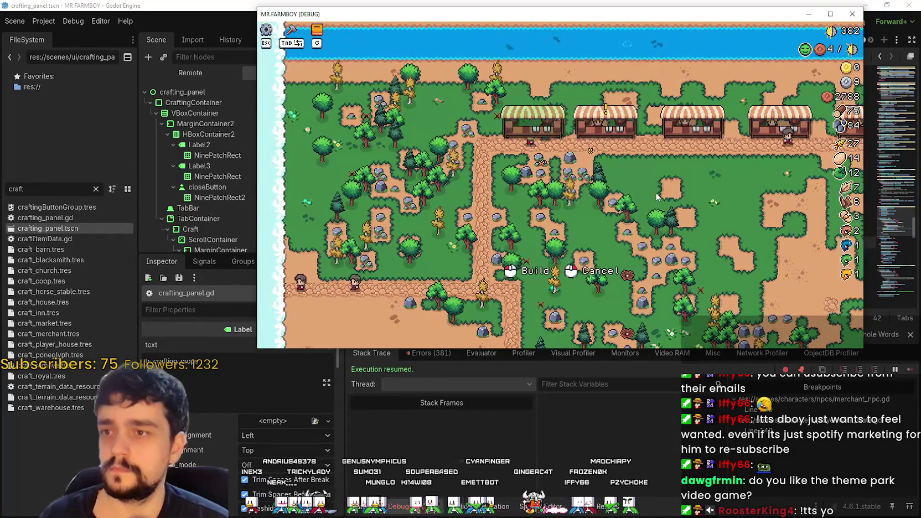
pyautogui.press('d')
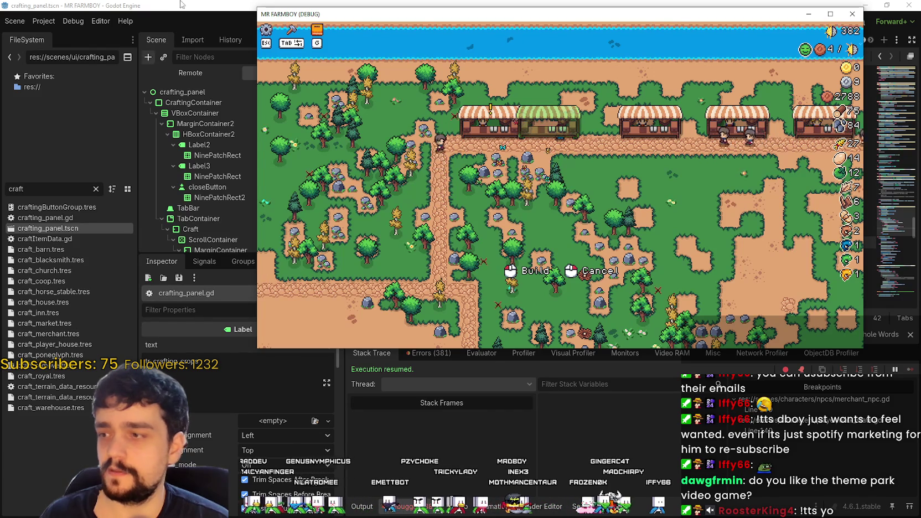
pyautogui.click(198, 77)
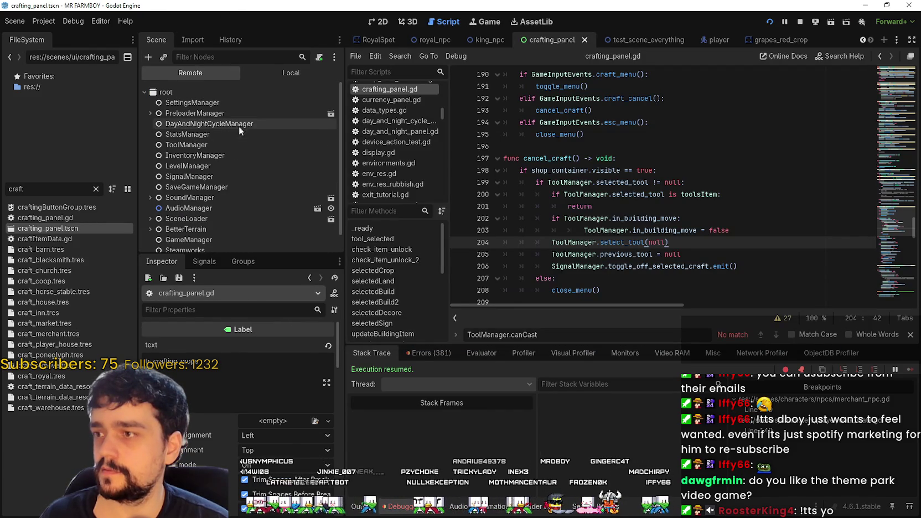
# - Inspect the live ToolManager values, then open and close the in-game Crafting panel
pyautogui.click(229, 144)
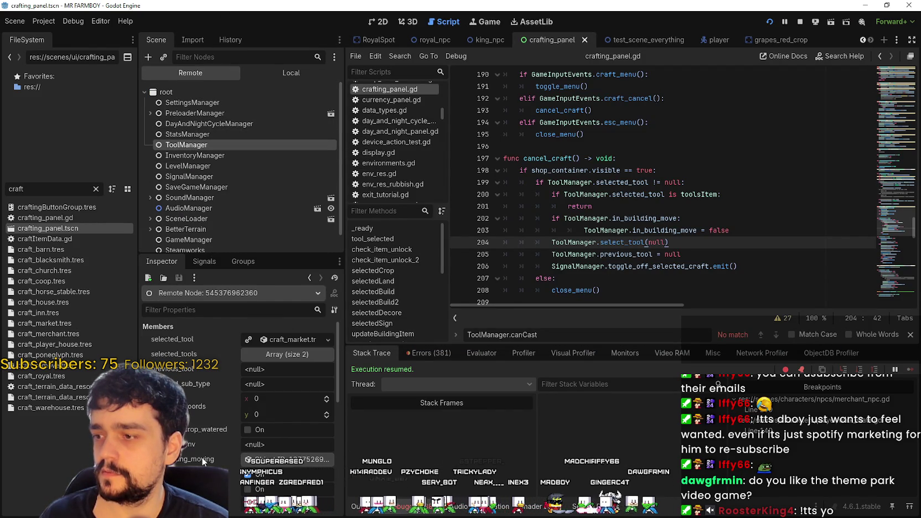
pyautogui.hotkey('alt', 'Tab')
pyautogui.press('Tab')
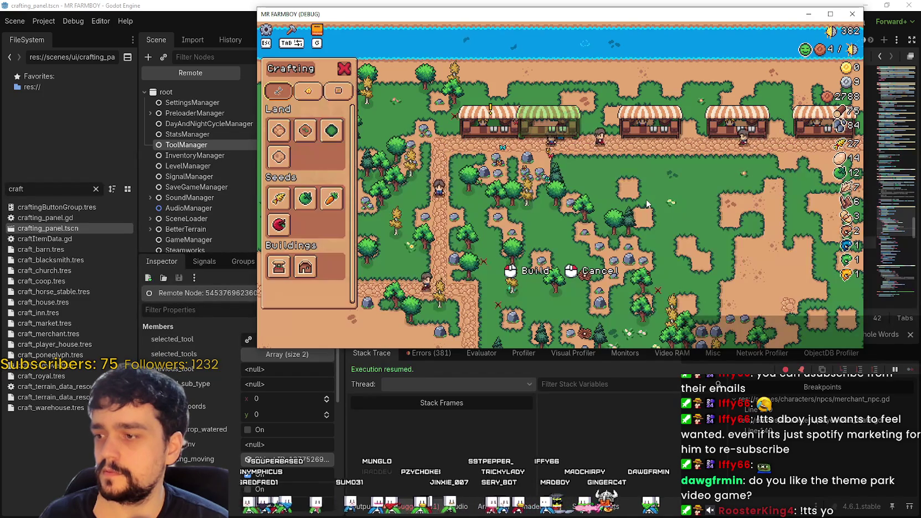
pyautogui.press('Tab')
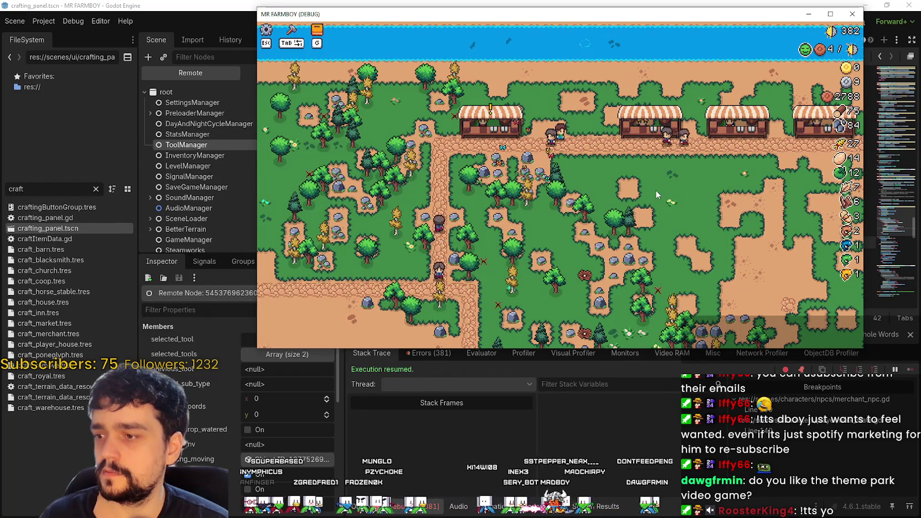
# - Move a market stall onto the market row, then cancel the building preview
pyautogui.press('a')
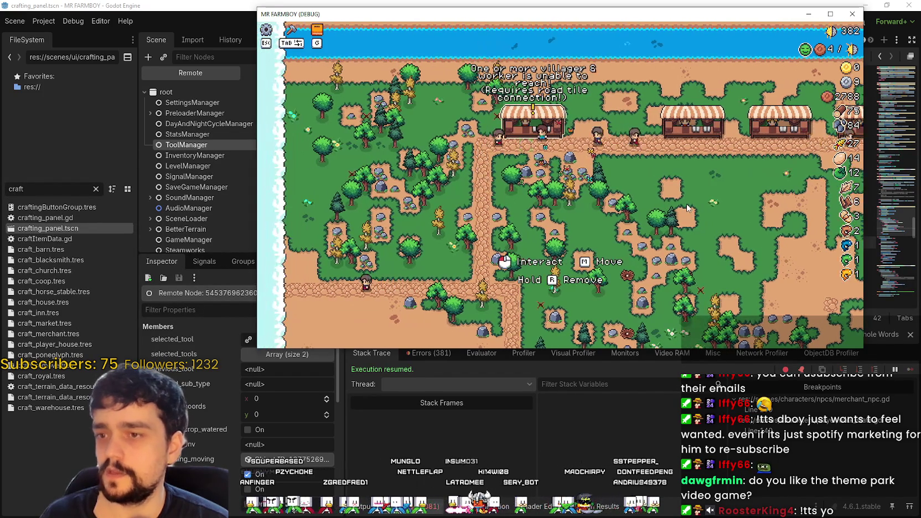
pyautogui.press('m')
pyautogui.press('d')
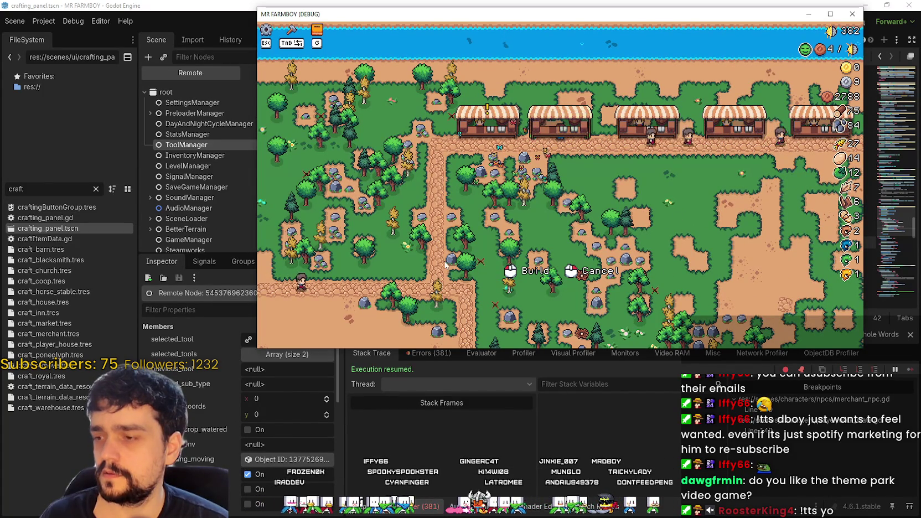
pyautogui.click(612, 254)
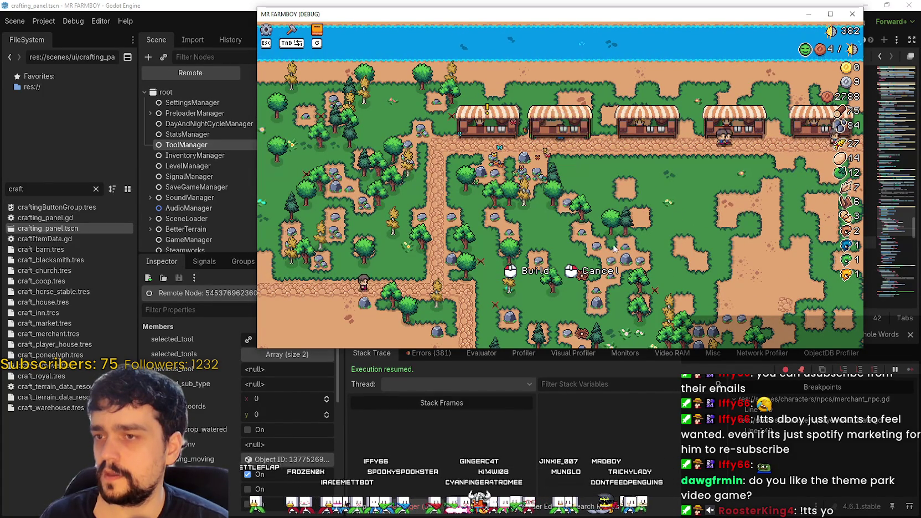
pyautogui.press('Escape')
pyautogui.press('Escape')
pyautogui.press('Tab')
pyautogui.press('Tab')
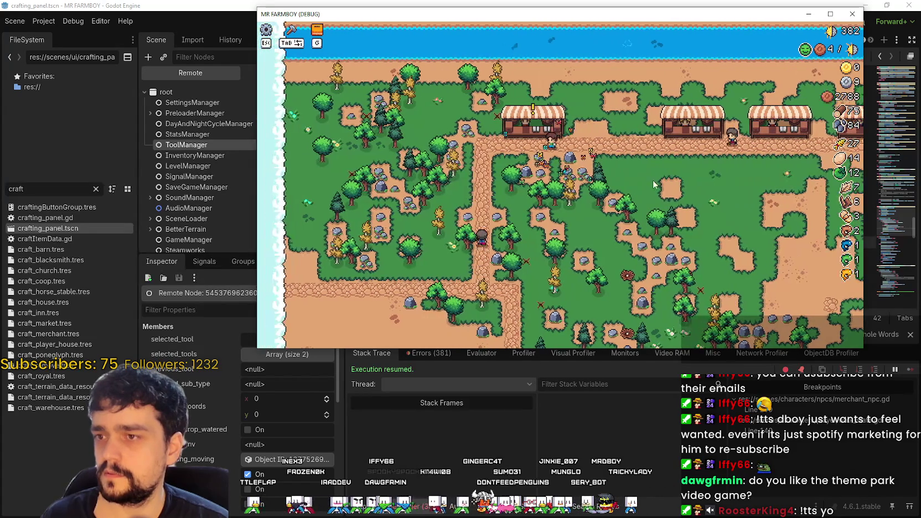
pyautogui.press('Tab')
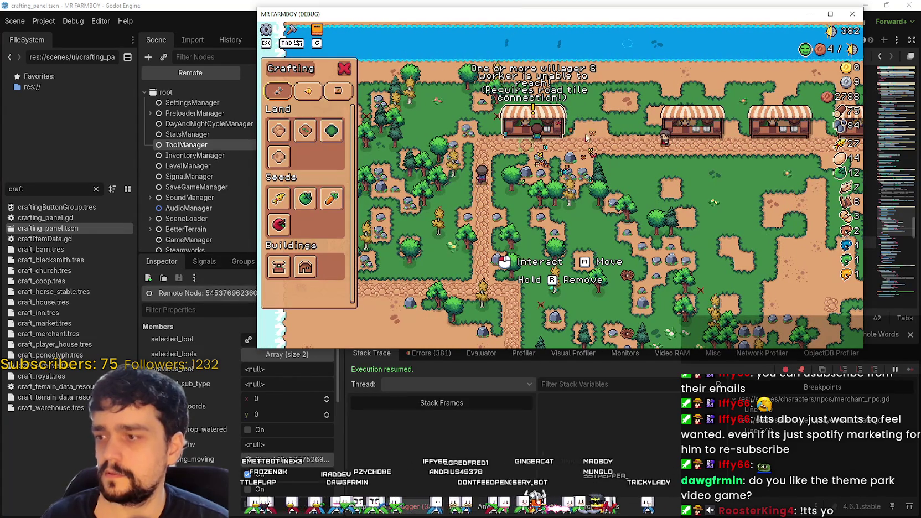
# - Start a market stall placement, cancel it with a right-click, and close the game with F8
pyautogui.moveTo(511, 10); pyautogui.dragTo(589, 13)
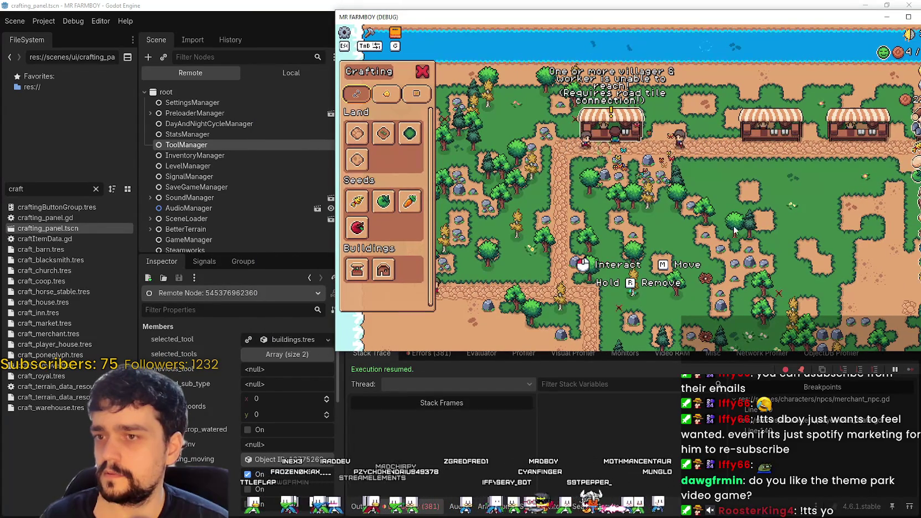
pyautogui.press('m')
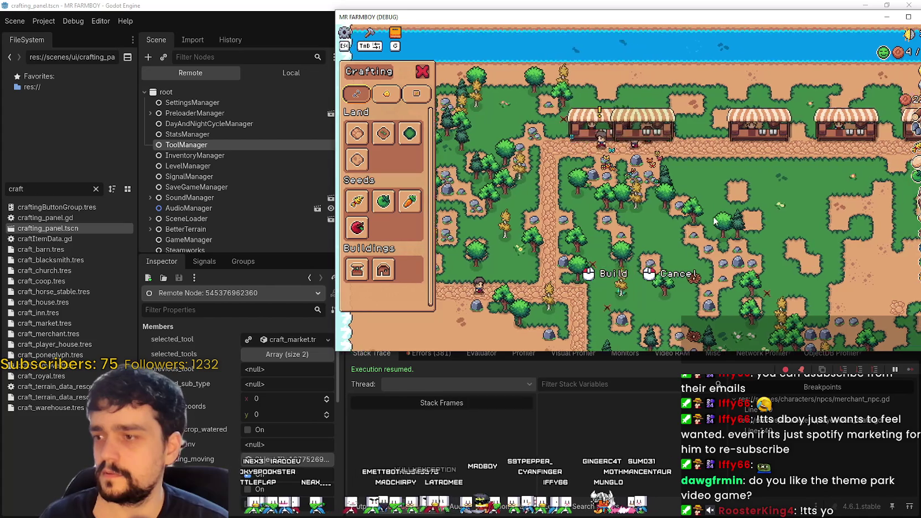
pyautogui.rightClick(709, 217)
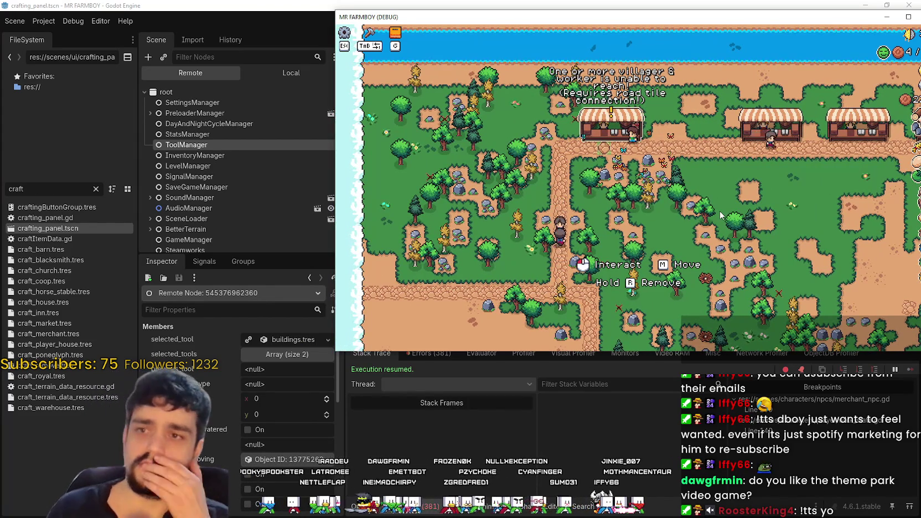
pyautogui.press('F8')
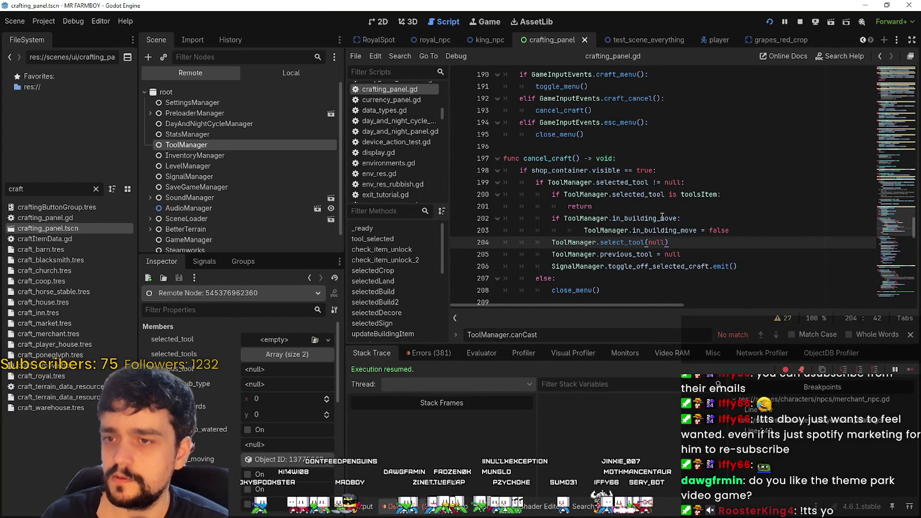
# - Review the cancel_craft body and begin typing a 'return' edit near line 203
pyautogui.moveTo(564, 157); pyautogui.dragTo(691, 256)
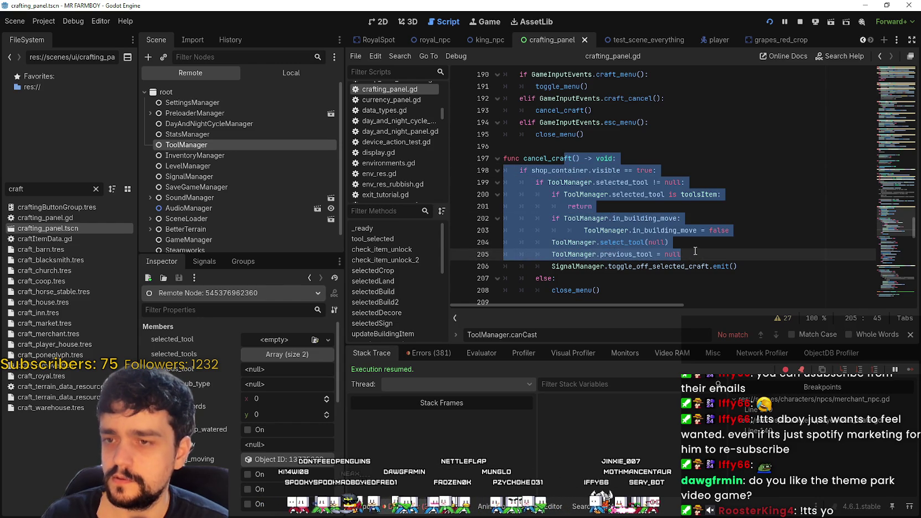
pyautogui.click(695, 252)
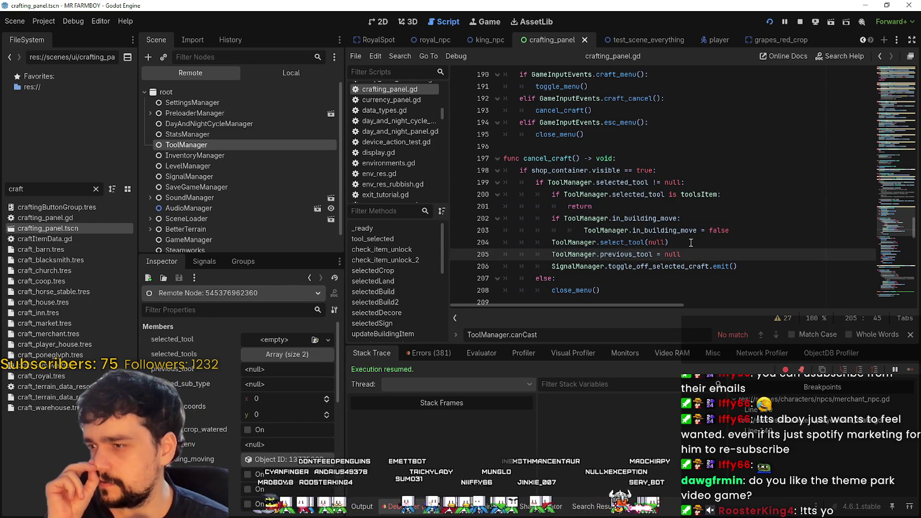
pyautogui.click(688, 233)
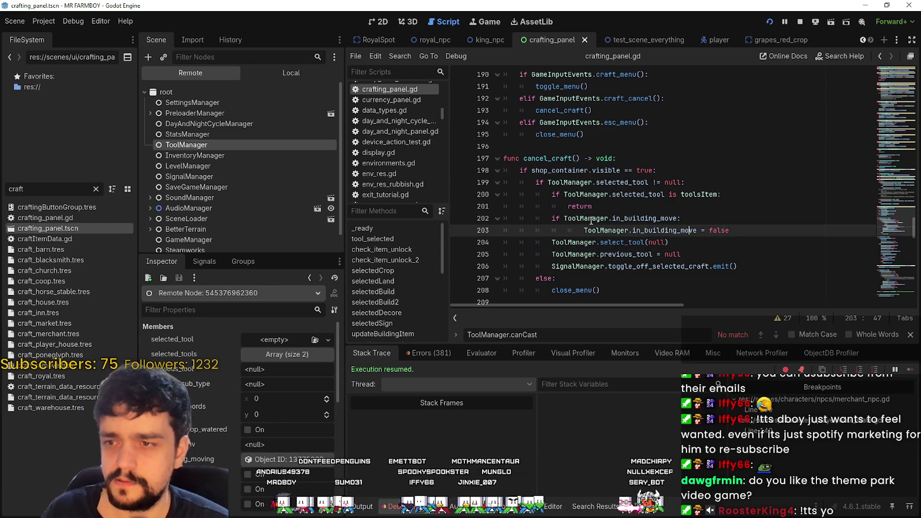
pyautogui.scroll(-1, 581, 216)
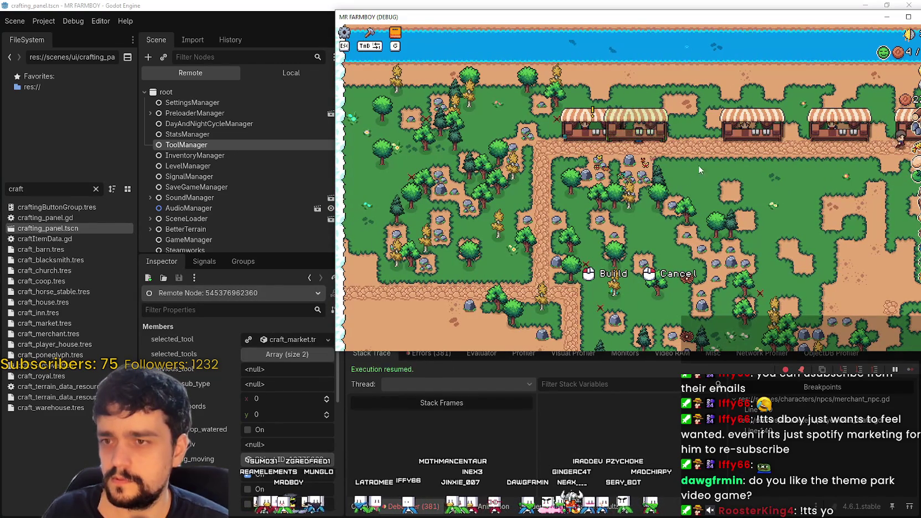
pyautogui.press('Return')
pyautogui.write('return')
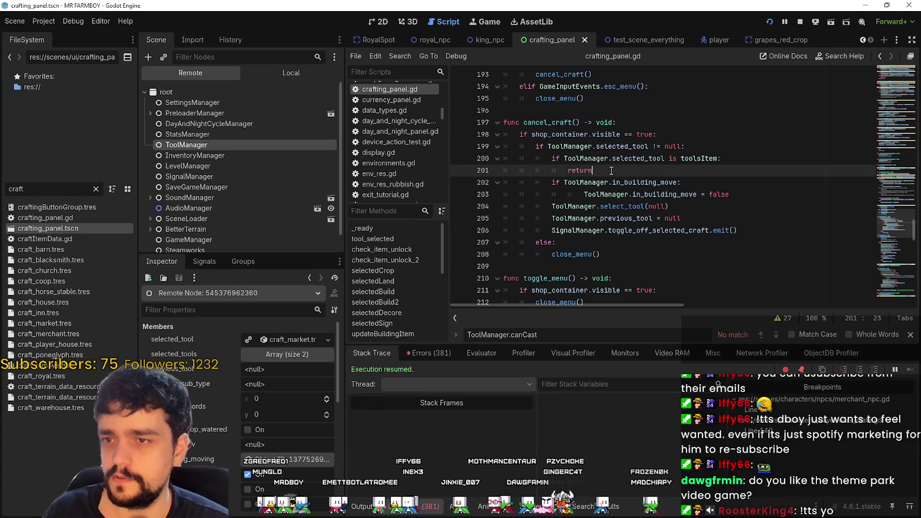
# - Cancel a placement in the game to hit the line 198 breakpoint, then continue
pyautogui.hotkey('alt', 'Tab')
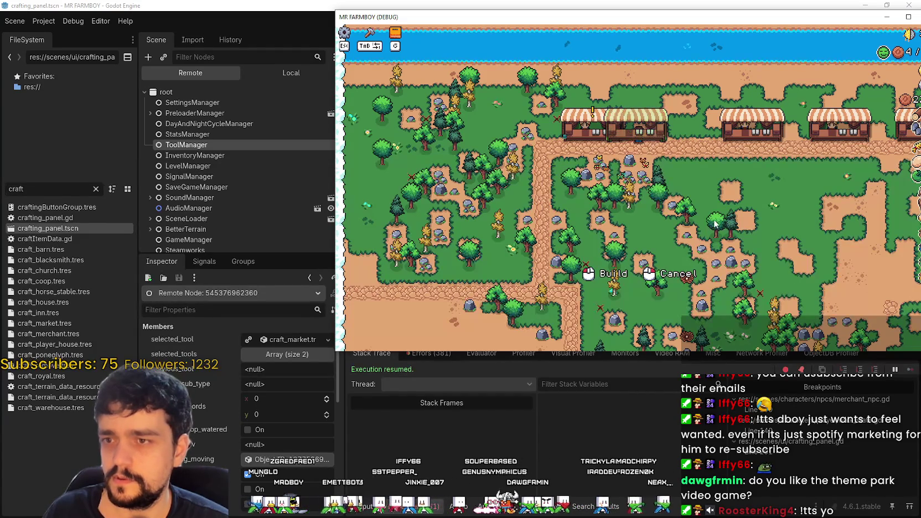
pyautogui.hotkey('alt', 'Tab')
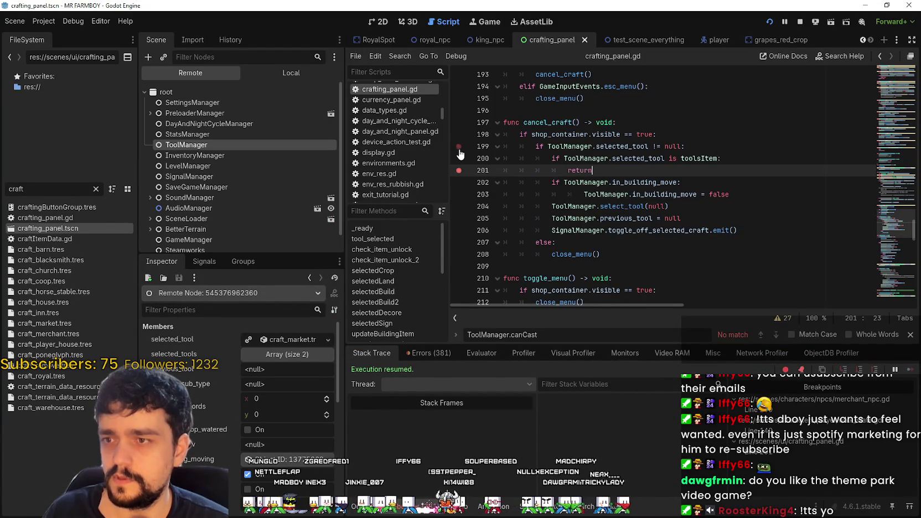
pyautogui.hotkey('alt', 'Tab')
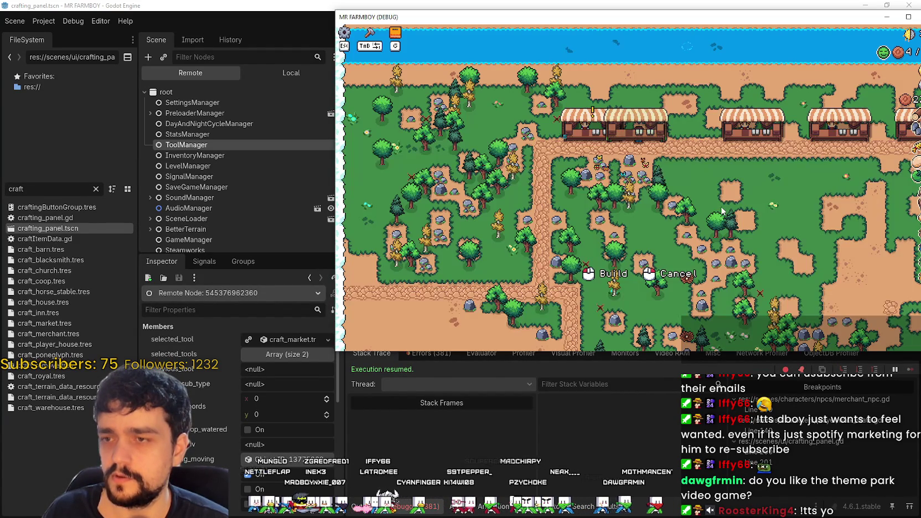
pyautogui.hotkey('alt', 'Tab')
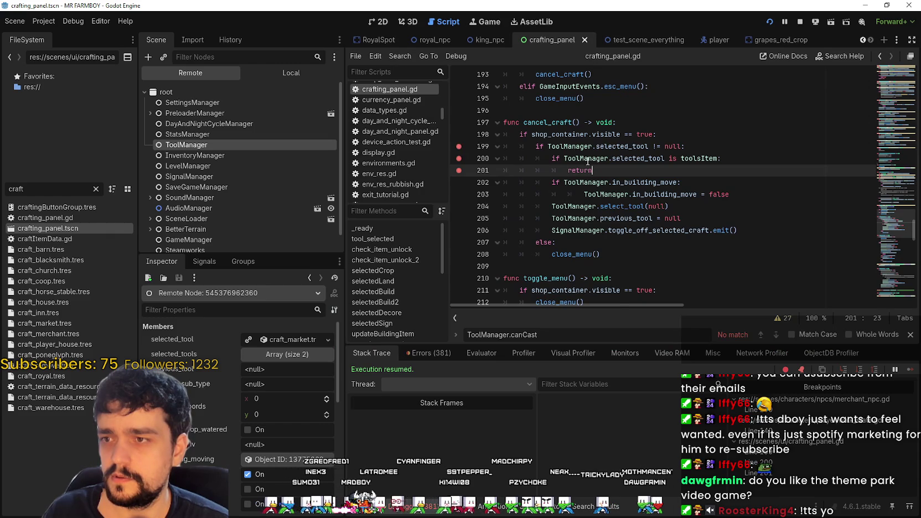
pyautogui.hotkey('alt', 'Tab')
pyautogui.hotkey('alt', 'Tab')
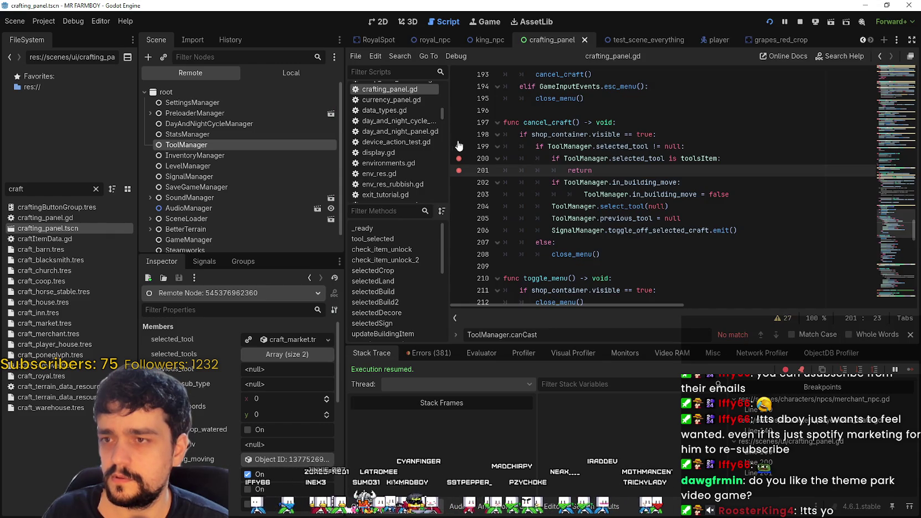
pyautogui.hotkey('alt', 'Tab')
pyautogui.rightClick(710, 194)
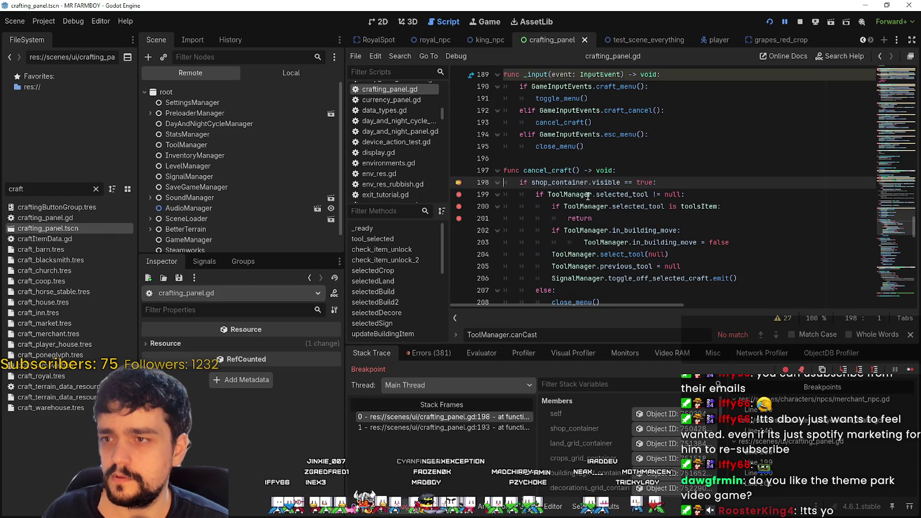
pyautogui.click(910, 369)
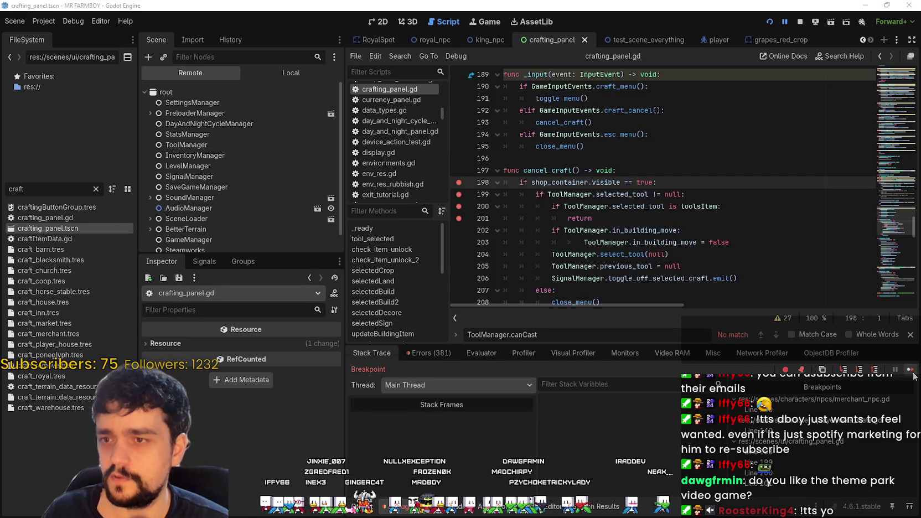
# - Select the selected_tool != null check, add a breakpoint on line 203, and resume
pyautogui.doubleClick(616, 194)
pyautogui.moveTo(616, 194); pyautogui.dragTo(677, 198)
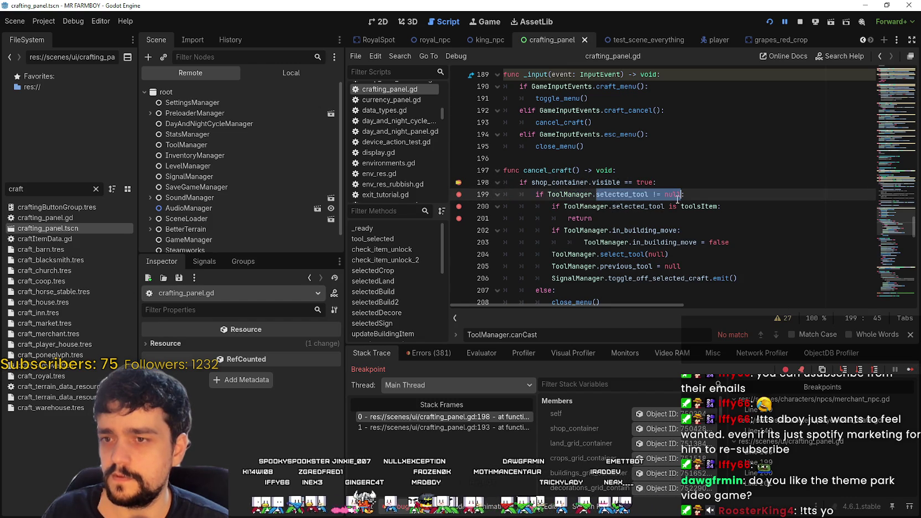
pyautogui.click(464, 244)
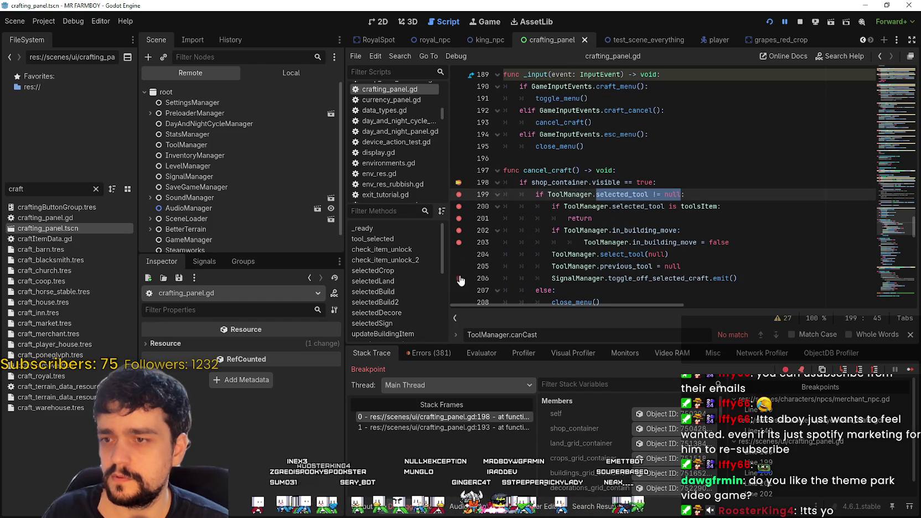
pyautogui.scroll(-2, 468, 242)
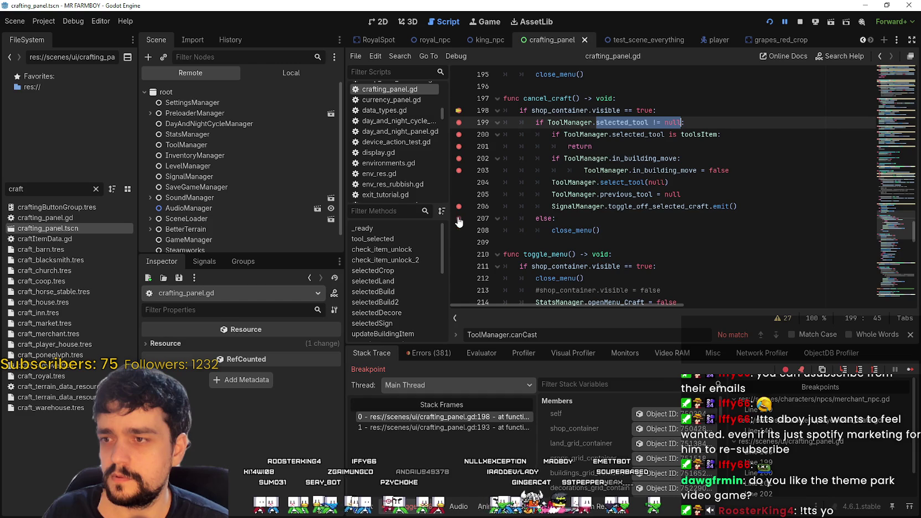
pyautogui.click(908, 371)
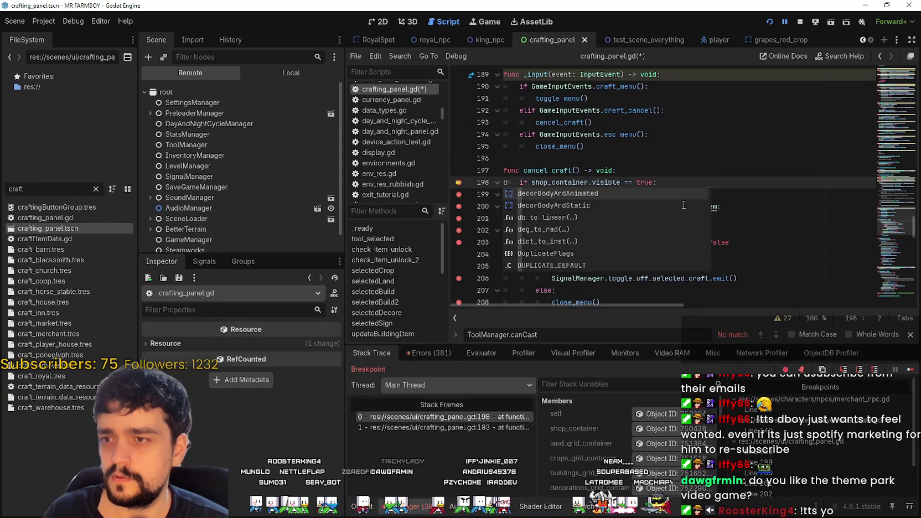
# - Run until the line 198 breakpoint hits again and go to the end of that line
pyautogui.click(907, 371)
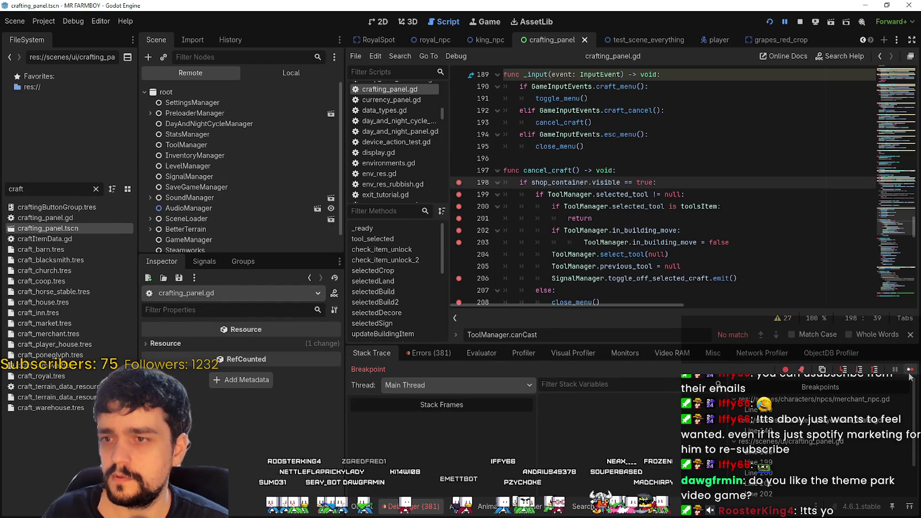
pyautogui.scroll(-1, 559, 209)
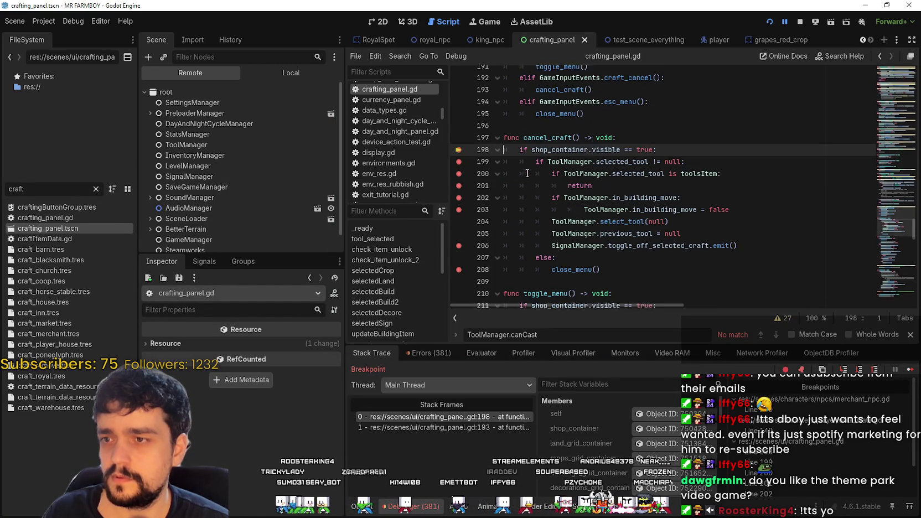
pyautogui.moveTo(656, 147); pyautogui.dragTo(522, 146)
pyautogui.click(574, 146)
pyautogui.press('End')
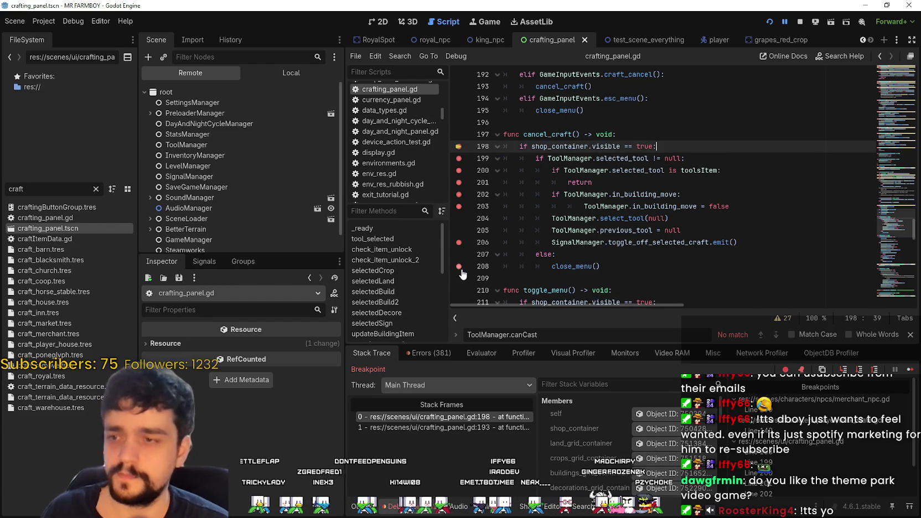
# - Remove the breakpoints on lines 208, 206, 203 and 202 and resume the game
pyautogui.click(458, 267)
pyautogui.click(458, 241)
pyautogui.click(458, 206)
pyautogui.click(458, 194)
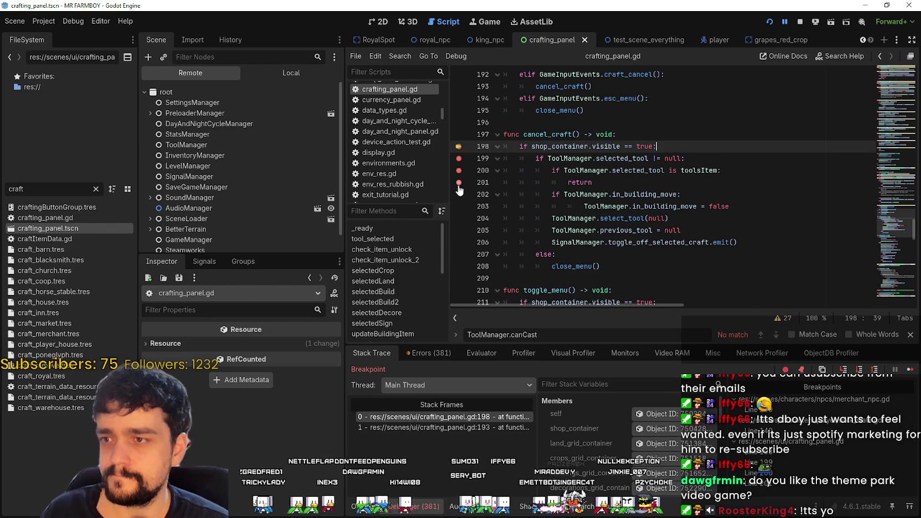
pyautogui.click(914, 368)
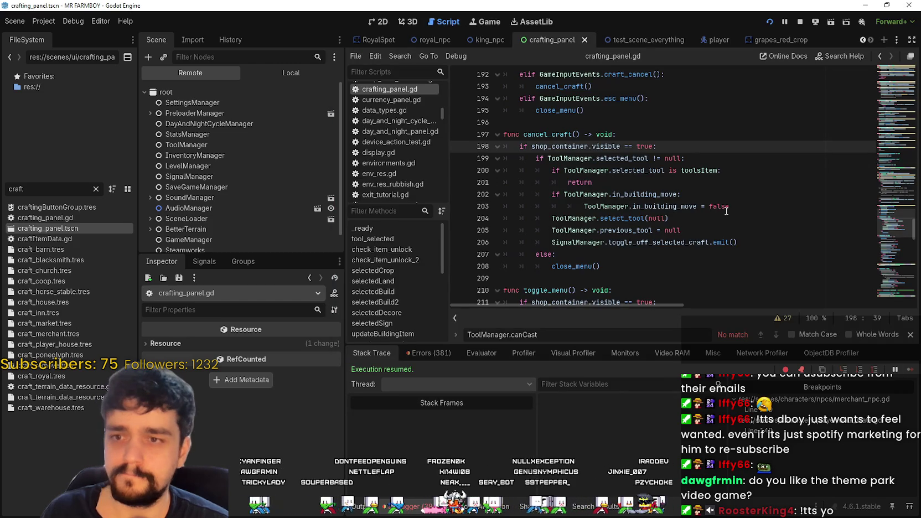
pyautogui.moveTo(734, 209); pyautogui.dragTo(539, 193)
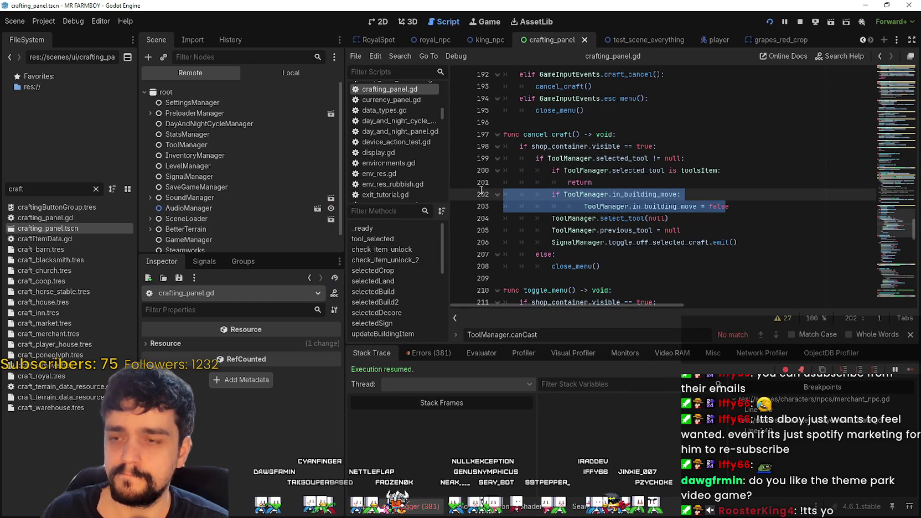
pyautogui.moveTo(765, 228); pyautogui.dragTo(748, 210)
pyautogui.hotkey('alt', 'Tab')
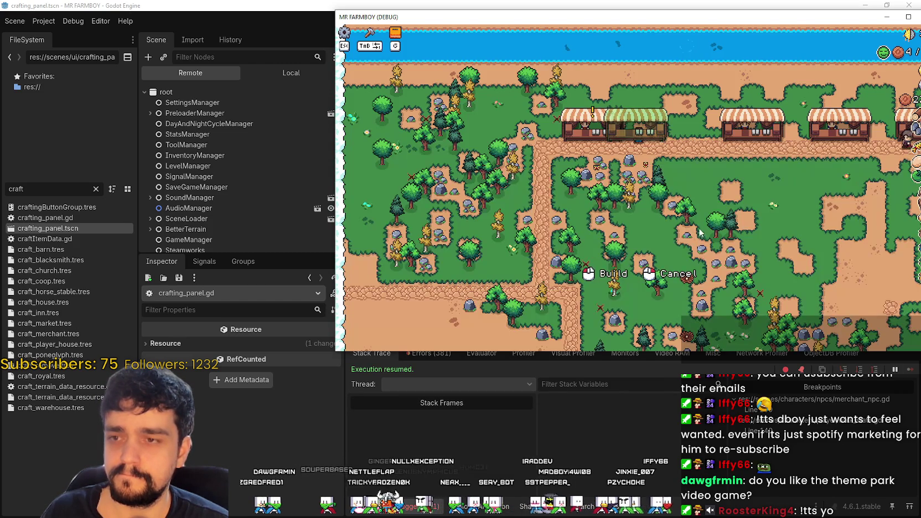
# - Start and cancel a market stall placement twice in the game via M and right-click
pyautogui.press('Tab')
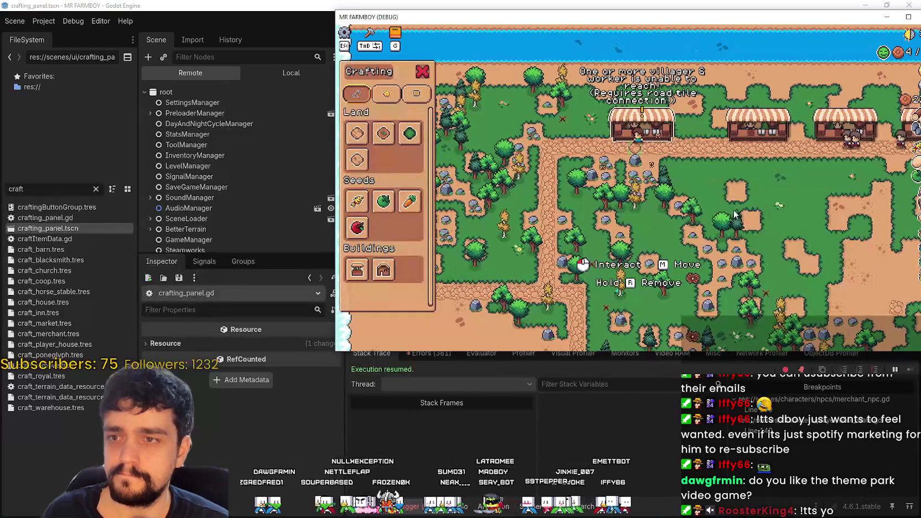
pyautogui.press('m')
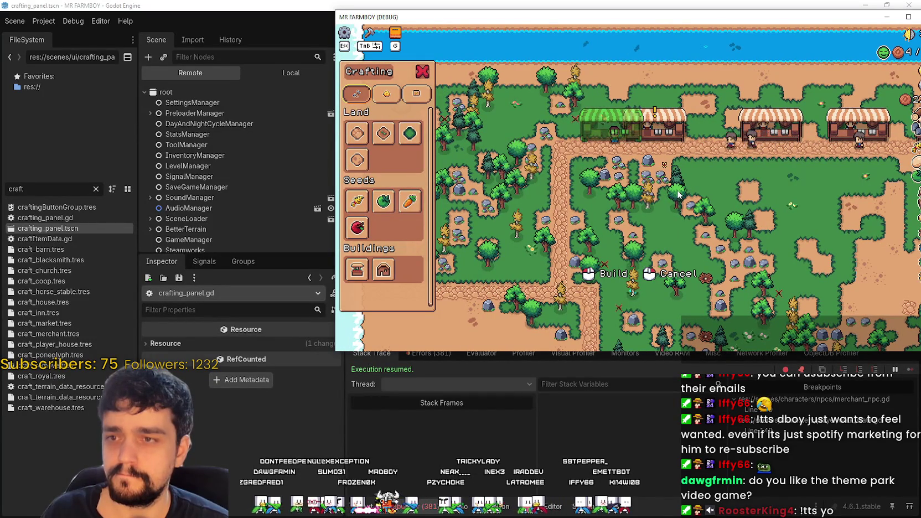
pyautogui.rightClick(677, 193)
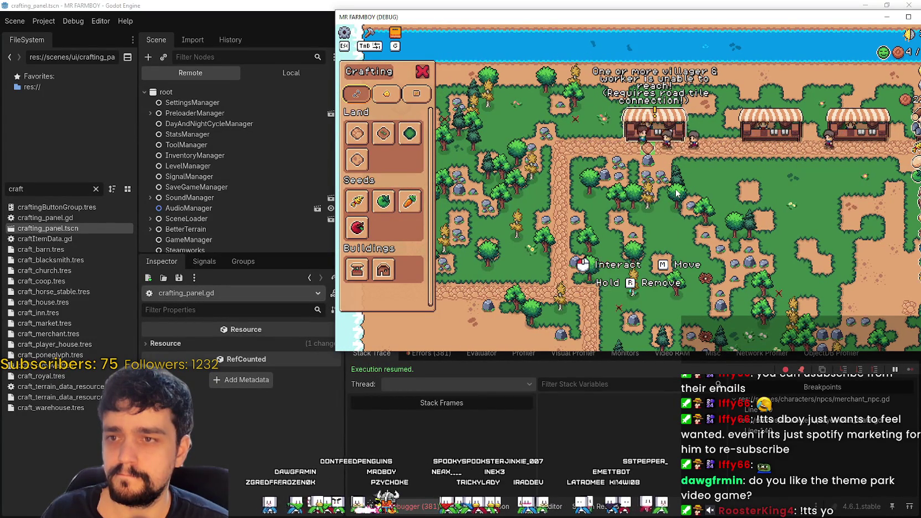
pyautogui.press('m')
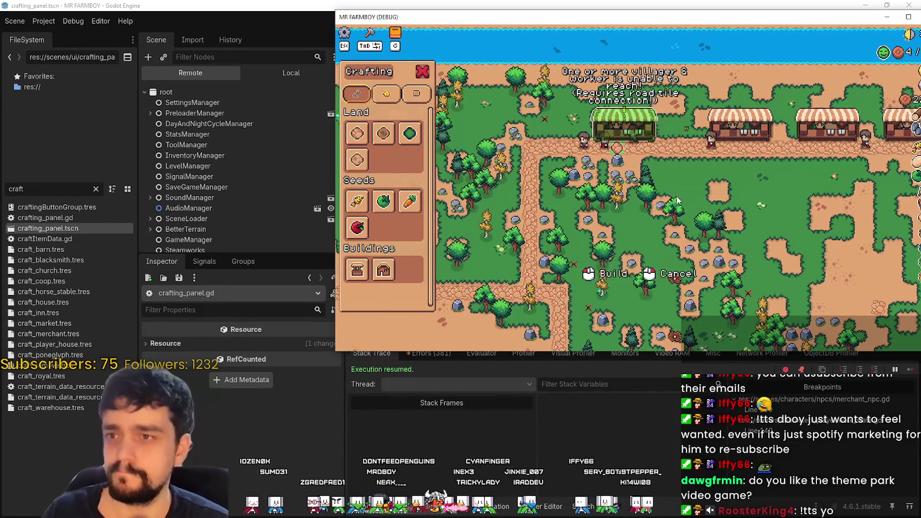
pyautogui.rightClick(681, 202)
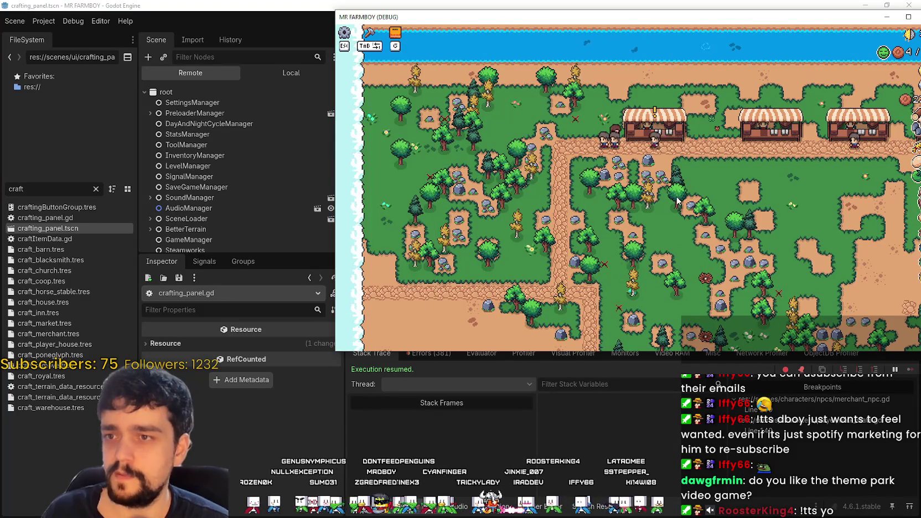
# - Return to cancel_craft's in_building_move reset lines in crafting_panel.gd and save
pyautogui.hotkey('alt', 'Tab')
pyautogui.moveTo(734, 207); pyautogui.dragTo(504, 195)
pyautogui.click(771, 207)
pyautogui.hotkey('ctrl', 's')
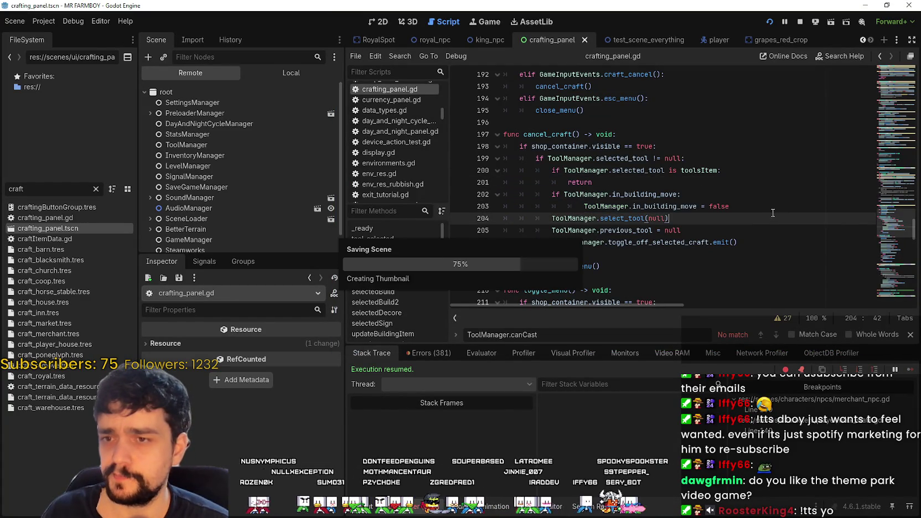
# - Uncomment the craft_cancel handling block in field_cursor_component.gd and save
pyautogui.keyDown('shift'); pyautogui.click(498, 193); pyautogui.keyUp('shift')
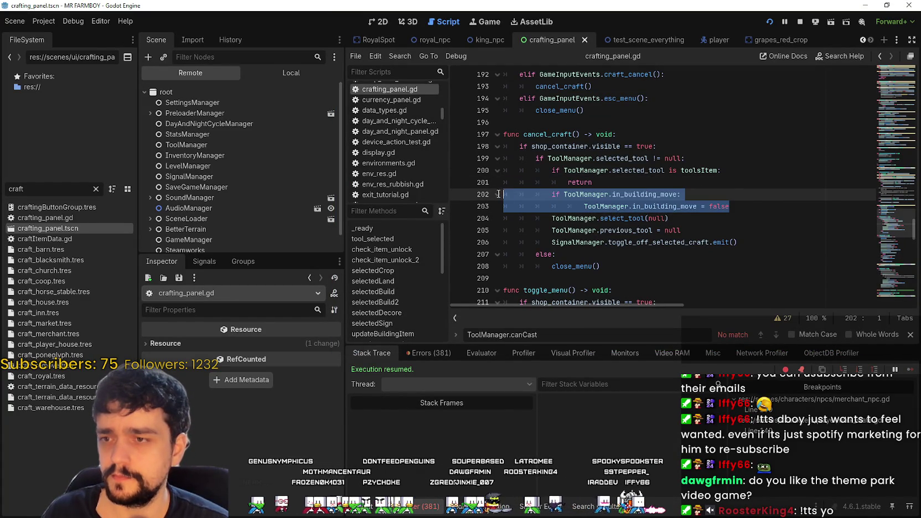
pyautogui.scroll(-1, 298, 166)
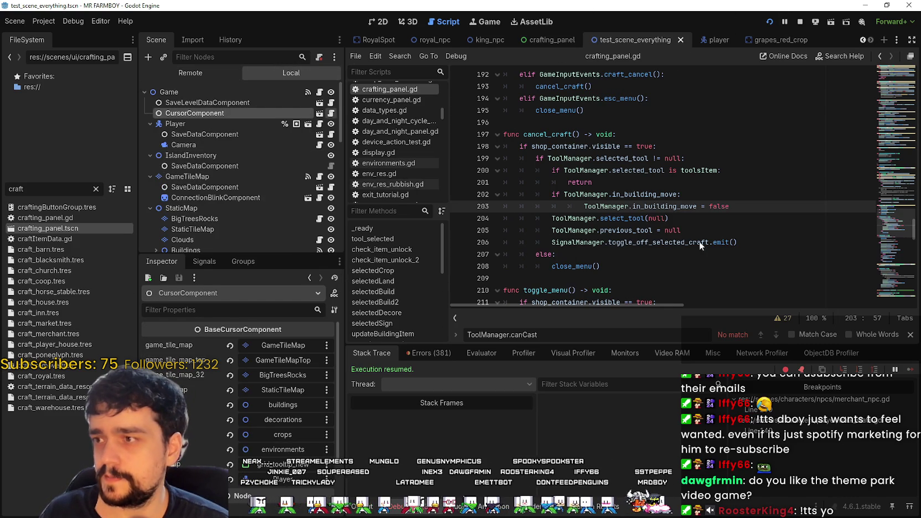
pyautogui.click(707, 228)
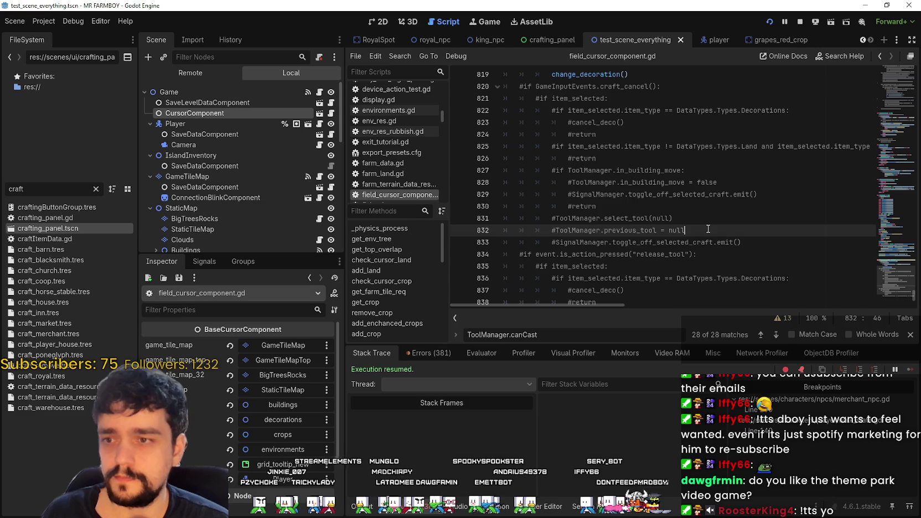
pyautogui.hotkey('ctrl', 'z')
pyautogui.click(702, 193)
pyautogui.hotkey('ctrl', 's')
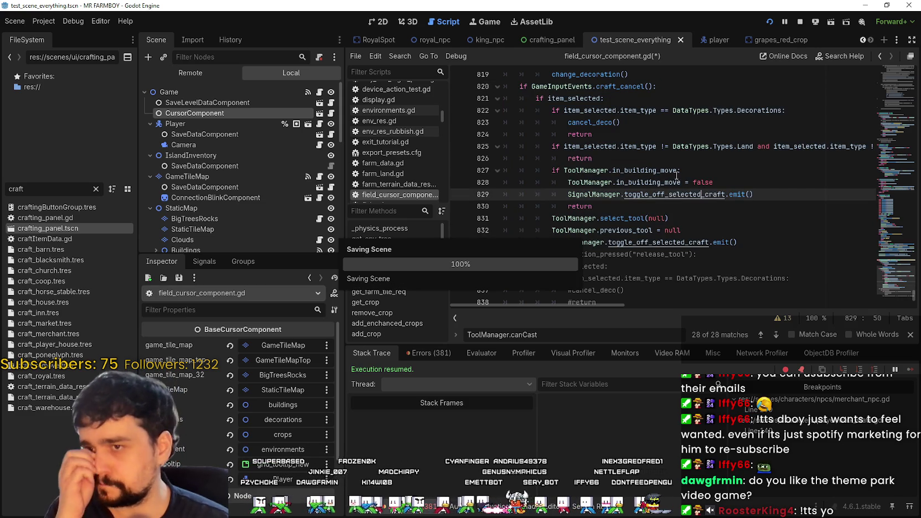
# - Add a breakpoint on the line 826 return
pyautogui.click(616, 132)
pyautogui.click(641, 163)
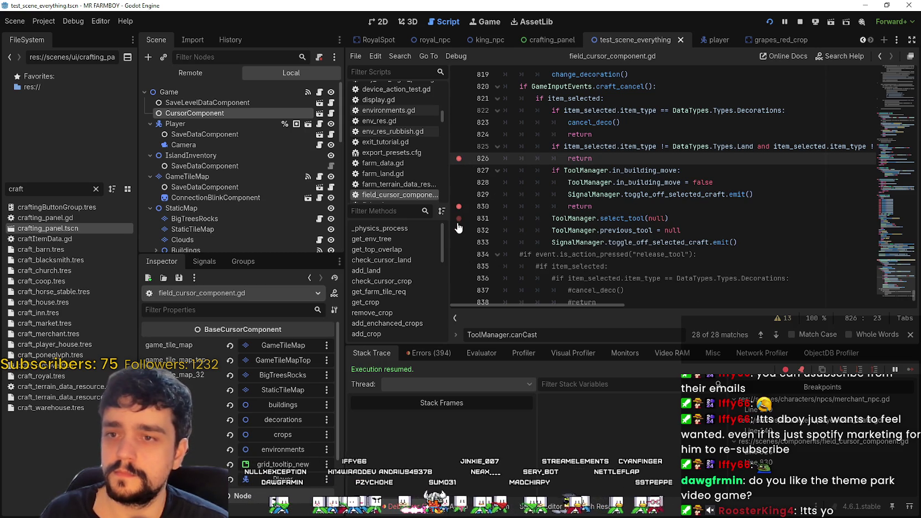
pyautogui.click(752, 244)
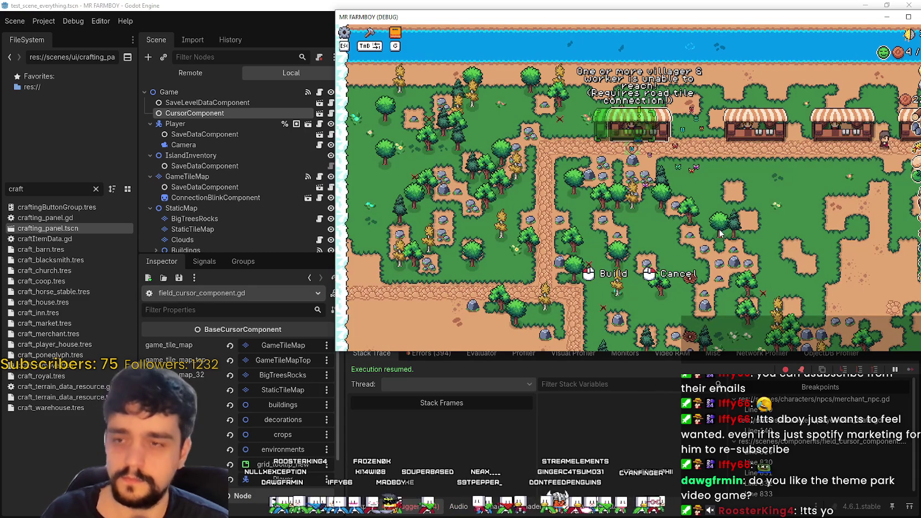
# - Cancel a stall move in the game and continue past the breakpoints at lines 830, 832 and 833
pyautogui.rightClick(694, 212)
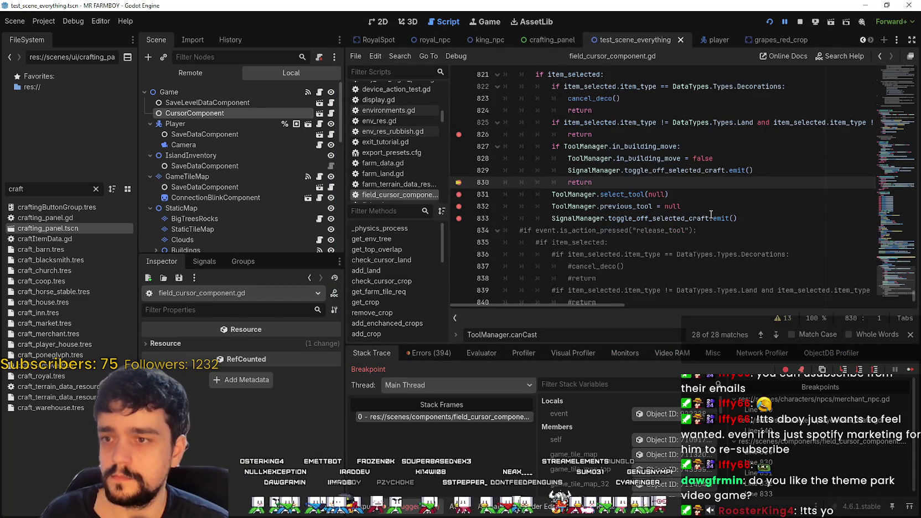
pyautogui.click(910, 370)
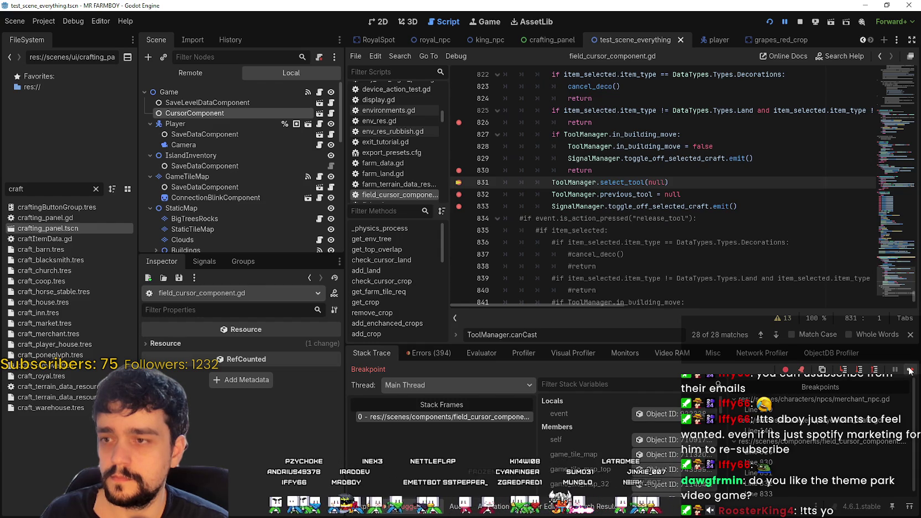
pyautogui.click(910, 369)
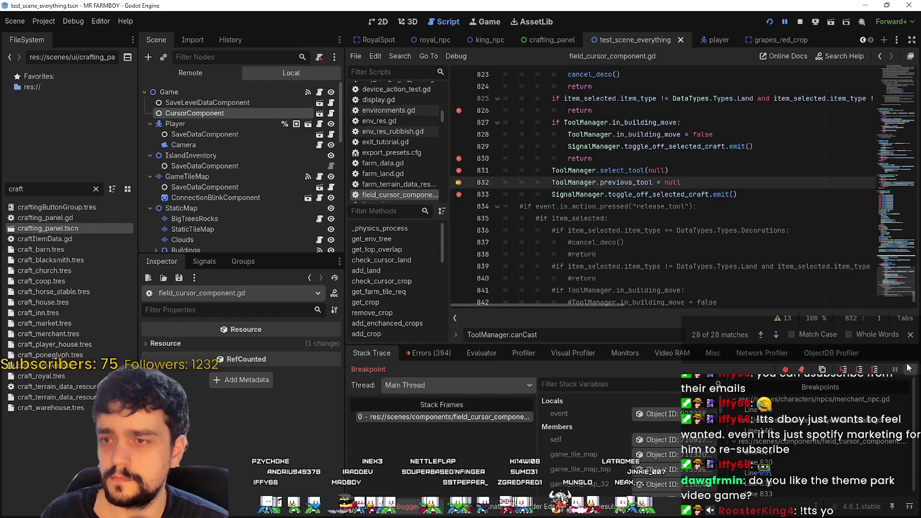
pyautogui.click(909, 368)
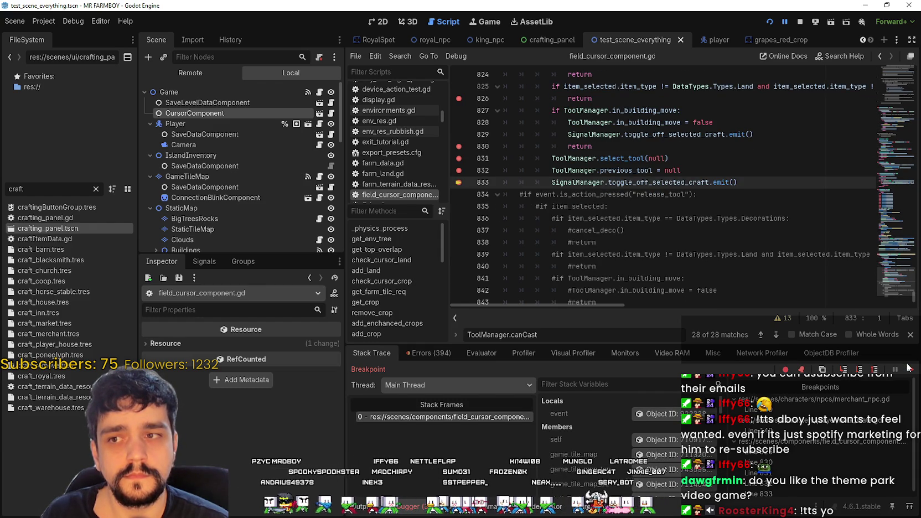
pyautogui.click(908, 368)
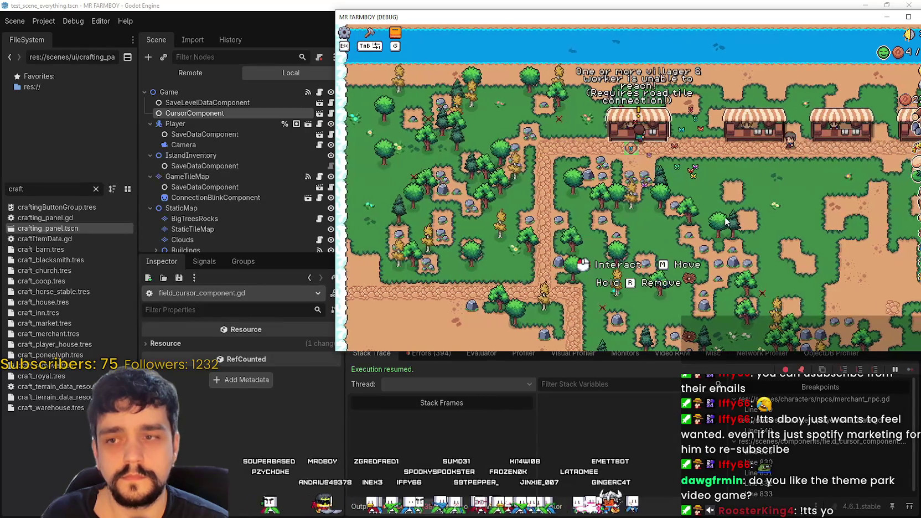
# - Repeat stall move cancels through the breakpoints, then select the select_tool and previous_tool reset lines
pyautogui.press('m')
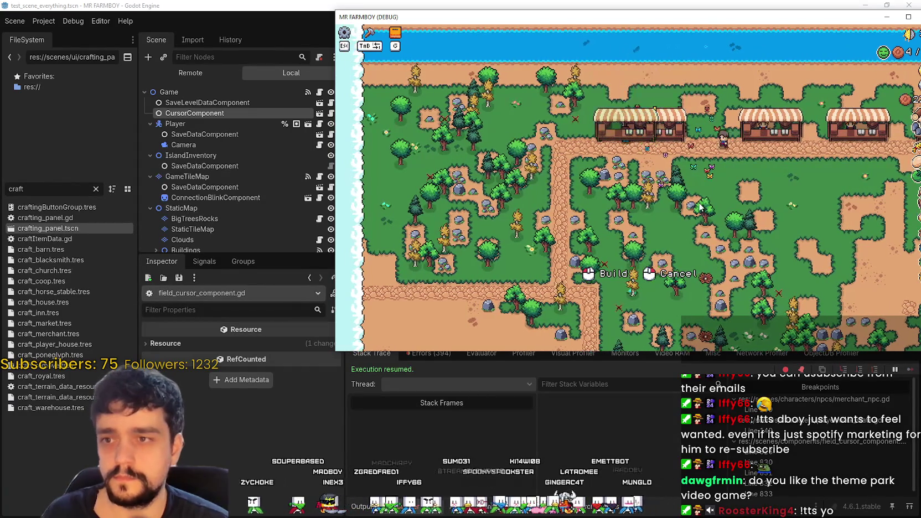
pyautogui.rightClick(646, 190)
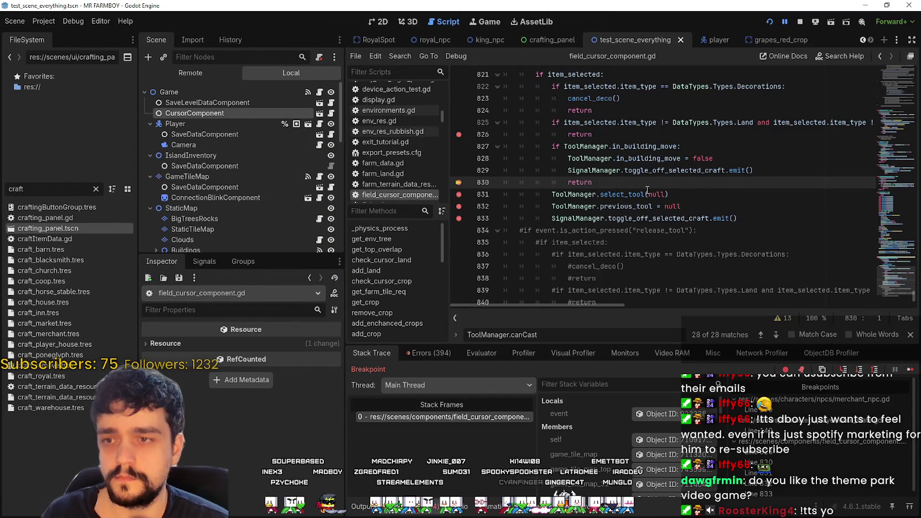
pyautogui.click(915, 370)
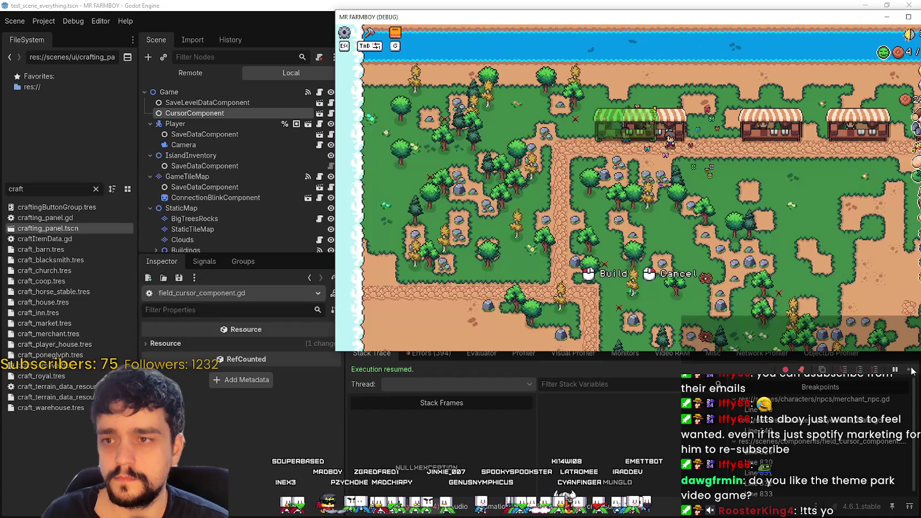
pyautogui.rightClick(687, 175)
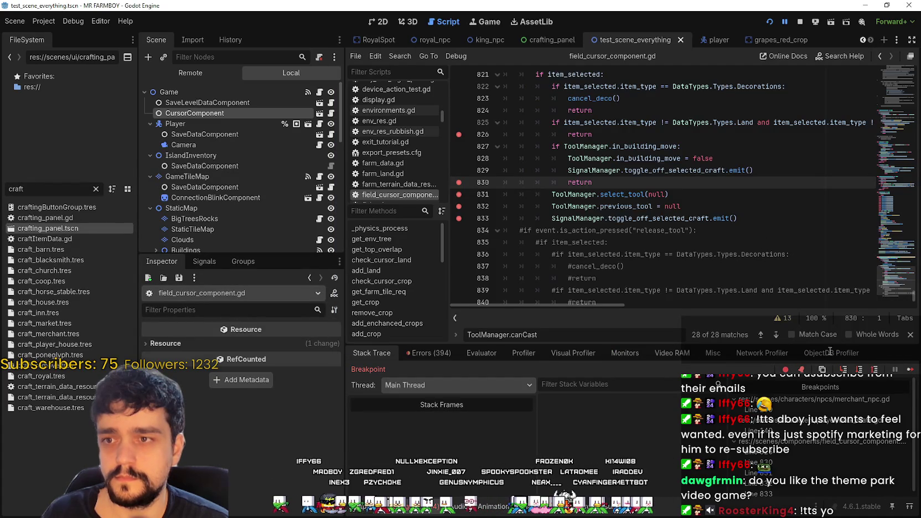
pyautogui.click(911, 371)
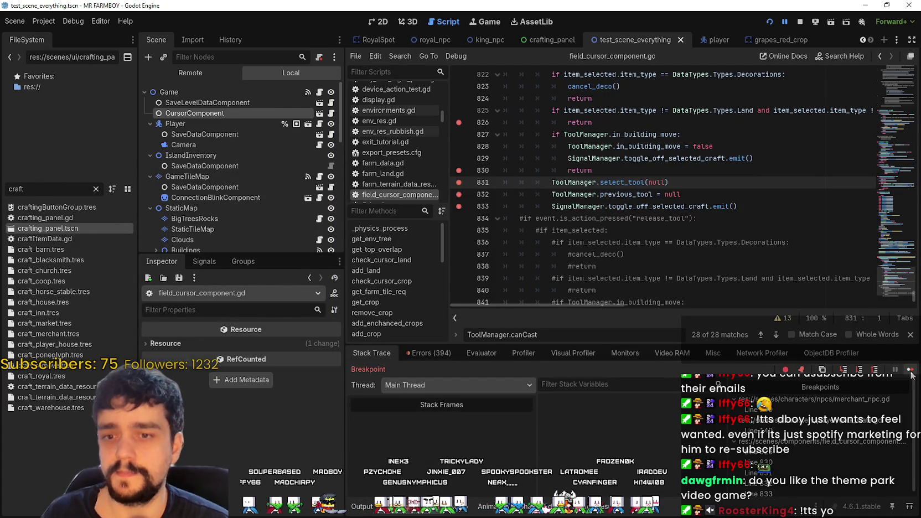
pyautogui.click(911, 370)
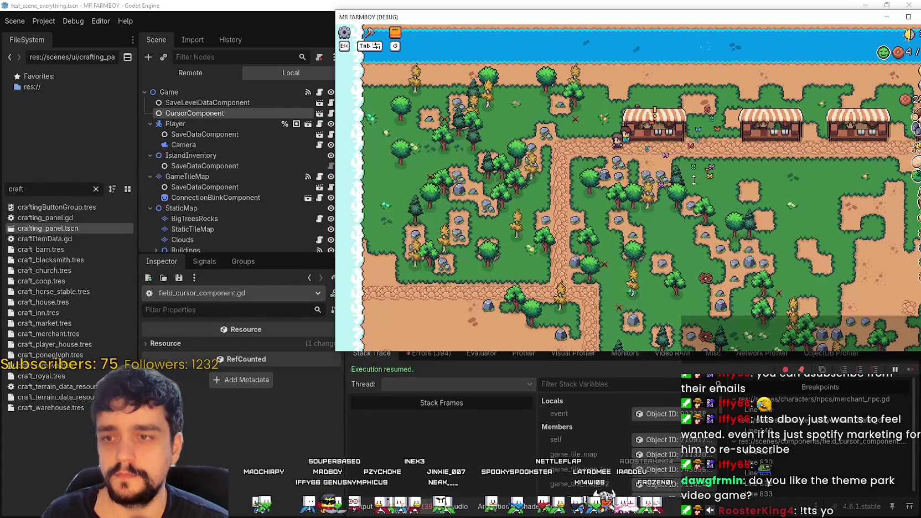
pyautogui.rightClick(680, 196)
pyautogui.moveTo(754, 196); pyautogui.dragTo(505, 157)
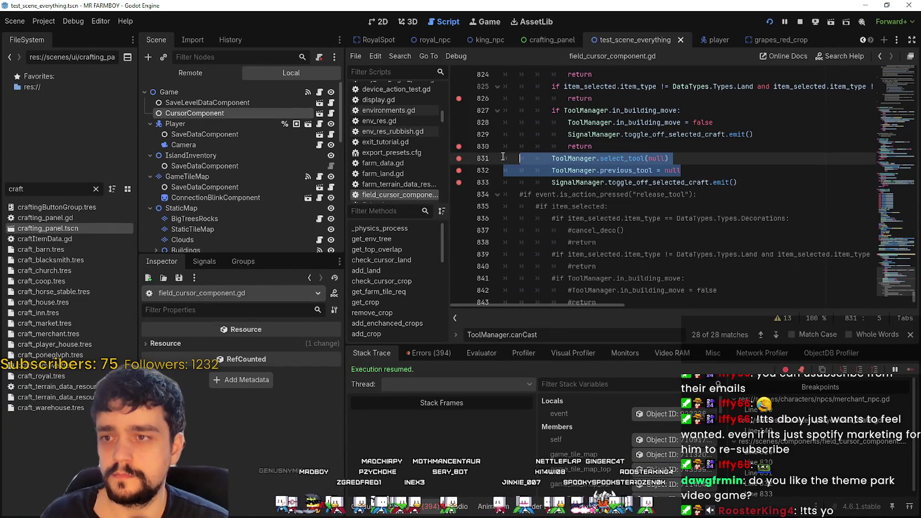
# - Paste ToolManager.select_tool(null) and previous_tool = null into the in_building_move branch, indent, and save
pyautogui.click(769, 134)
pyautogui.scroll(2, 512, 251)
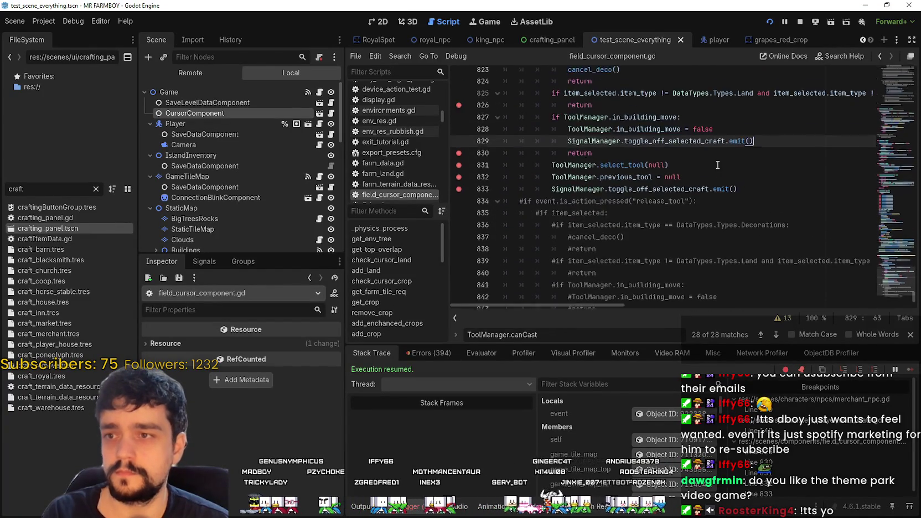
pyautogui.press('Return')
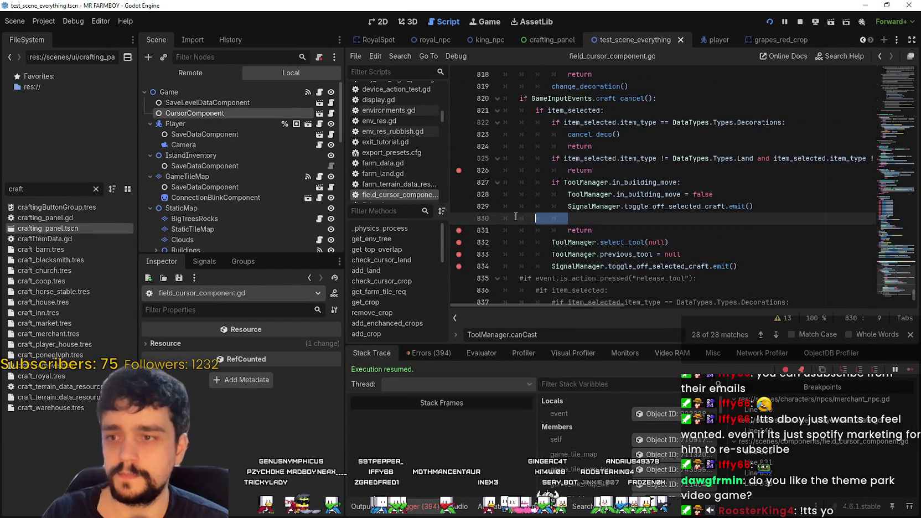
pyautogui.moveTo(484, 212); pyautogui.dragTo(472, 214)
pyautogui.hotkey('ctrl', 'v')
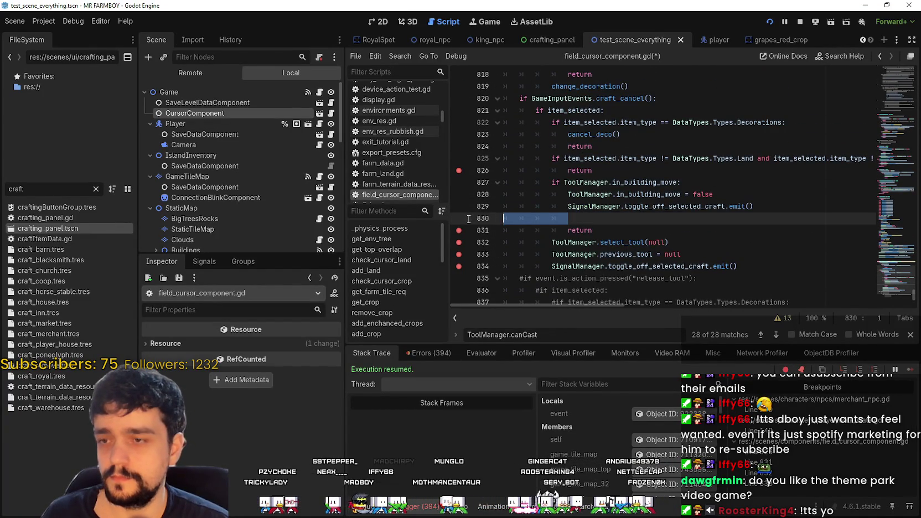
pyautogui.moveTo(705, 234)
pyautogui.mouseDown()
pyautogui.moveTo(515, 230)
pyautogui.moveTo(504, 218)
pyautogui.mouseUp()
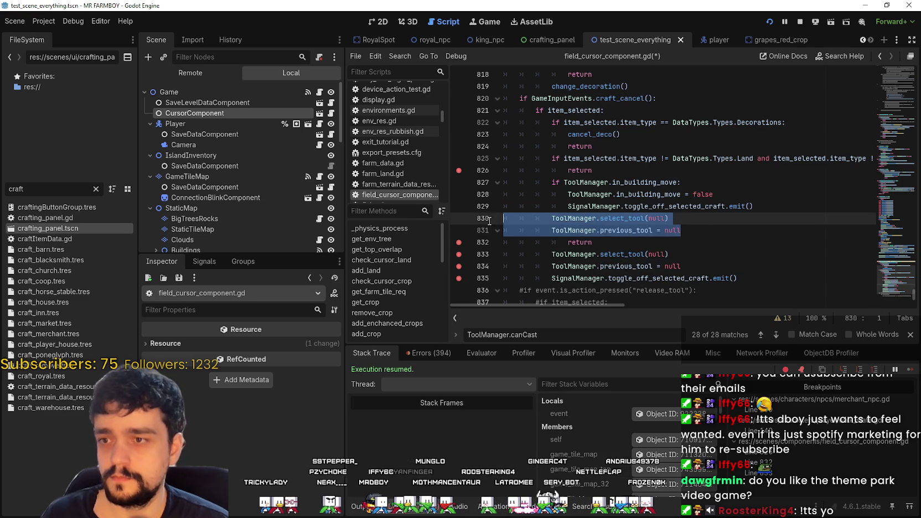
pyautogui.press('Tab')
pyautogui.click(726, 227)
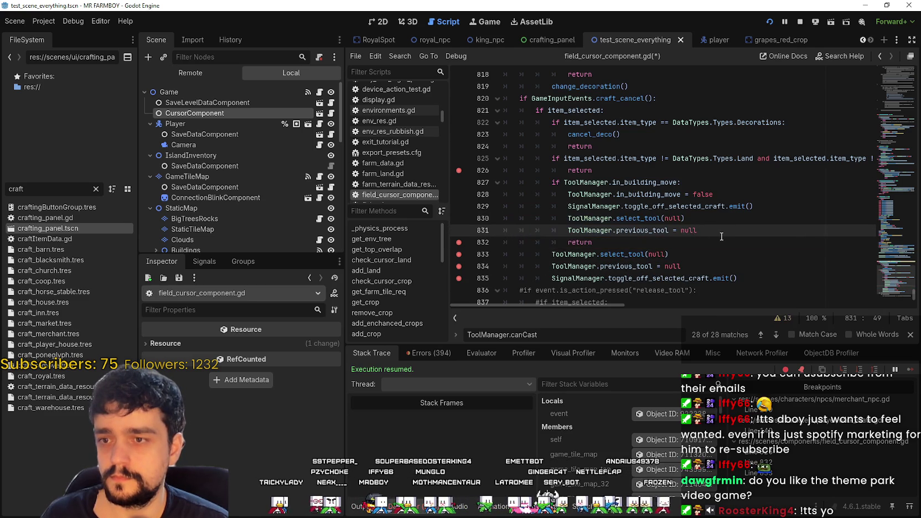
pyautogui.hotkey('ctrl', 's')
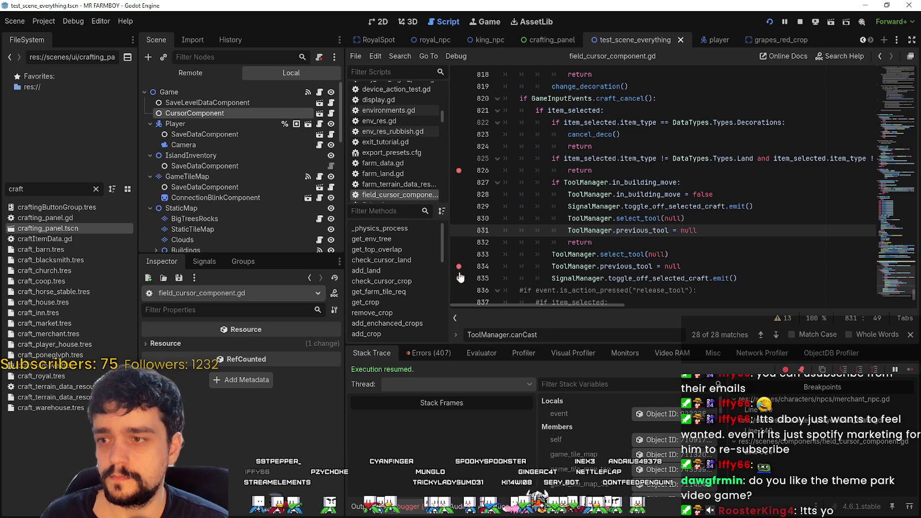
pyautogui.click(746, 221)
pyautogui.hotkey('ctrl', 's')
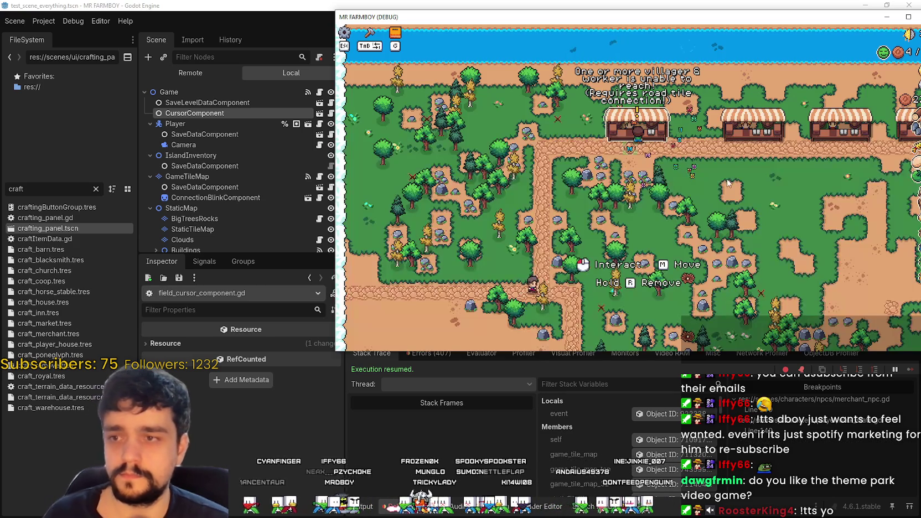
# - Maximize the game window, walk a market stall preview along the road, then cancel it
pyautogui.click(908, 17)
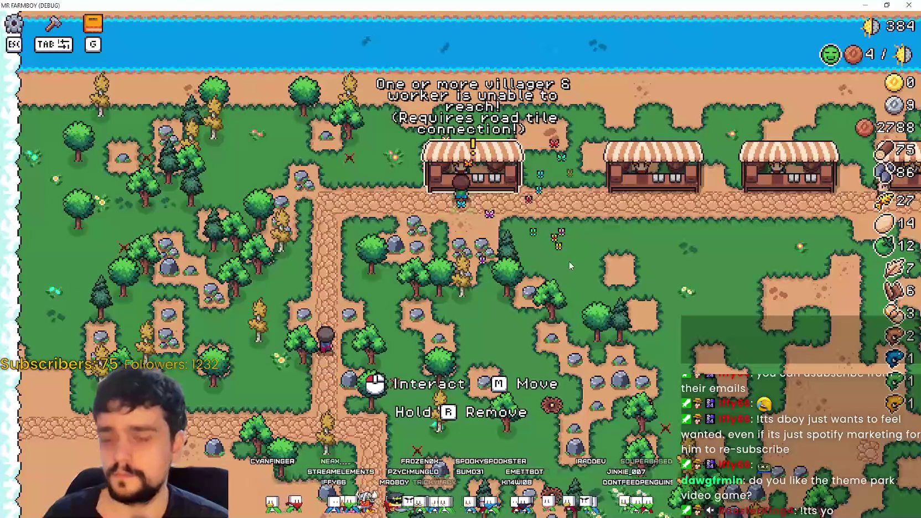
pyautogui.press('a')
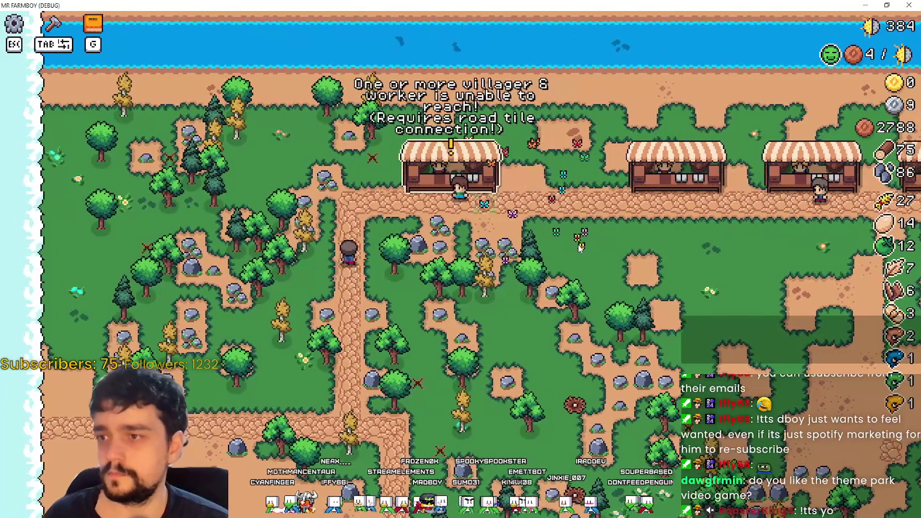
pyautogui.press('d')
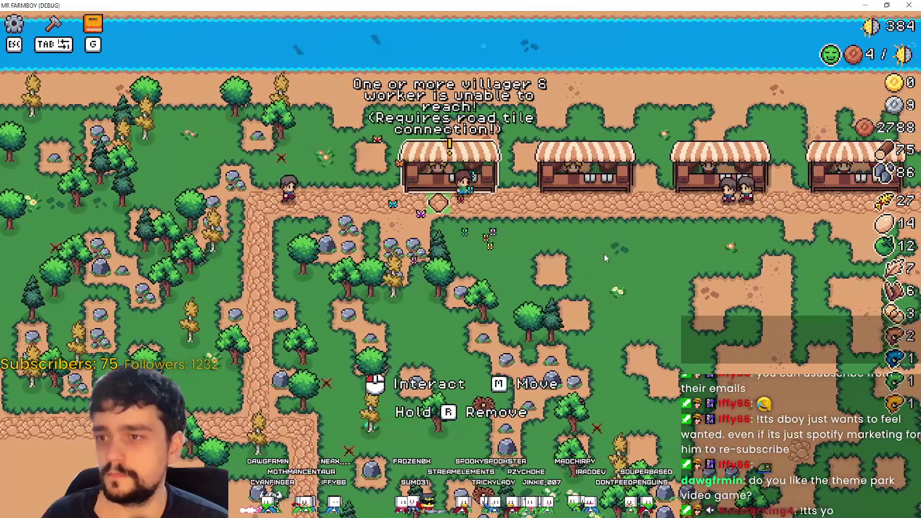
pyautogui.click(602, 252)
pyautogui.press('d')
pyautogui.rightClick(600, 254)
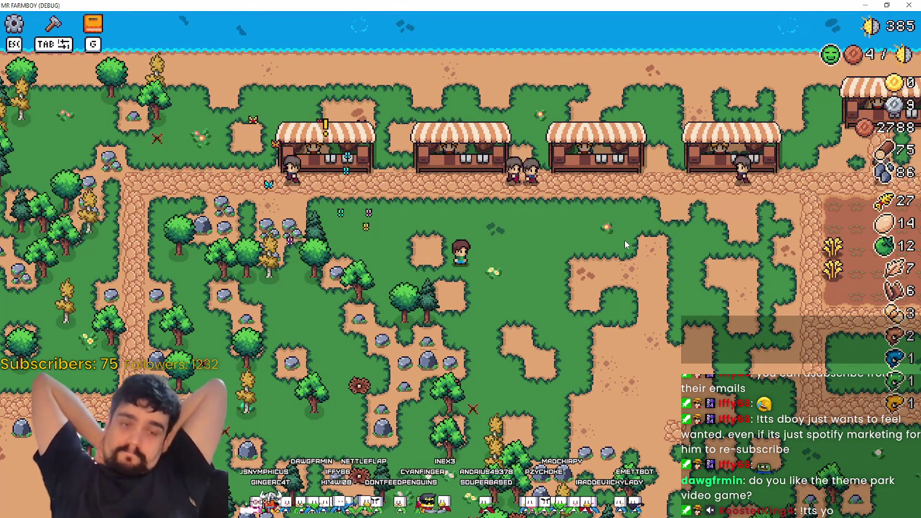
# - Pick up a market stall, carry it left along the stall row, then cancel the move
pyautogui.press('w')
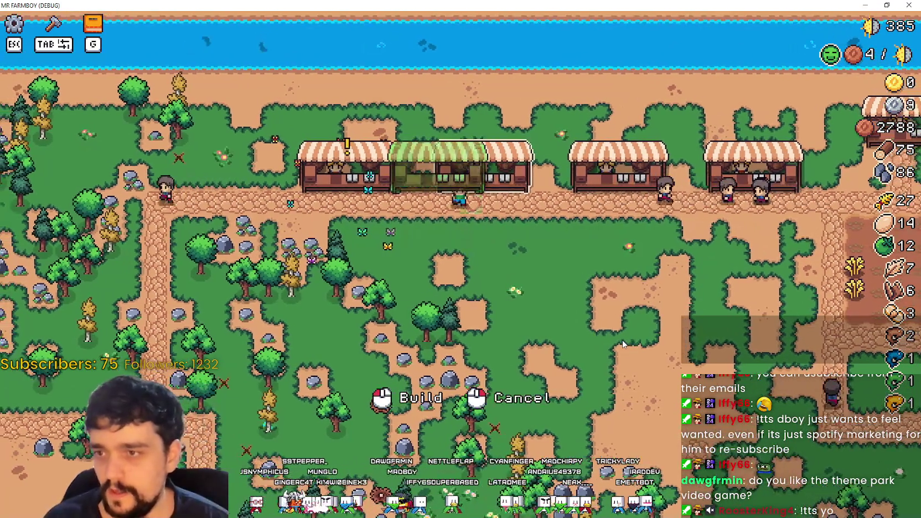
pyautogui.press('s')
pyautogui.rightClick(619, 331)
pyautogui.press('w')
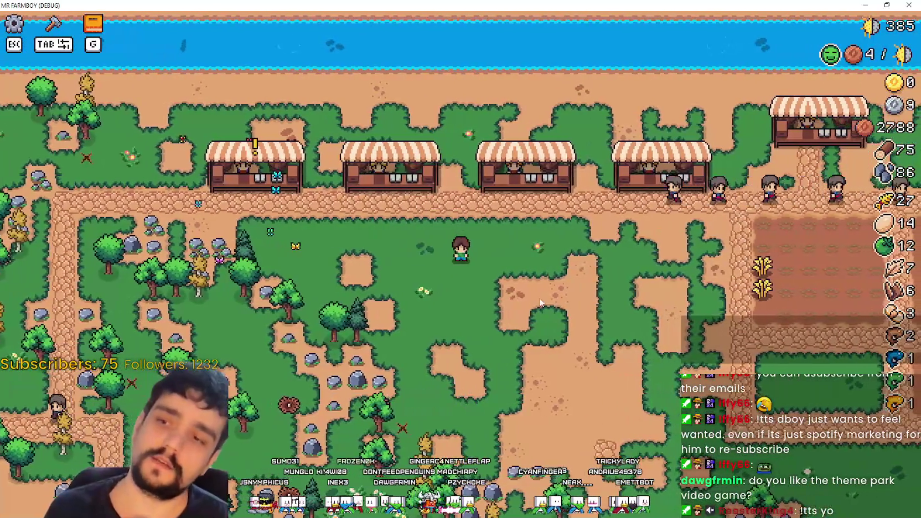
pyautogui.press('a')
pyautogui.press('w')
pyautogui.rightClick(605, 316)
# - Carry the stall preview back and forth near the stall row, then cancel the placement
pyautogui.press('d')
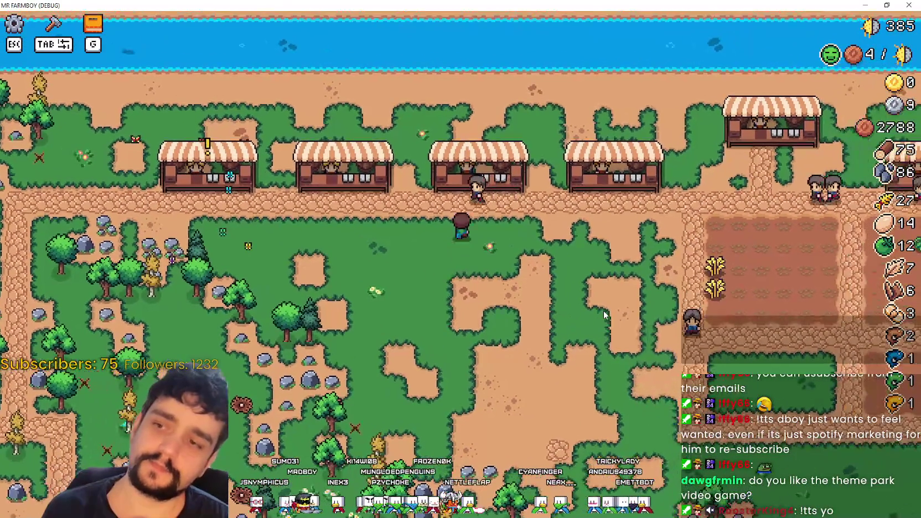
pyautogui.press('a')
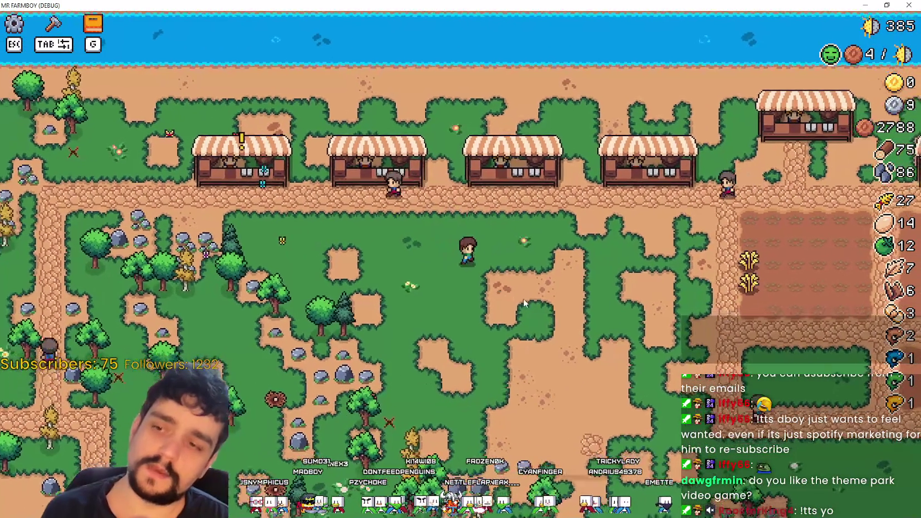
pyautogui.press('d')
pyautogui.press('s')
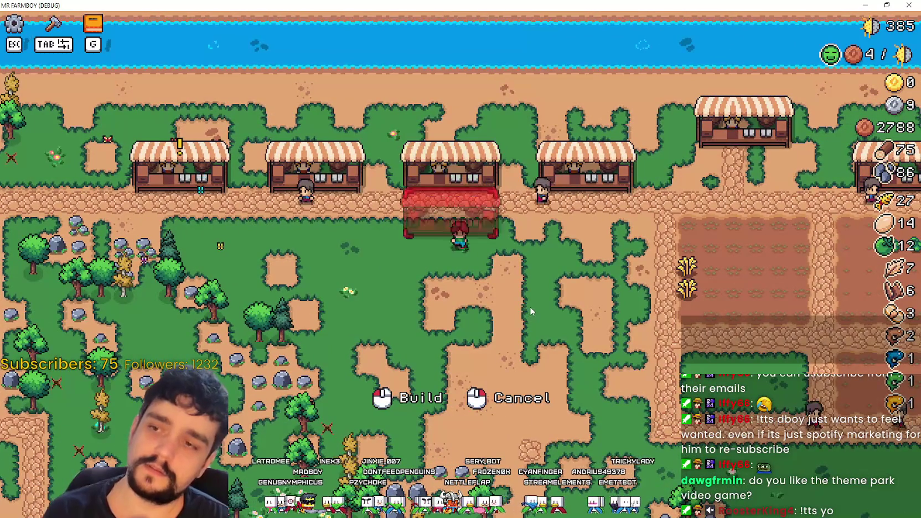
pyautogui.rightClick(529, 307)
# - Walk to the crop plots and collect the dropped wheat, bringing wheat to 29
pyautogui.press('d')
pyautogui.press('w')
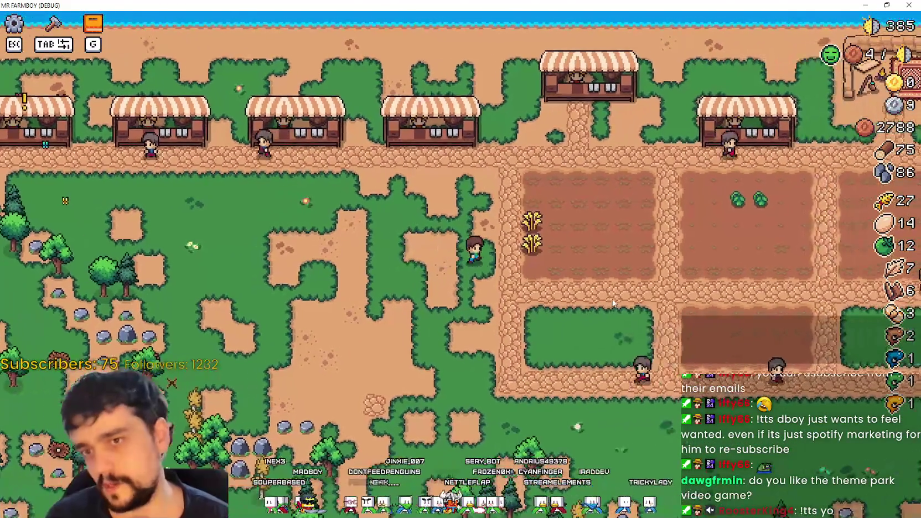
pyautogui.press('d')
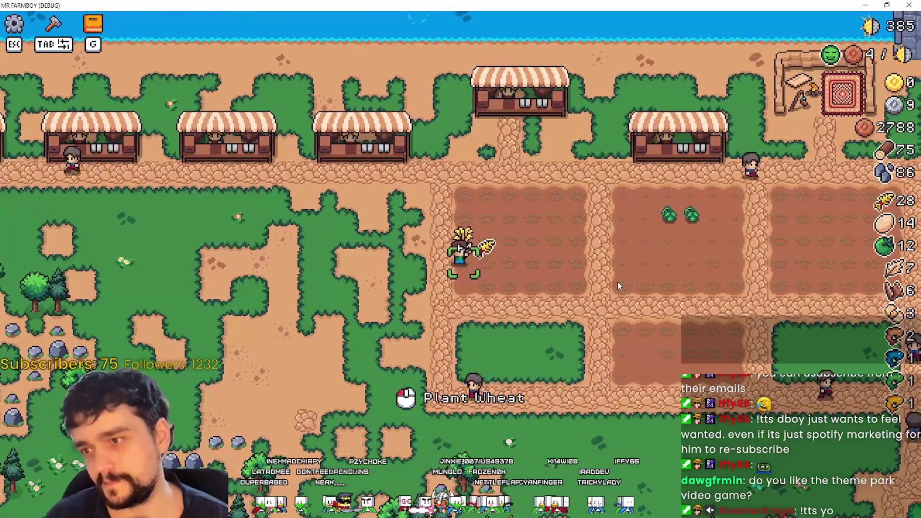
pyautogui.press('a')
pyautogui.press('w')
pyautogui.press('a')
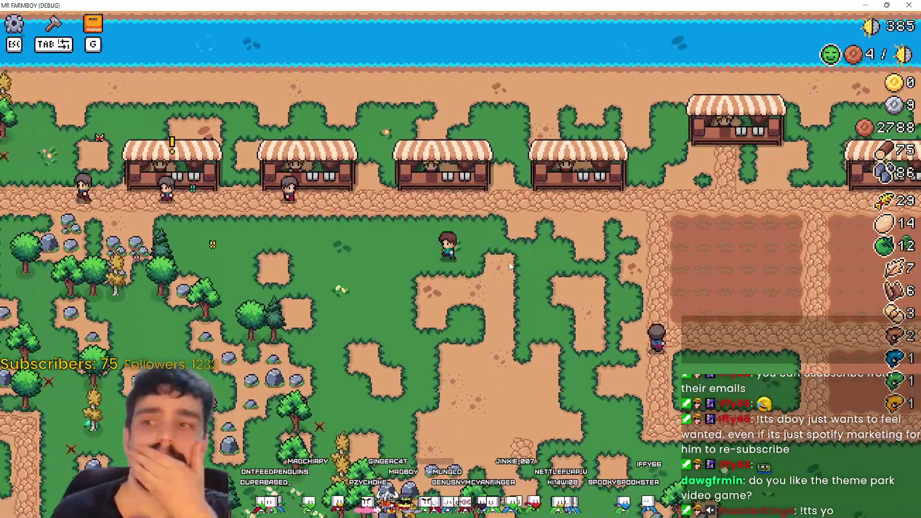
pyautogui.press('s')
# - Choose carrot seeds in Crafting, harvest the ripe tomatoes to reach 14, then close Crafting
pyautogui.press('d')
pyautogui.press('Tab')
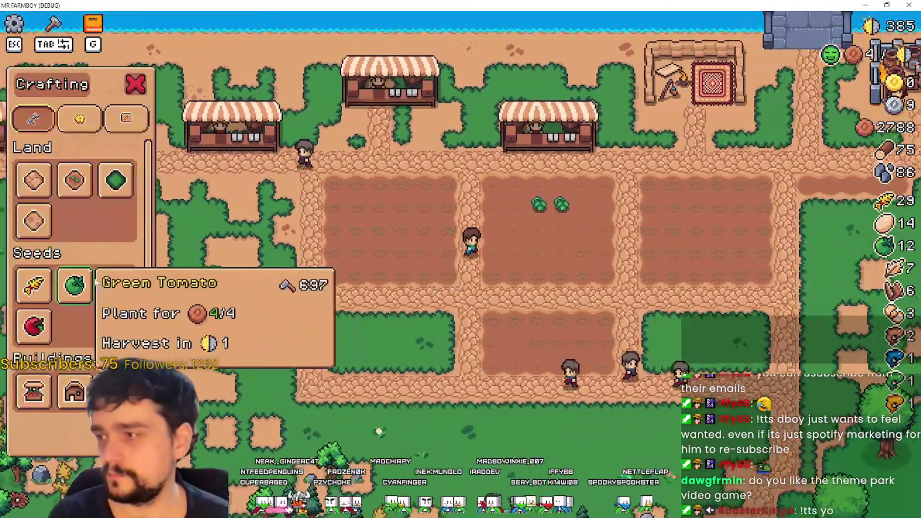
pyautogui.click(115, 285)
pyautogui.press('w')
pyautogui.press('d')
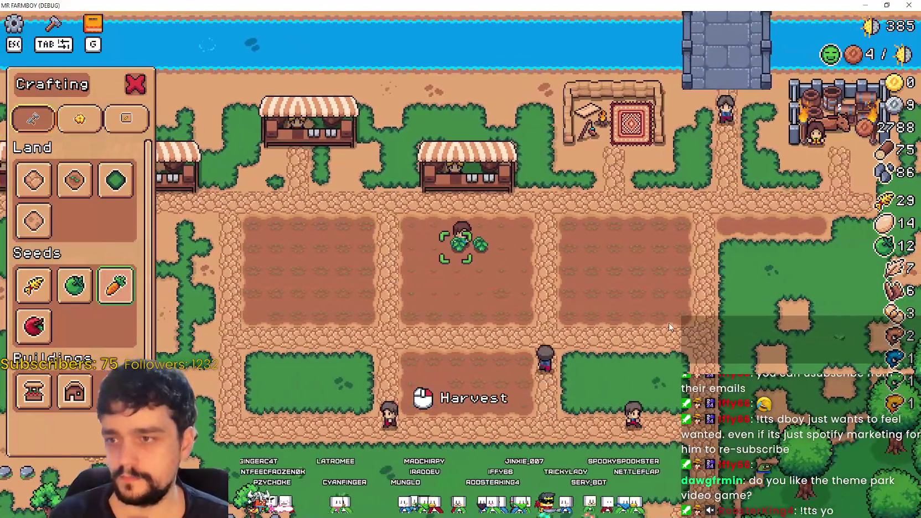
pyautogui.click(667, 319)
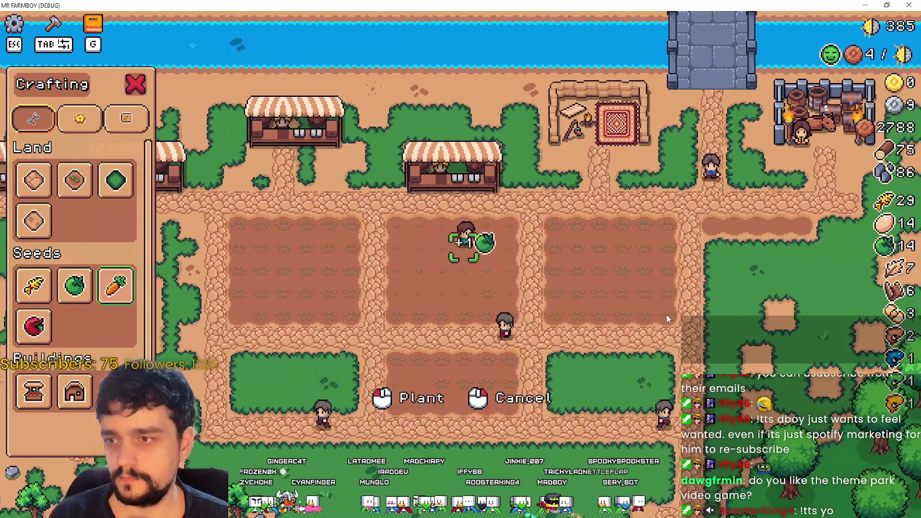
pyautogui.press('s')
pyautogui.press('a')
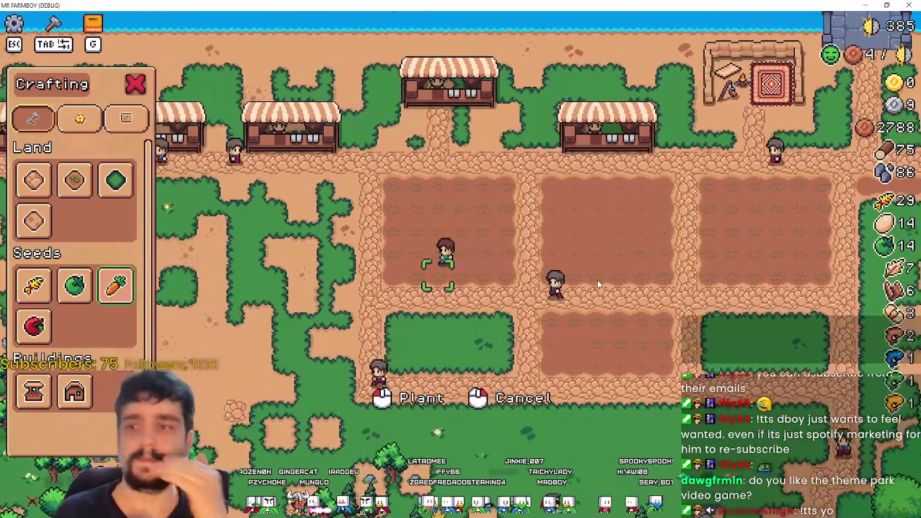
pyautogui.press('Tab')
# - Walk past the market stalls along the path to the Royal's Envoy
pyautogui.press('w')
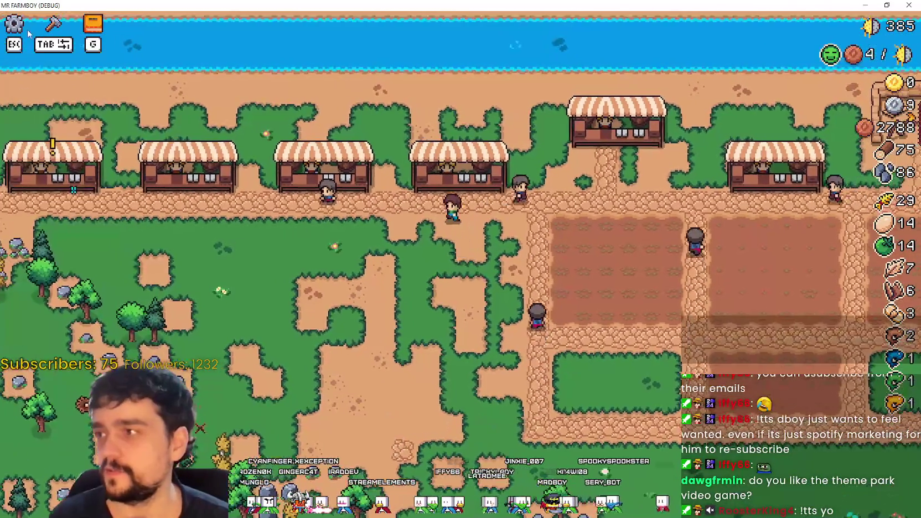
pyautogui.press('a')
pyautogui.press('w')
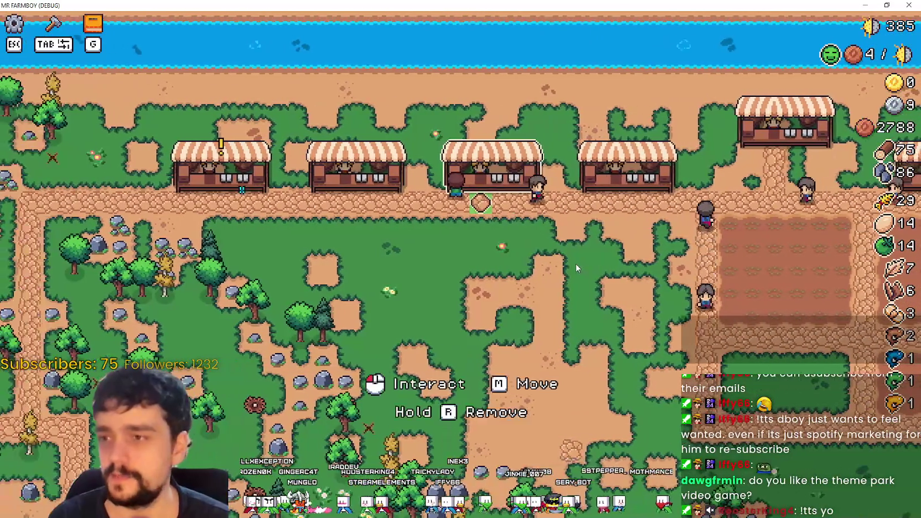
pyautogui.press('d')
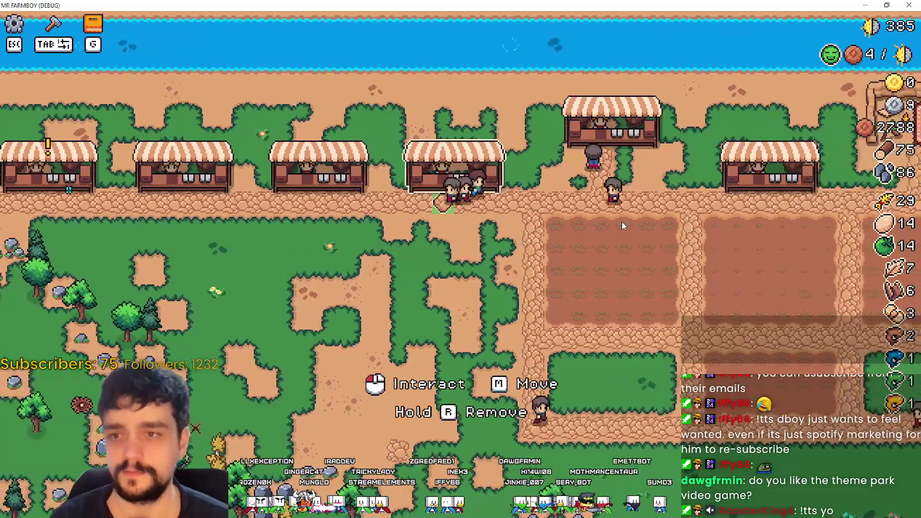
pyautogui.press('d')
pyautogui.press('s')
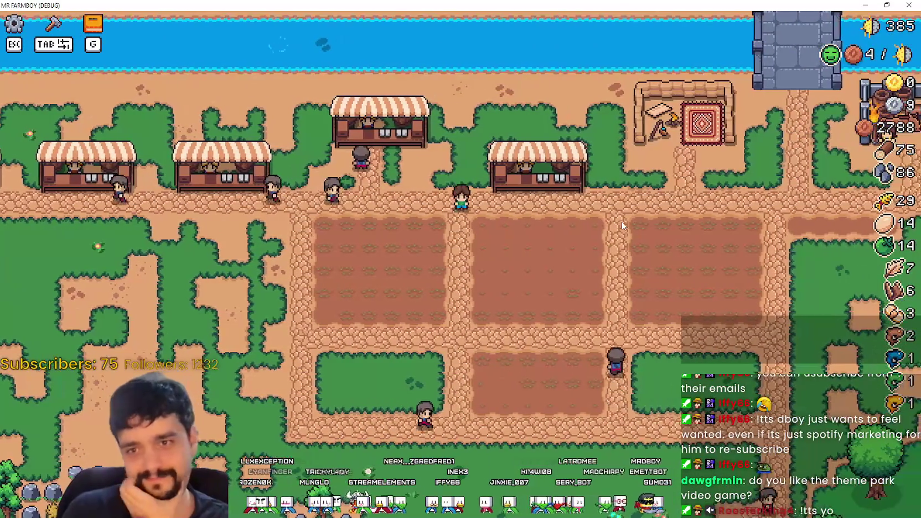
pyautogui.press('d')
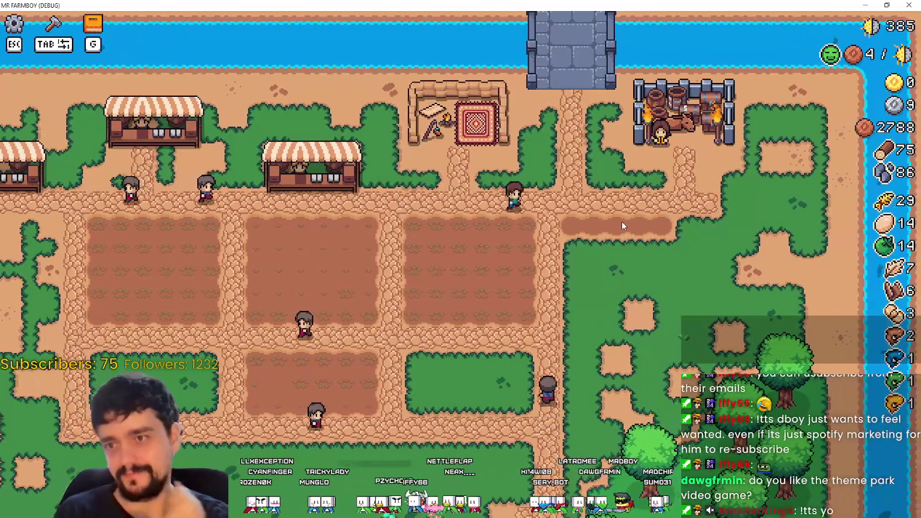
pyautogui.press('d')
pyautogui.press('w')
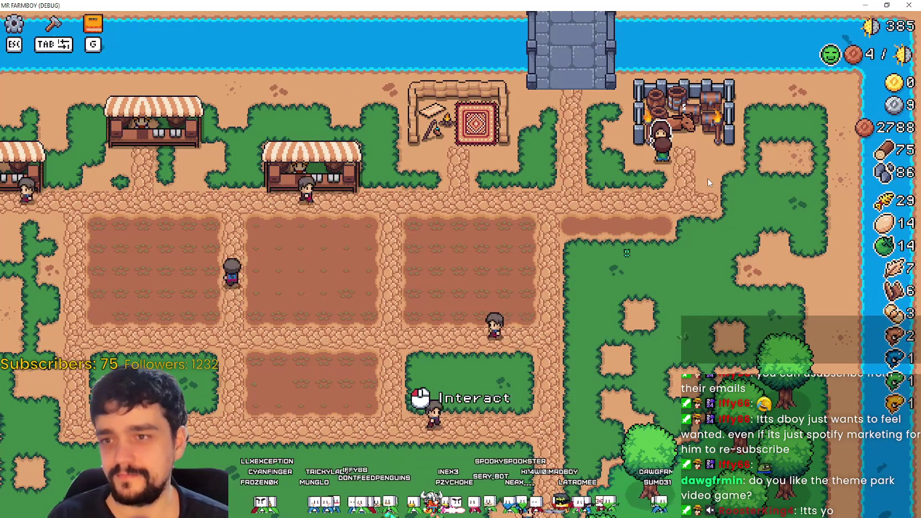
# - View and close the Royal's Envoy delivery task and the King's Outpost notes
pyautogui.press('e')
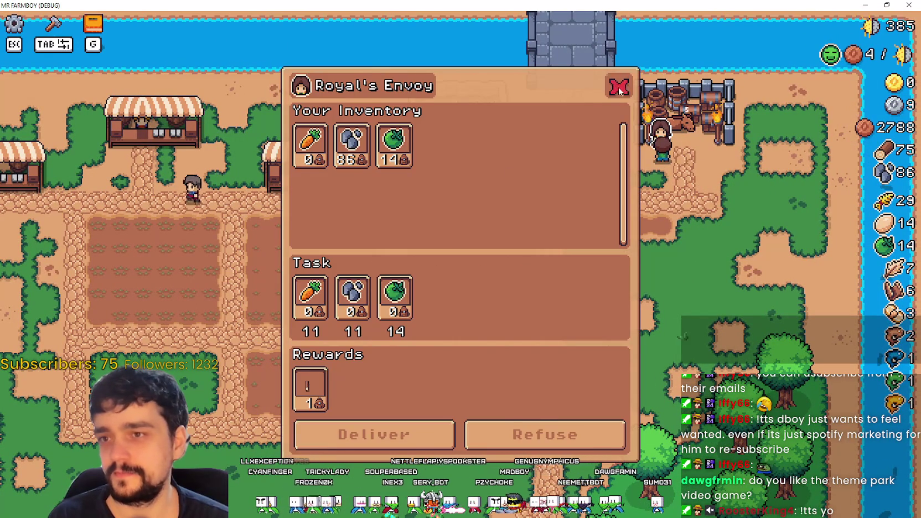
pyautogui.click(618, 87)
pyautogui.press('e')
pyautogui.press('Escape')
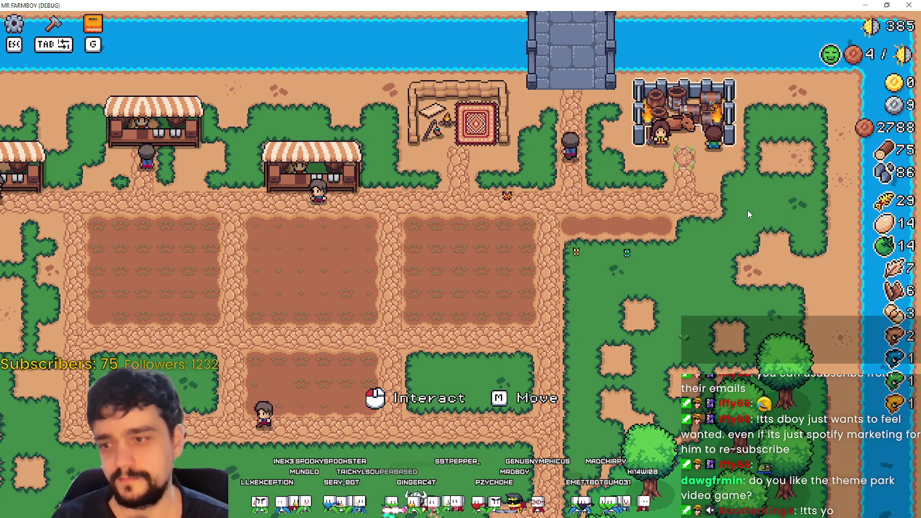
pyautogui.press('d')
pyautogui.press('Tab')
pyautogui.press('s')
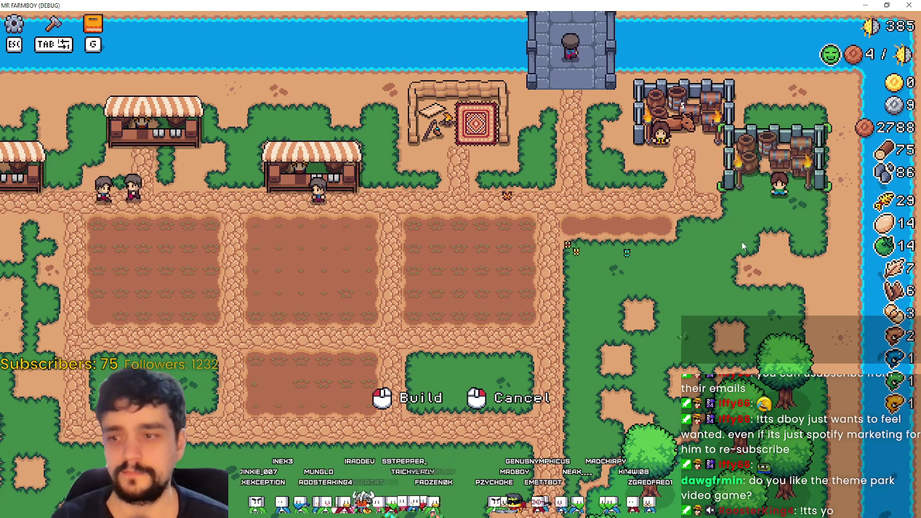
pyautogui.click(740, 238)
pyautogui.press('Tab')
pyautogui.press('s')
pyautogui.press('a')
pyautogui.press('s')
pyautogui.press('a')
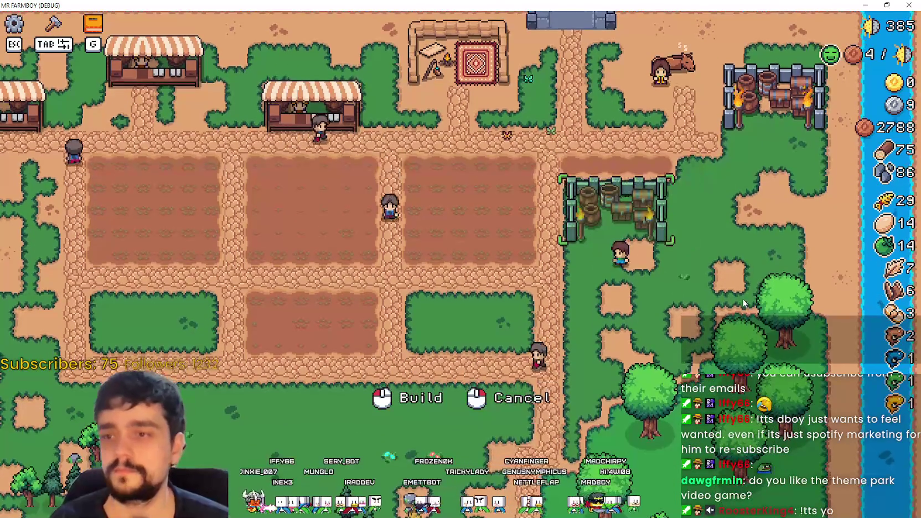
pyautogui.rightClick(740, 300)
pyautogui.press('d')
pyautogui.press('w')
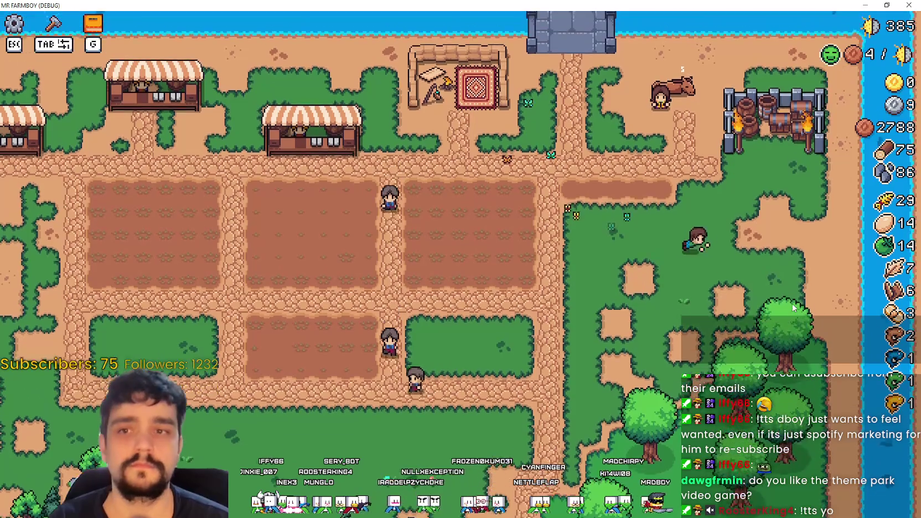
pyautogui.press('m')
pyautogui.press('a')
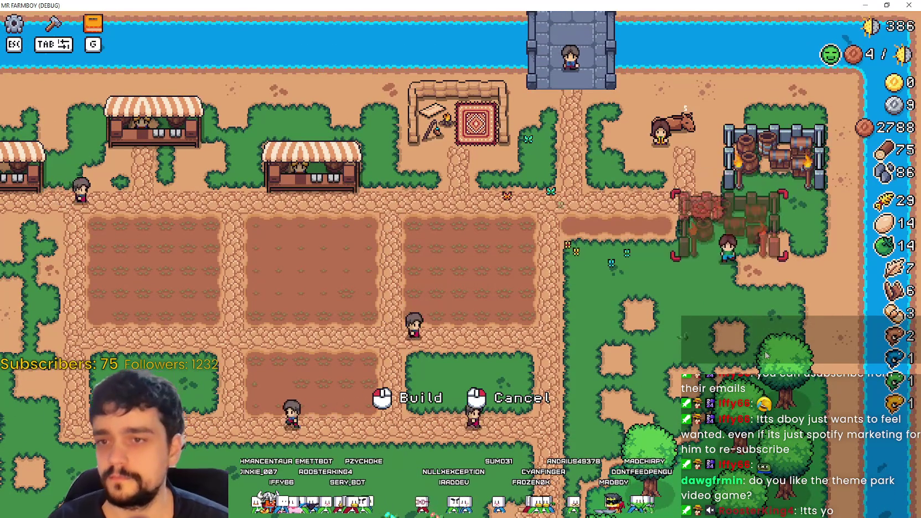
pyautogui.press('s')
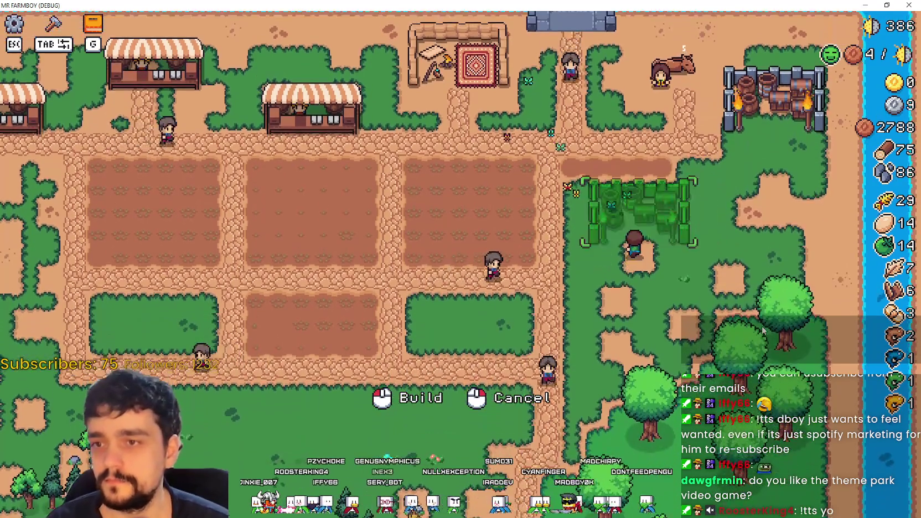
pyautogui.rightClick(762, 330)
pyautogui.press('a')
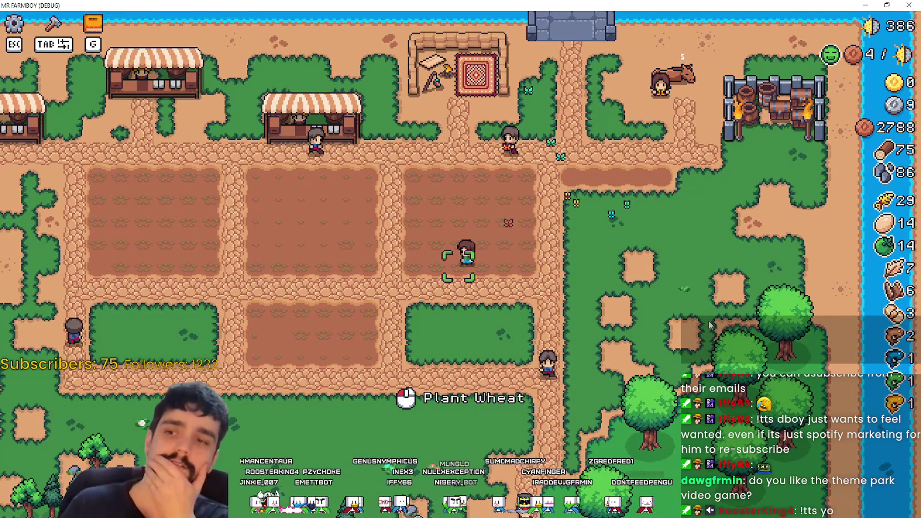
pyautogui.press('w')
pyautogui.press('a')
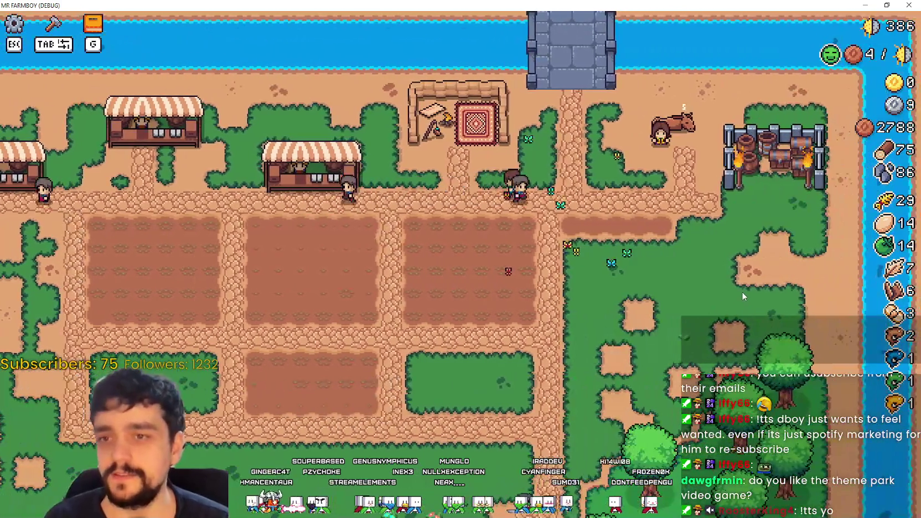
pyautogui.press('a')
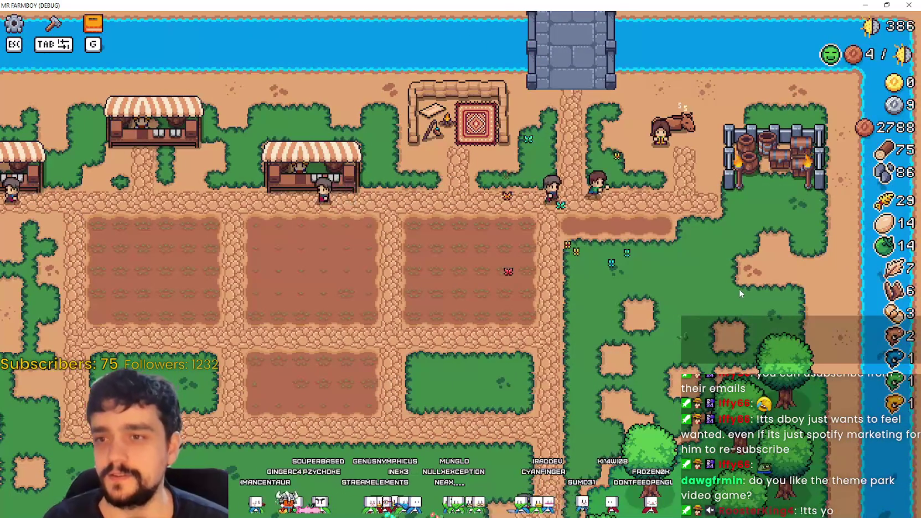
pyautogui.press('Tab')
pyautogui.press('w')
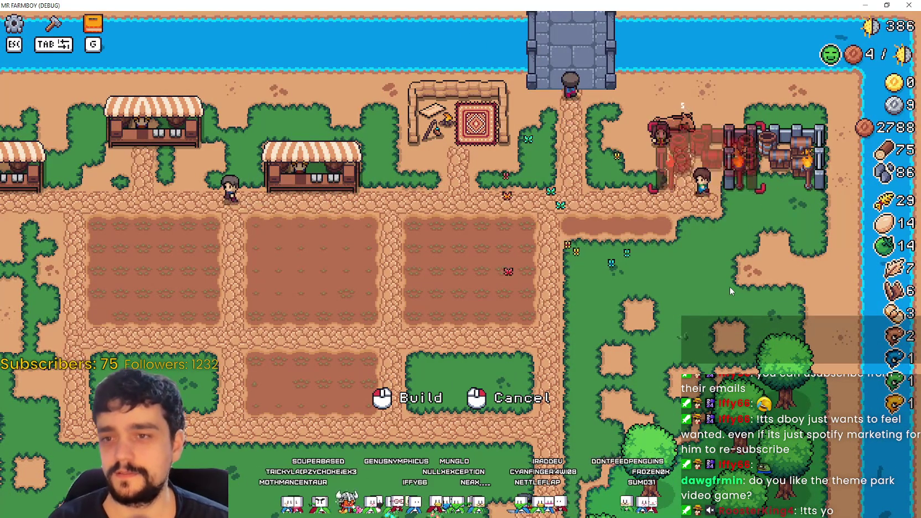
pyautogui.press('d')
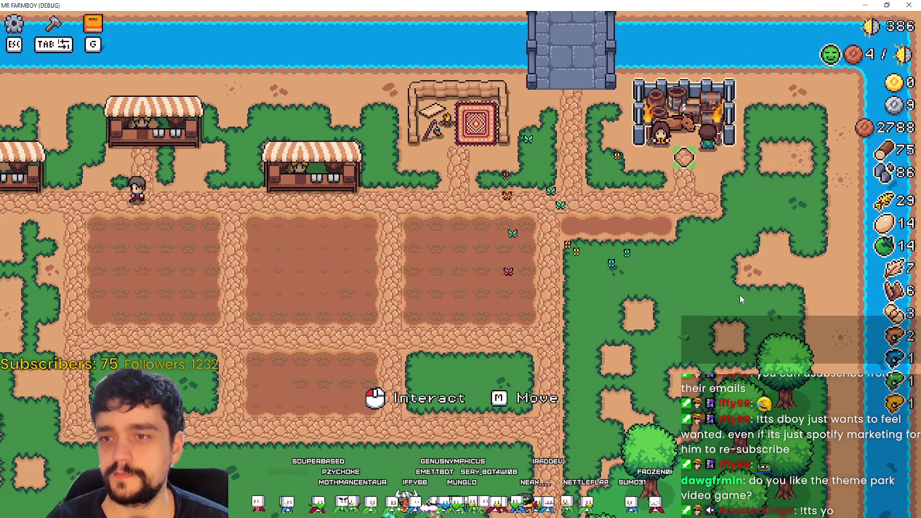
pyautogui.press('s')
pyautogui.press('a')
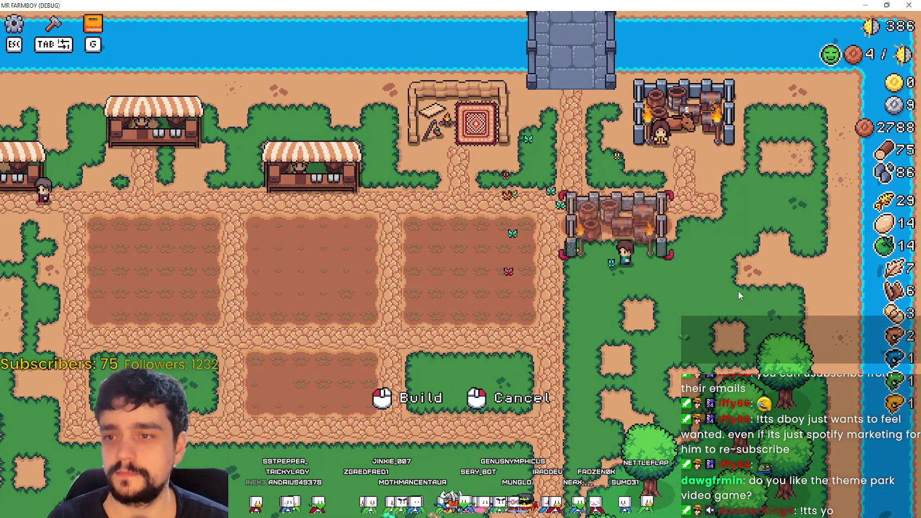
pyautogui.press('d')
pyautogui.press('w')
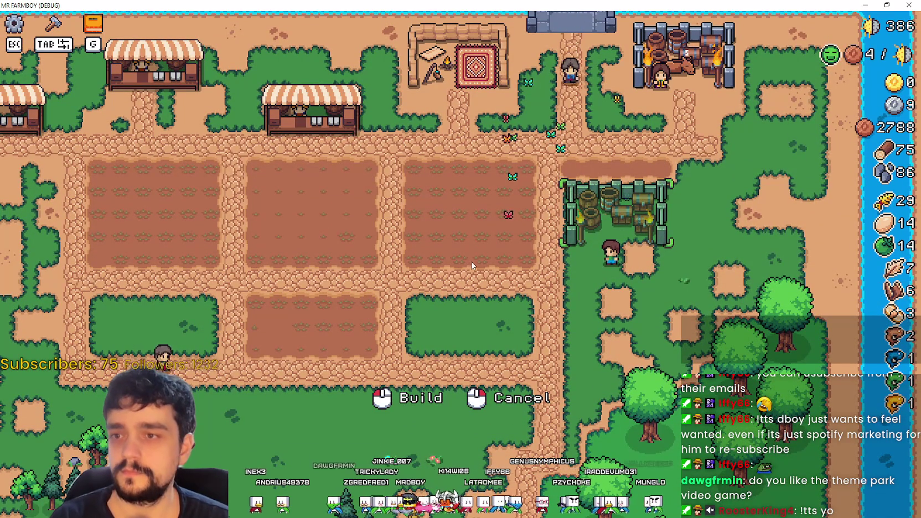
pyautogui.rightClick(654, 291)
pyautogui.press('a')
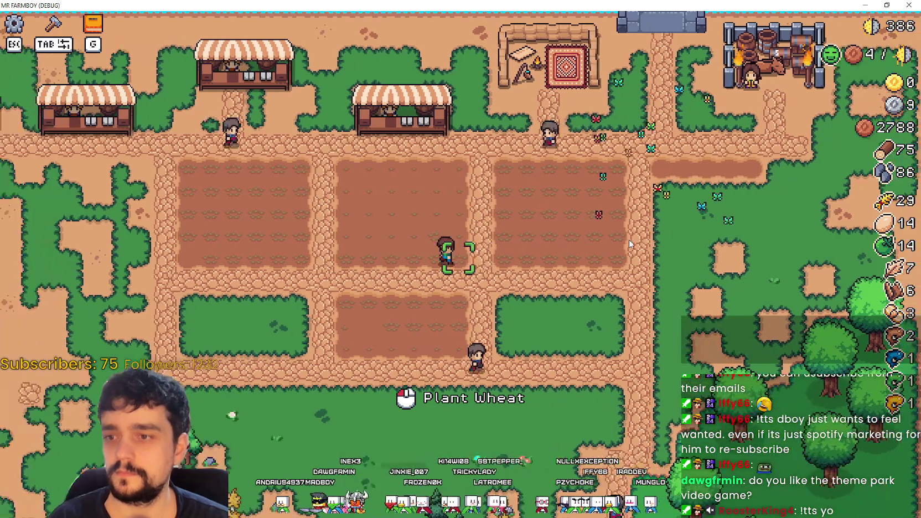
pyautogui.press('a')
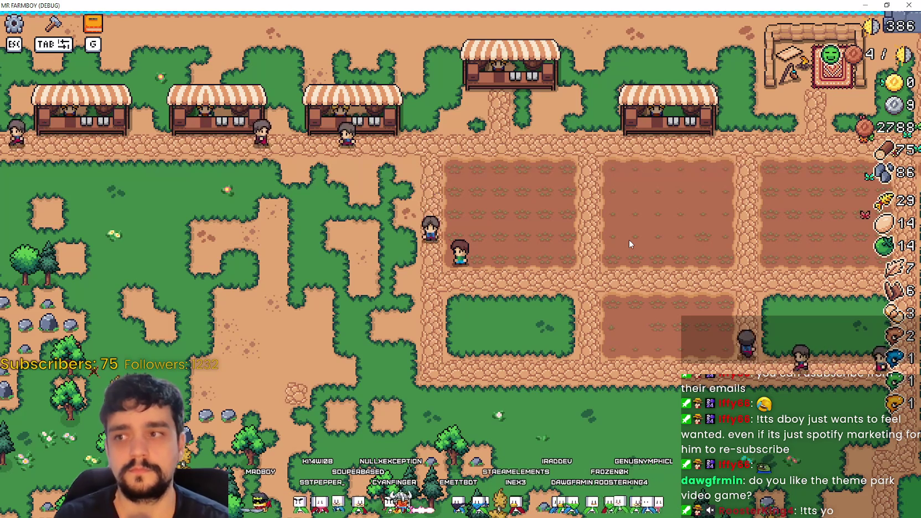
# - Pick up a market stall with M and shift its preview along the market row
pyautogui.press('w')
pyautogui.press('a')
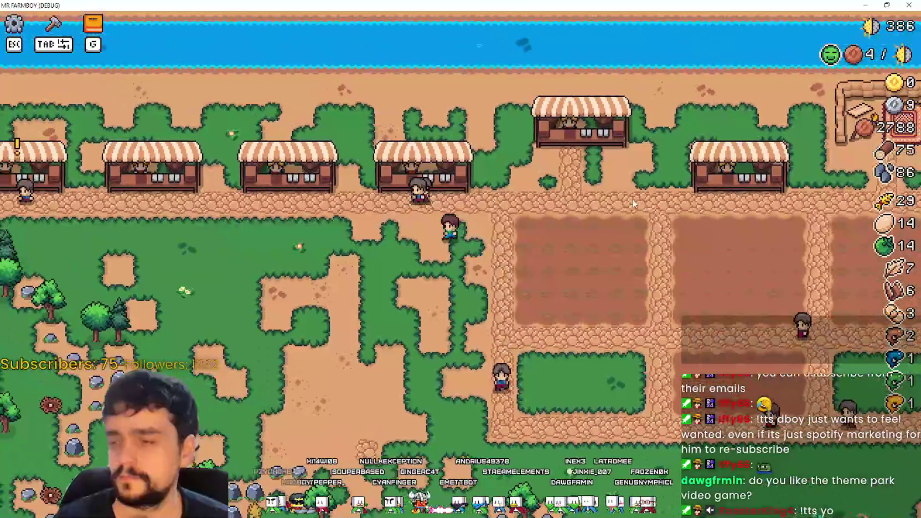
pyautogui.press('m')
pyautogui.press('a')
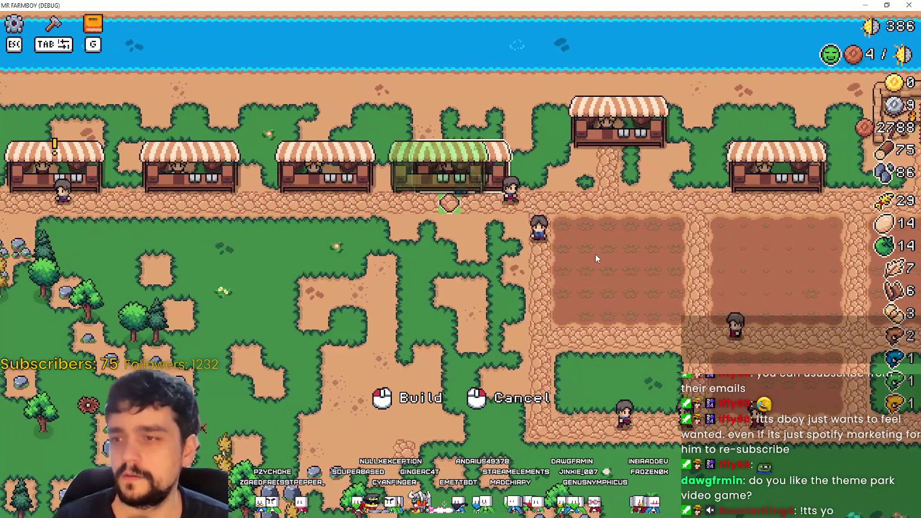
pyautogui.press('a')
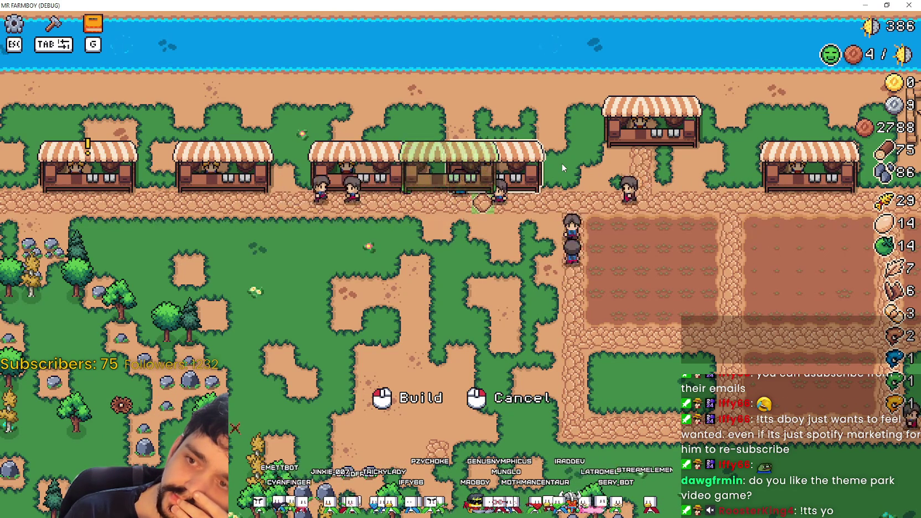
pyautogui.press('d')
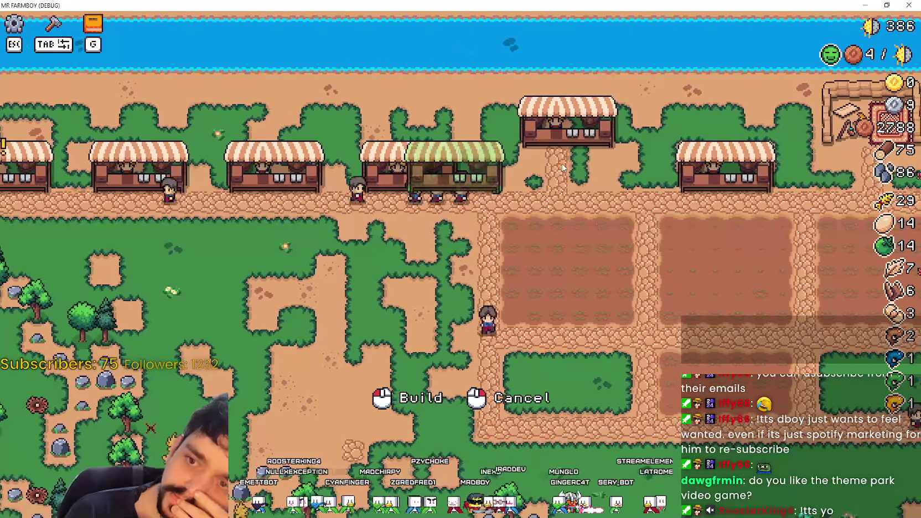
pyautogui.press('a')
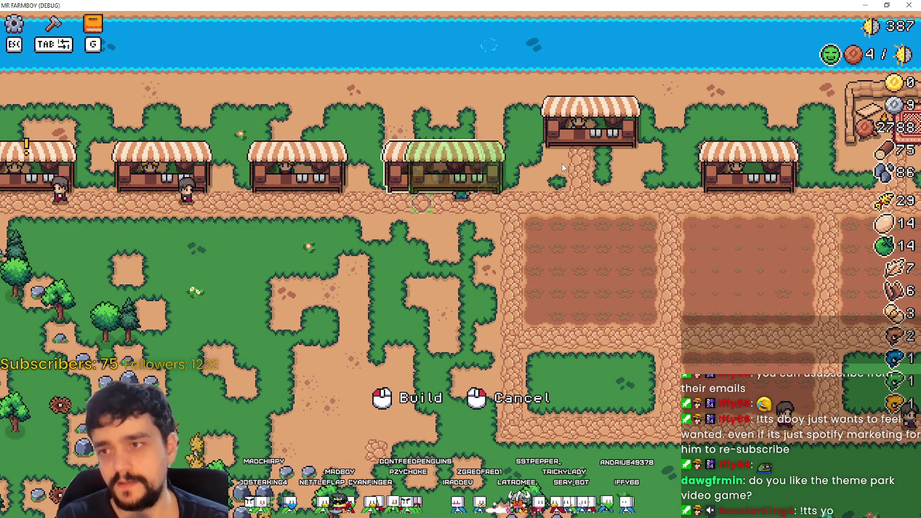
pyautogui.press('a')
# - Test the stall preview above the row, on the upper field, and back in its slot
pyautogui.press('w')
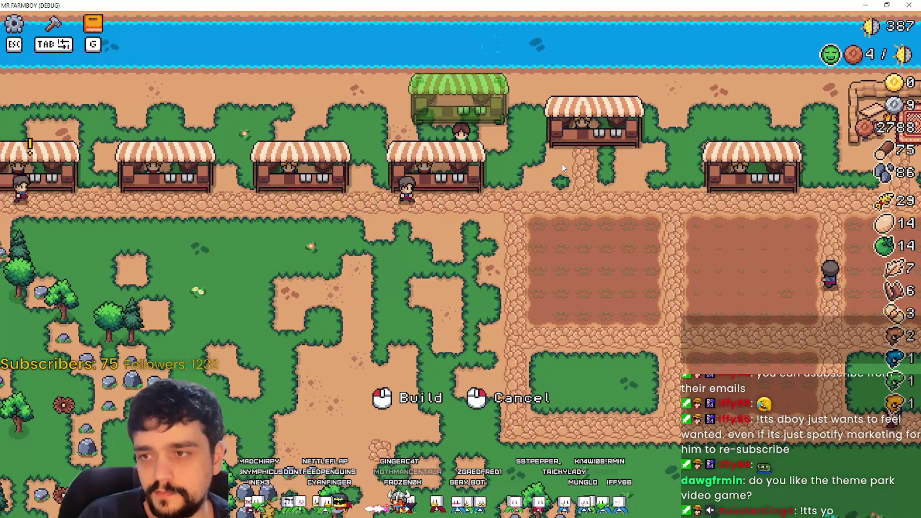
pyautogui.press('s')
pyautogui.press('w')
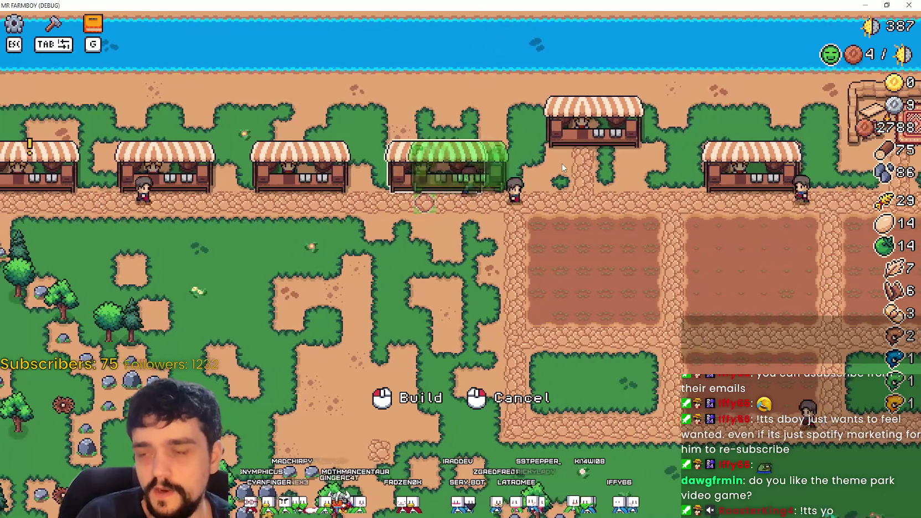
pyautogui.press('d')
pyautogui.press('a')
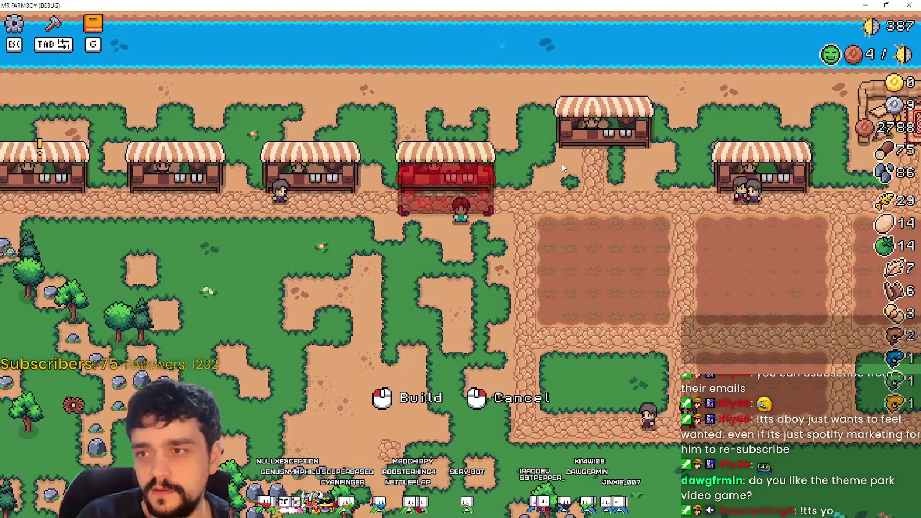
pyautogui.press('d')
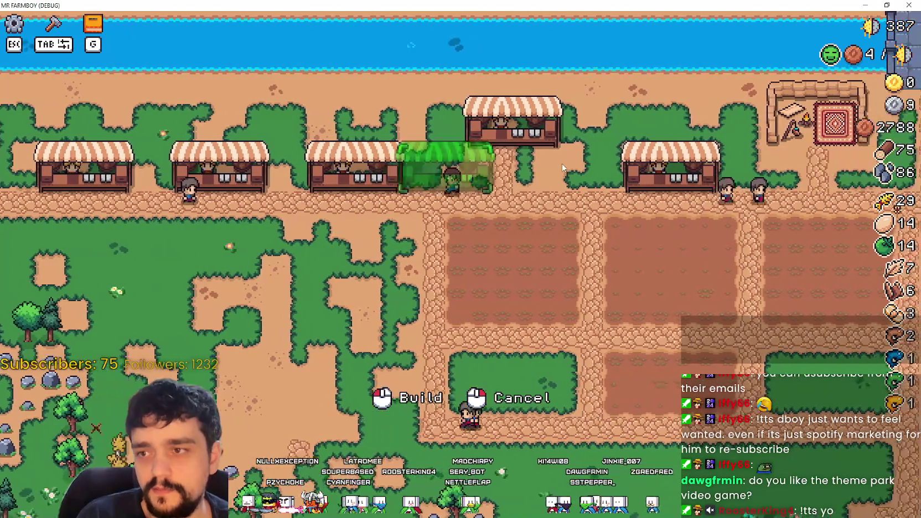
pyautogui.press('w')
pyautogui.press('w')
pyautogui.press('a')
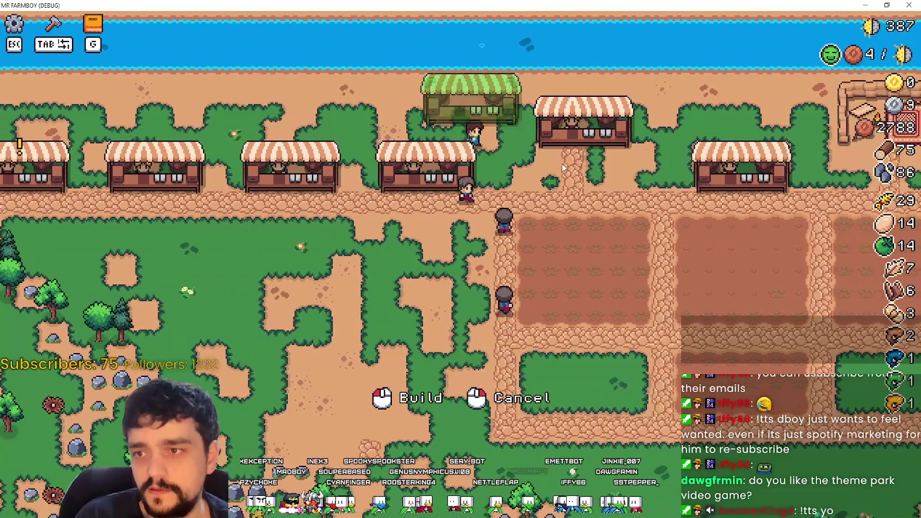
pyautogui.press('s')
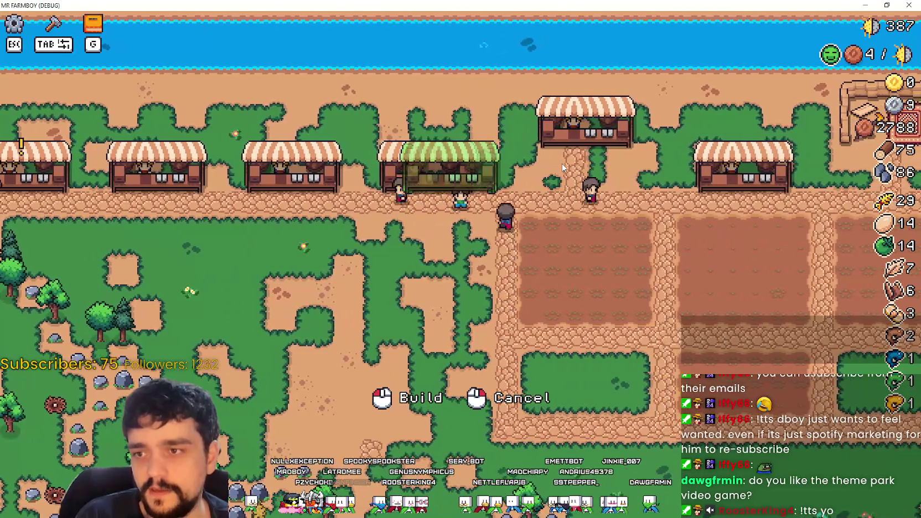
# - Try the preview on the blocked path, then realign and set the stall in its original slot
pyautogui.press('d')
pyautogui.press('w')
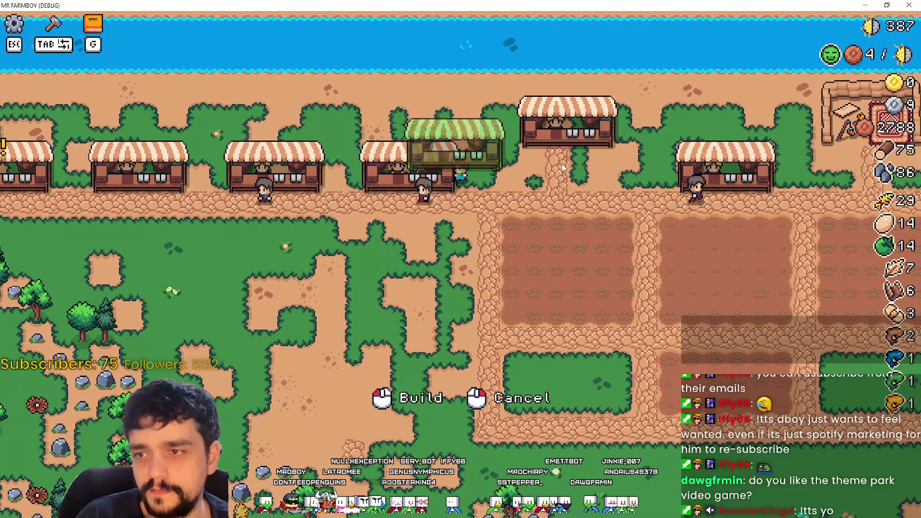
pyautogui.press('s')
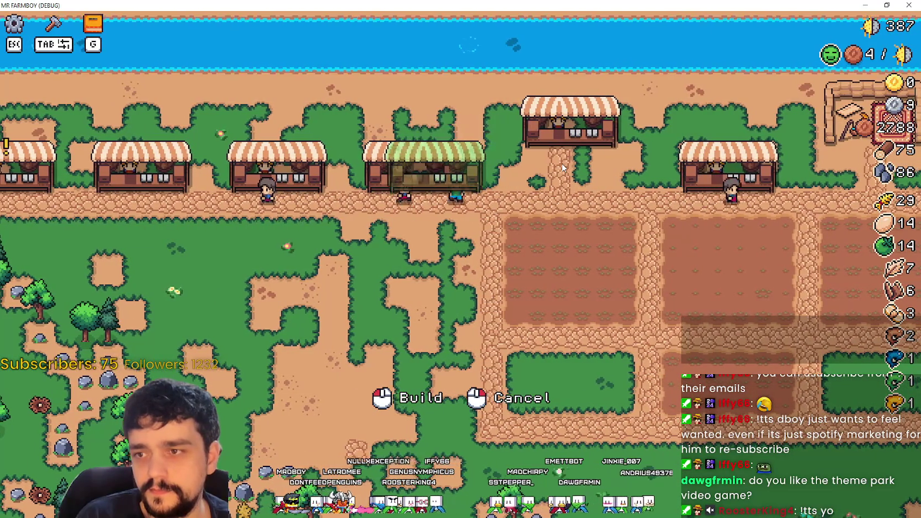
pyautogui.press('w')
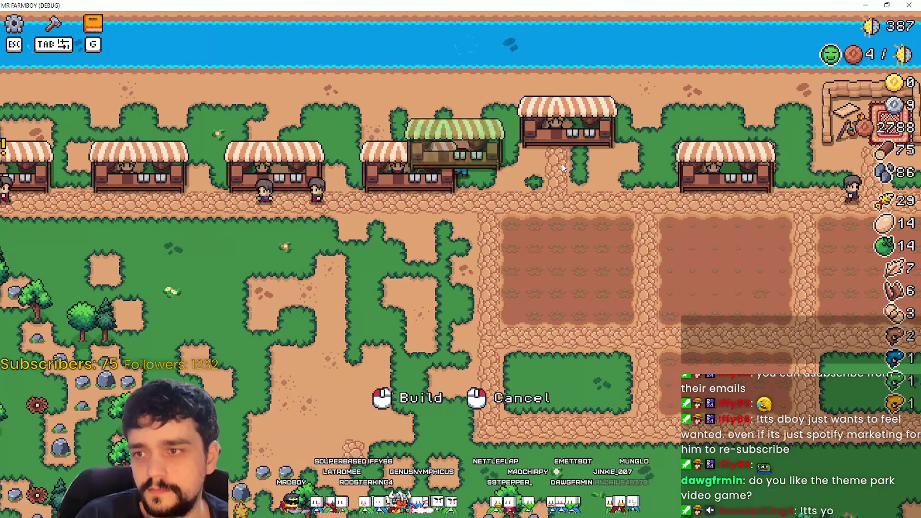
pyautogui.press('s')
pyautogui.press('a')
pyautogui.press('s')
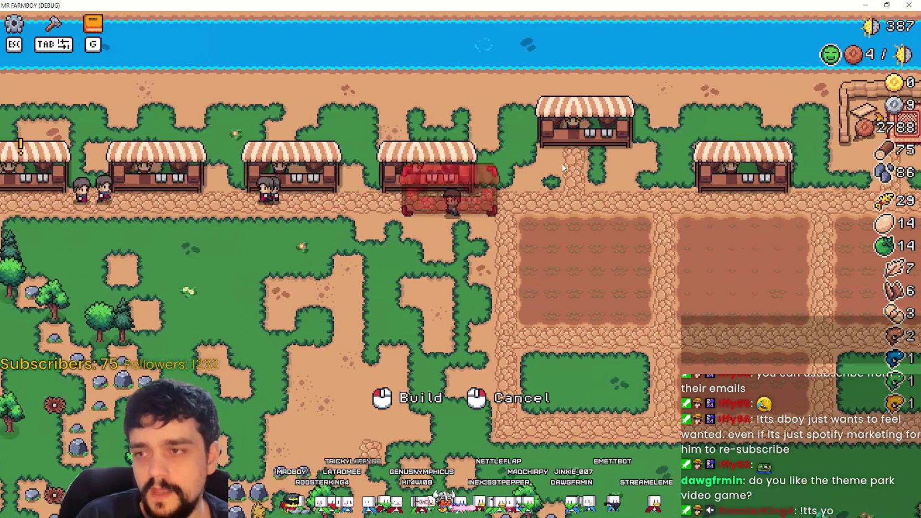
pyautogui.press('a')
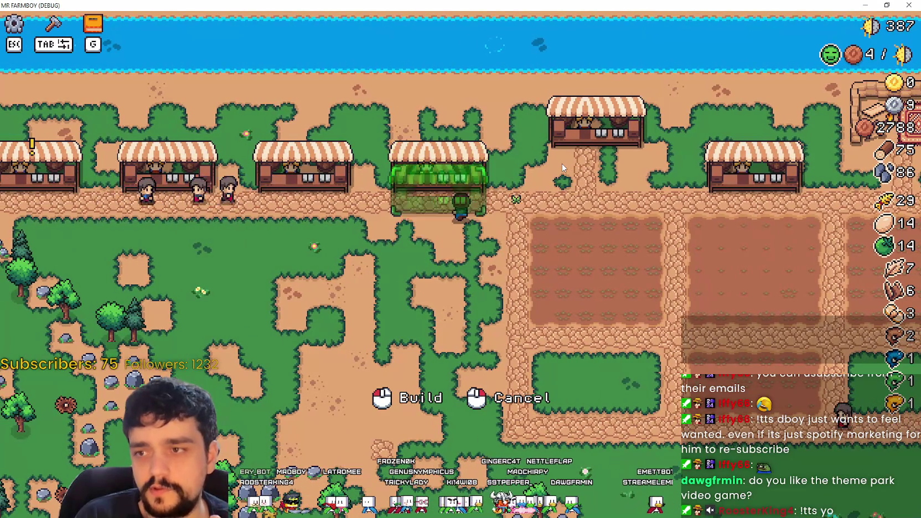
pyautogui.press('w')
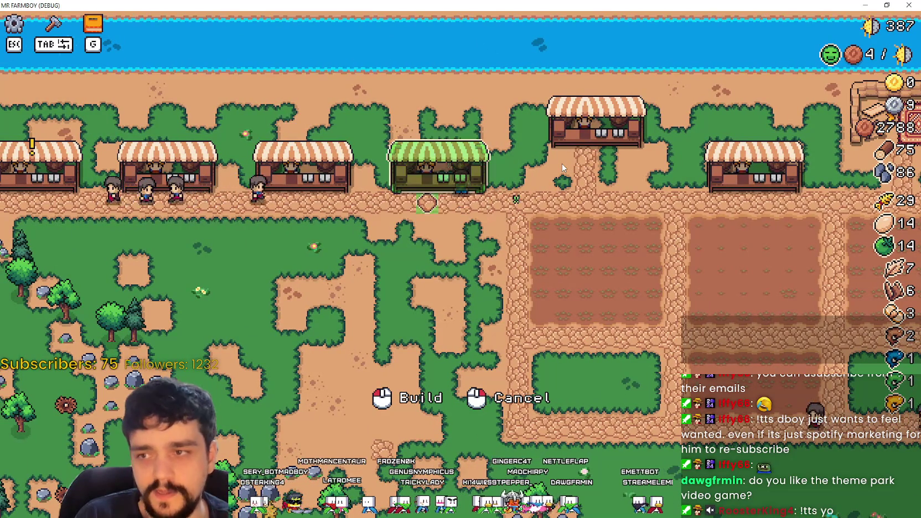
pyautogui.press('d')
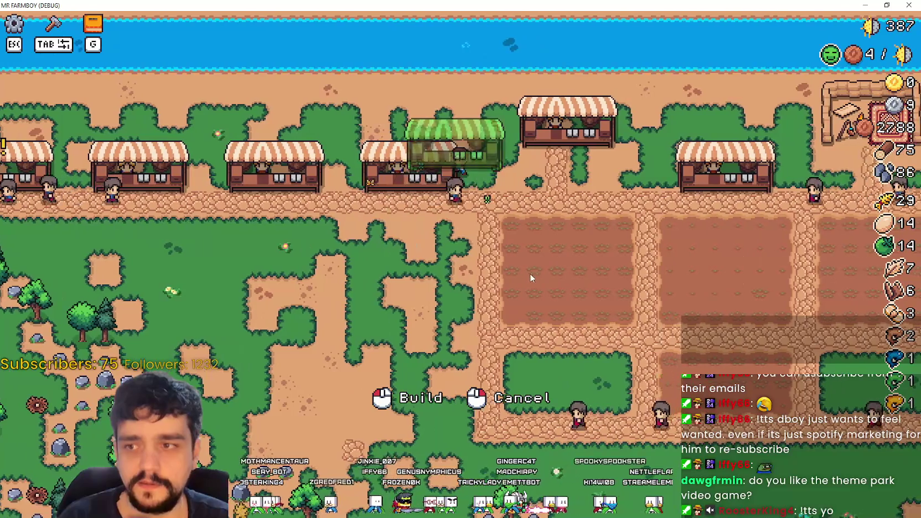
pyautogui.press('a')
pyautogui.click(555, 252)
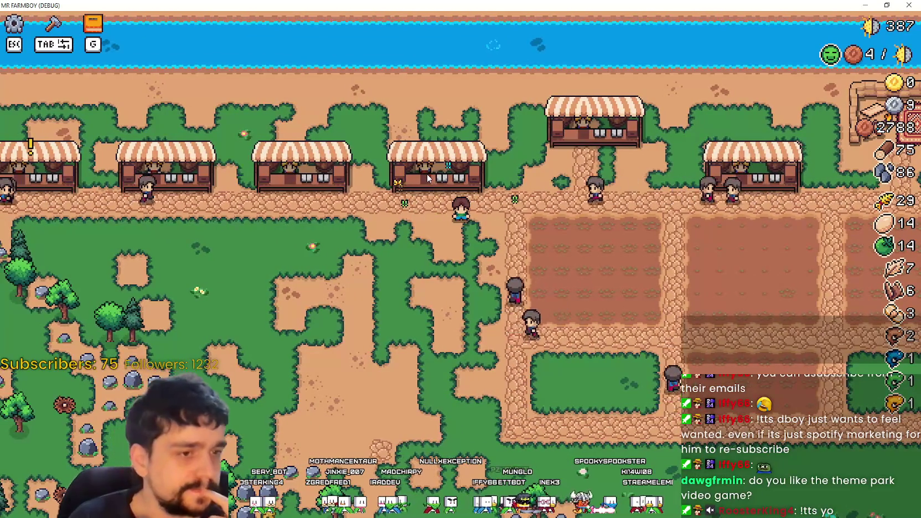
# - Interact with the replaced market stall, then walk off the market onto the grass
pyautogui.moveTo(426, 174)
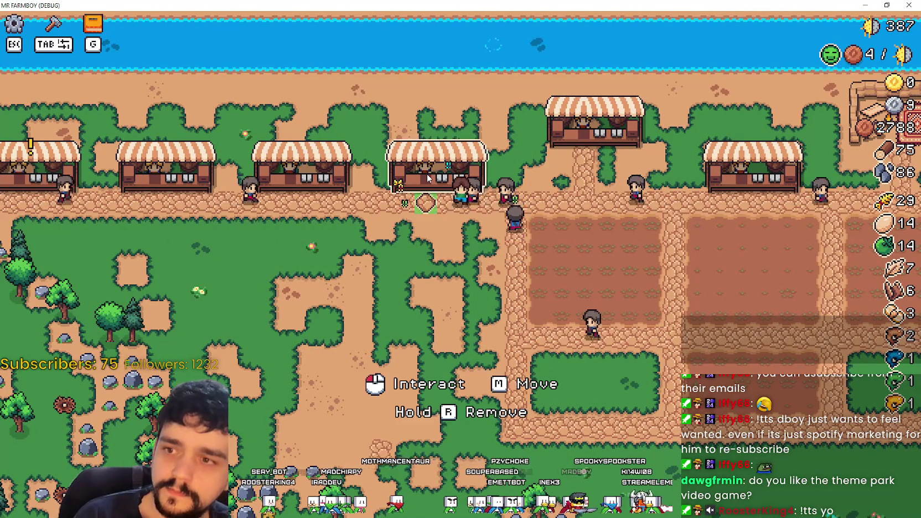
pyautogui.click(427, 174)
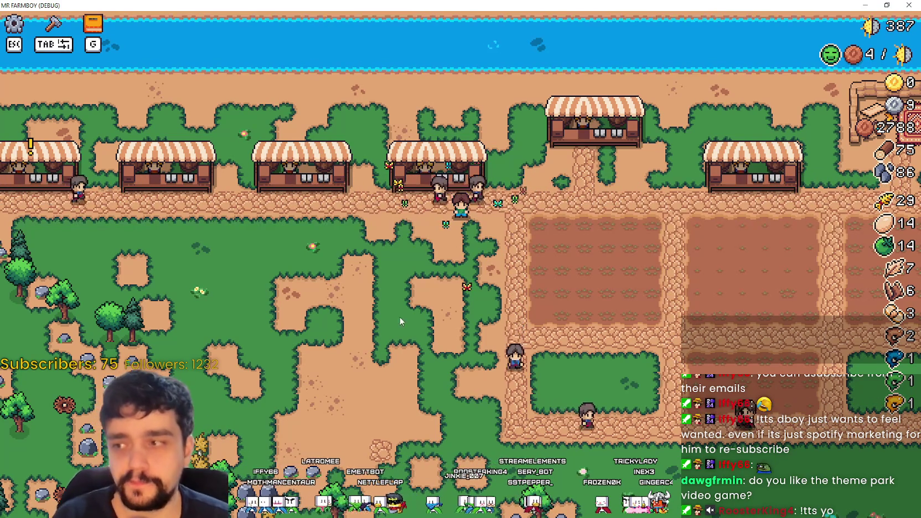
pyautogui.press('a')
pyautogui.press('s')
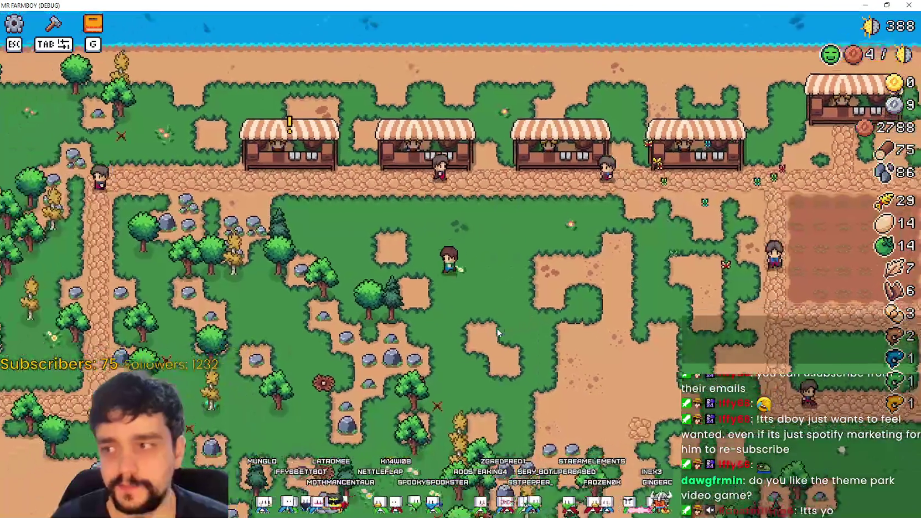
# - Mine a rock in the meadow, raising stone to 88, and head back to the stalls
pyautogui.press('a')
pyautogui.press('s')
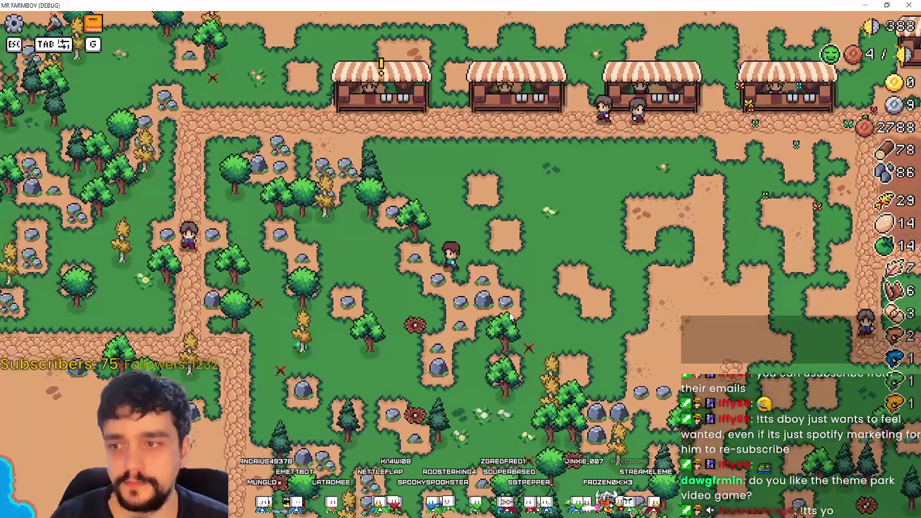
pyautogui.press('s')
pyautogui.press('a')
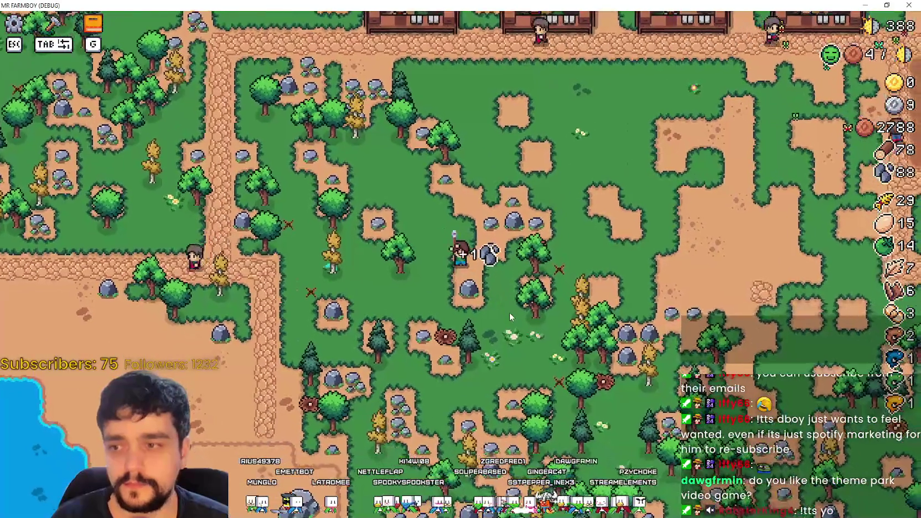
pyautogui.press('w')
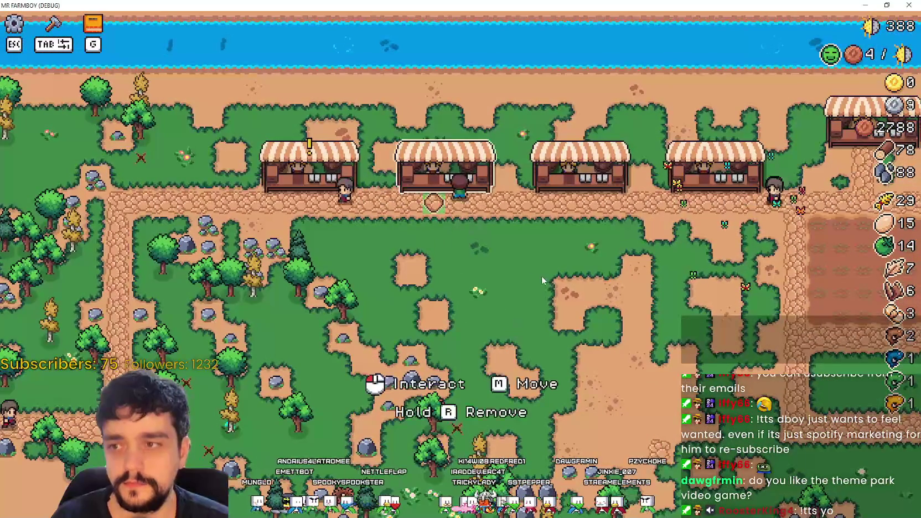
# - Move the second stall with M around its slot, then place it back there
pyautogui.press('m')
pyautogui.press('d')
pyautogui.press('w')
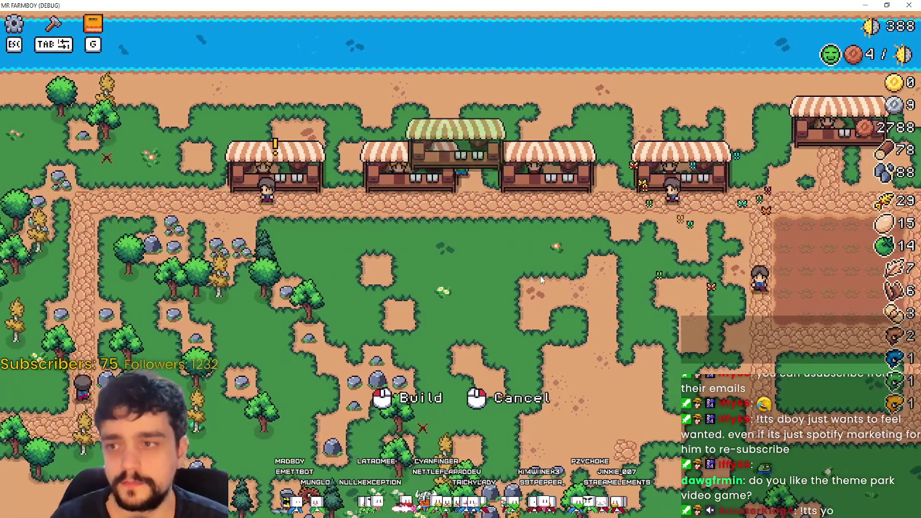
pyautogui.press('a')
pyautogui.press('s')
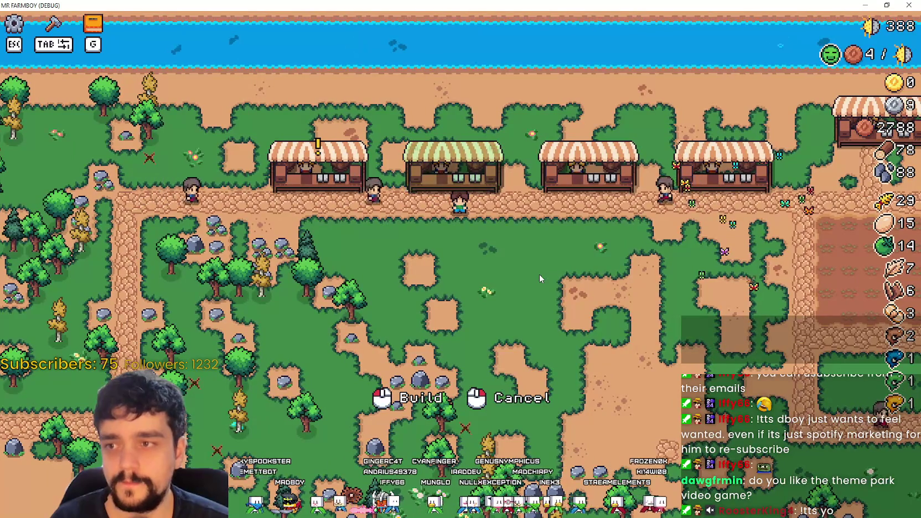
pyautogui.press('d')
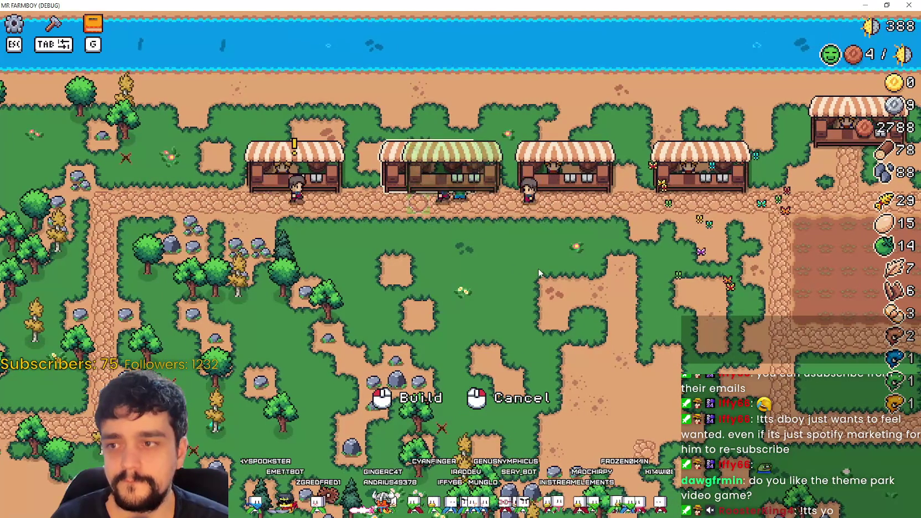
pyautogui.press('a')
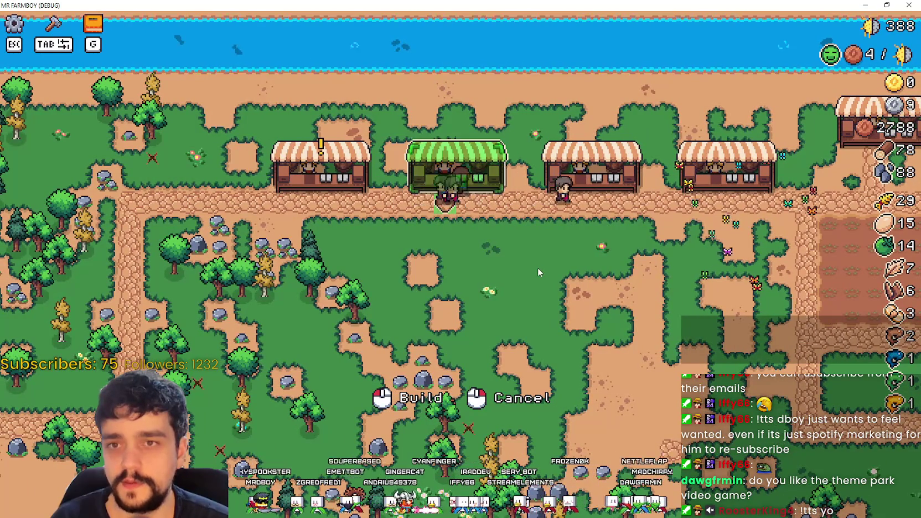
pyautogui.press('s')
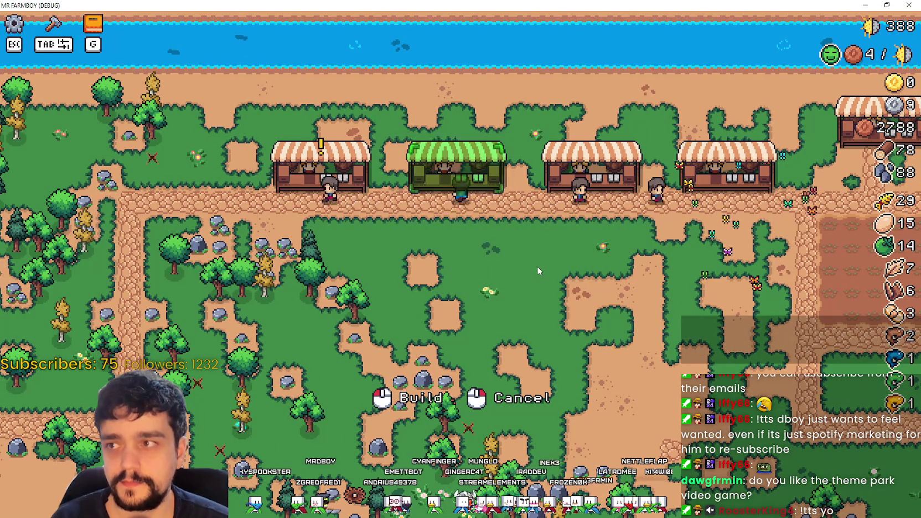
pyautogui.press('w')
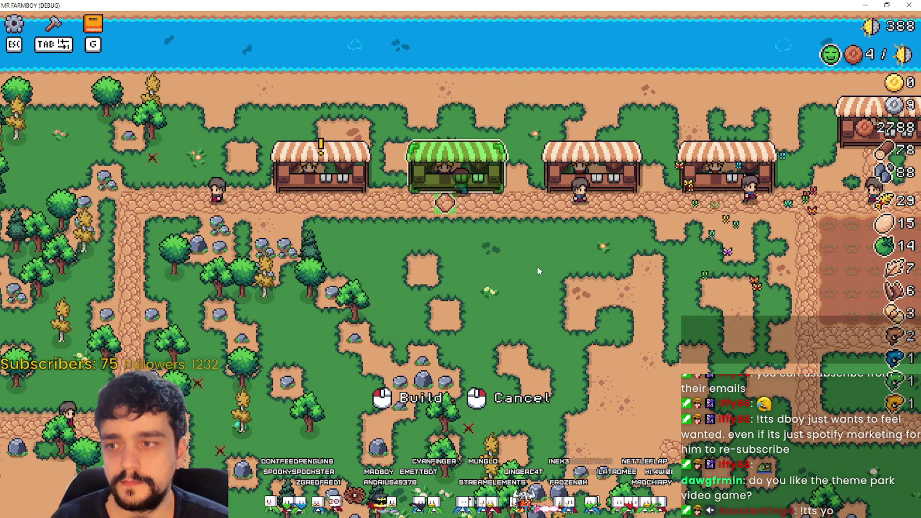
pyautogui.press('w')
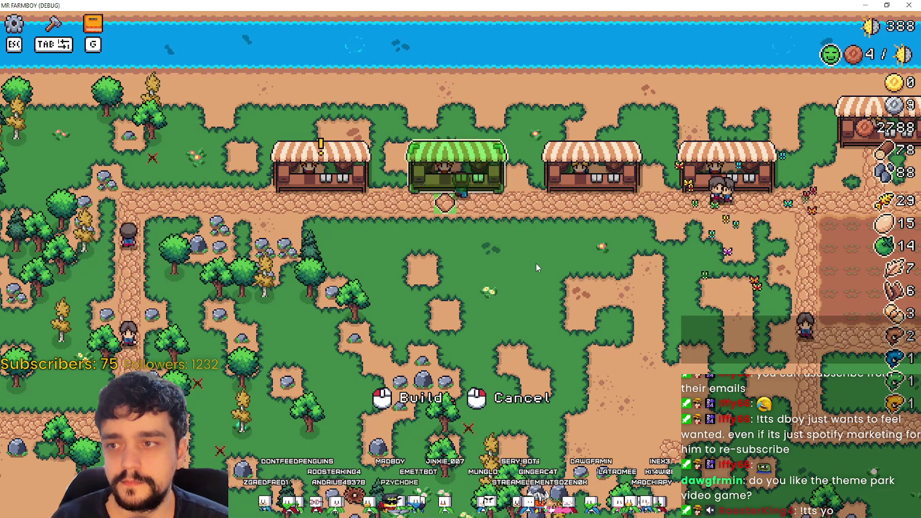
pyautogui.click(536, 262)
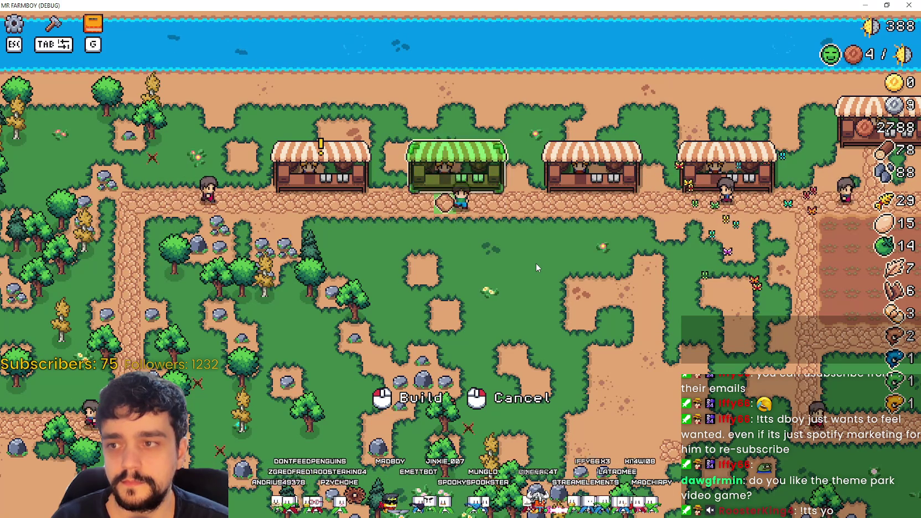
# - Pick the stall up again and place it just below the row, over the neighbouring stall
pyautogui.press('s')
pyautogui.press('w')
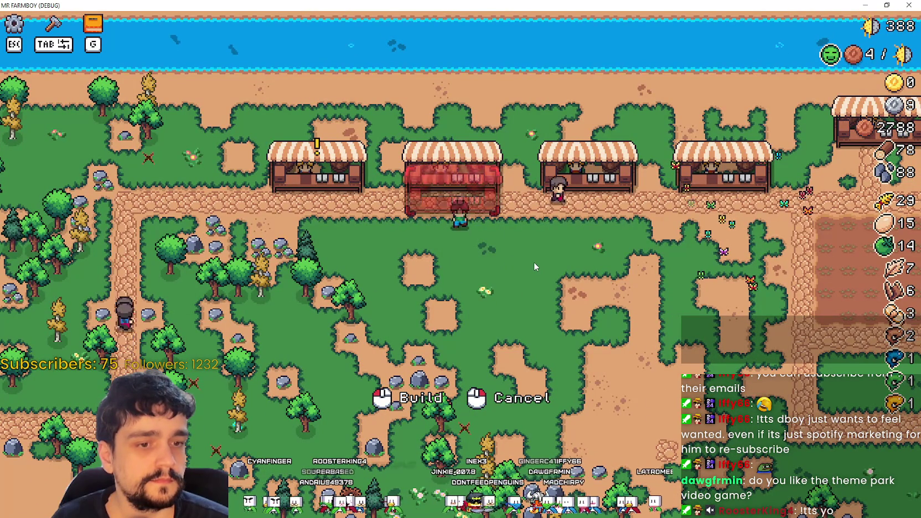
pyautogui.press('s')
pyautogui.press('w')
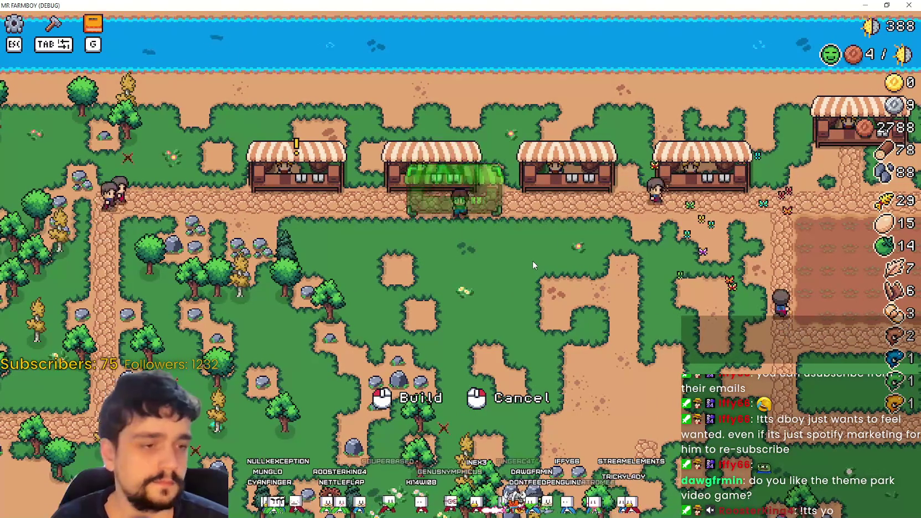
pyautogui.press('a')
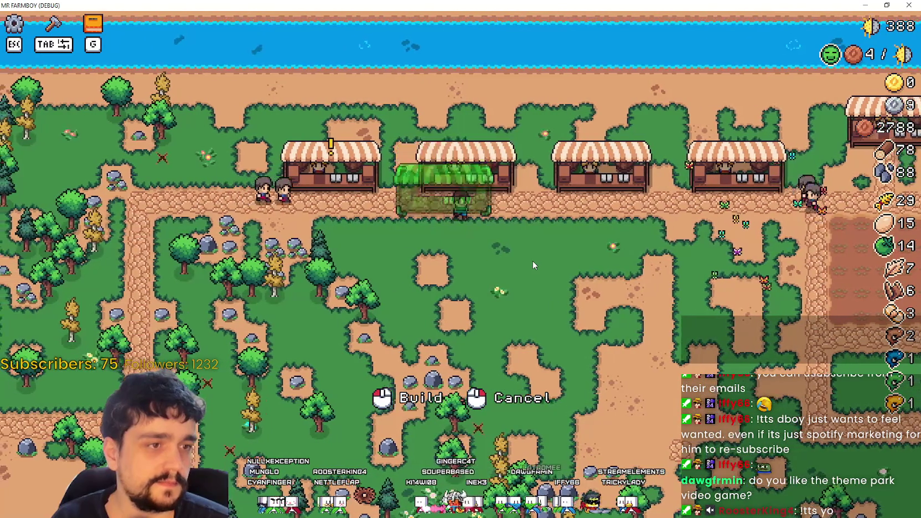
pyautogui.press('s')
pyautogui.press('w')
pyautogui.click(595, 250)
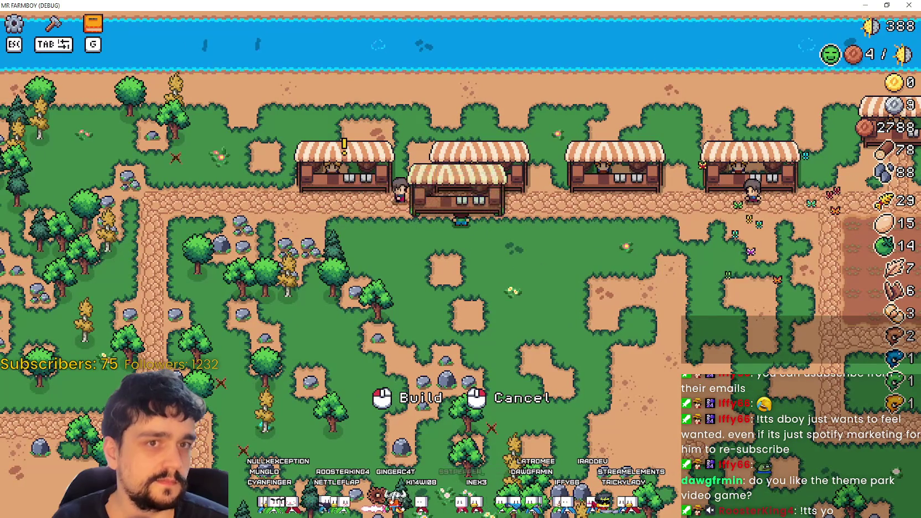
# - Try building the stall below the row twice, at two different spots
pyautogui.click(594, 249)
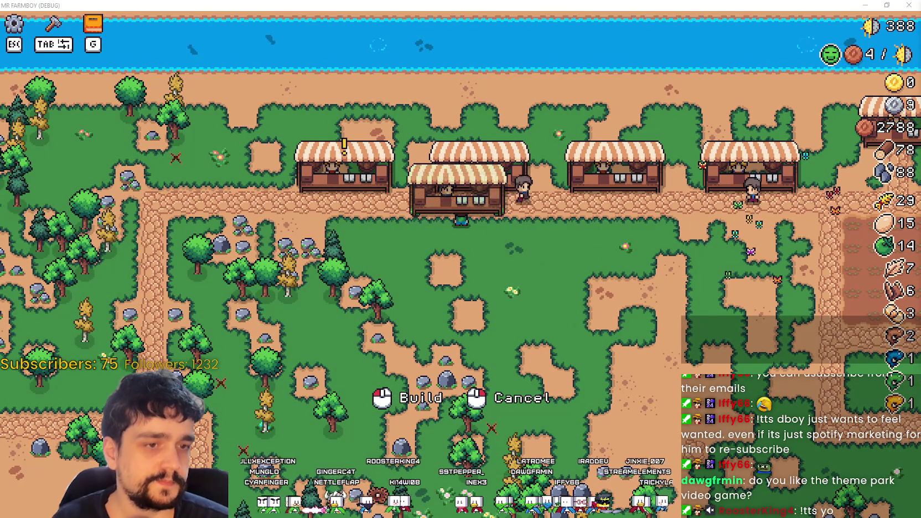
pyautogui.click(457, 191)
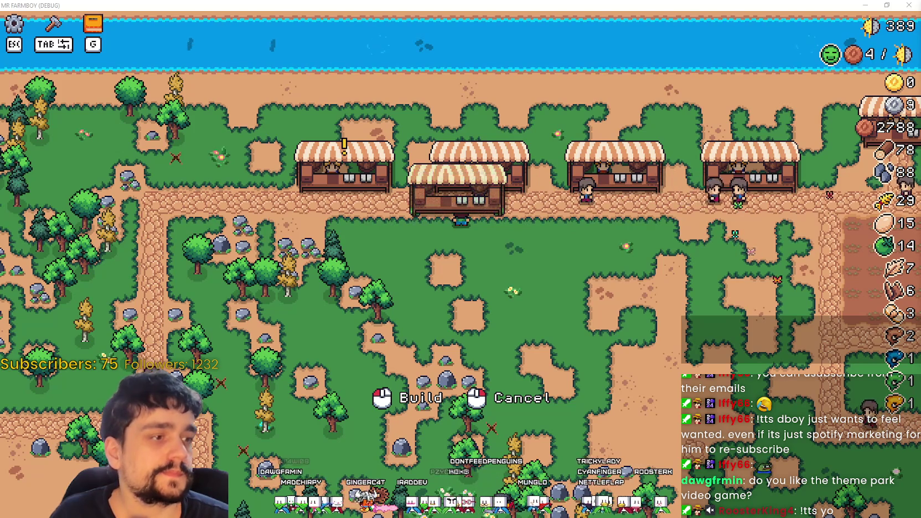
# - Carry the stall preview down and build the stall on the grass below the path
pyautogui.press('a')
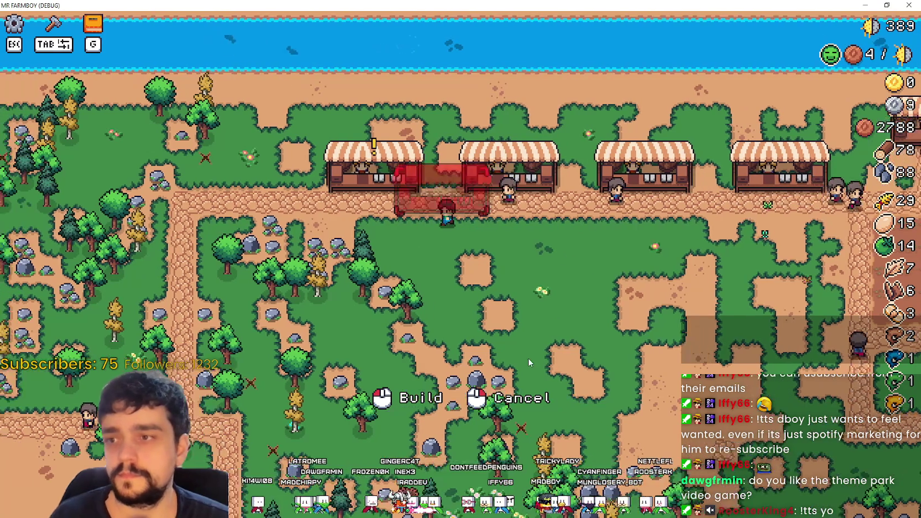
pyautogui.press('d')
pyautogui.press('s')
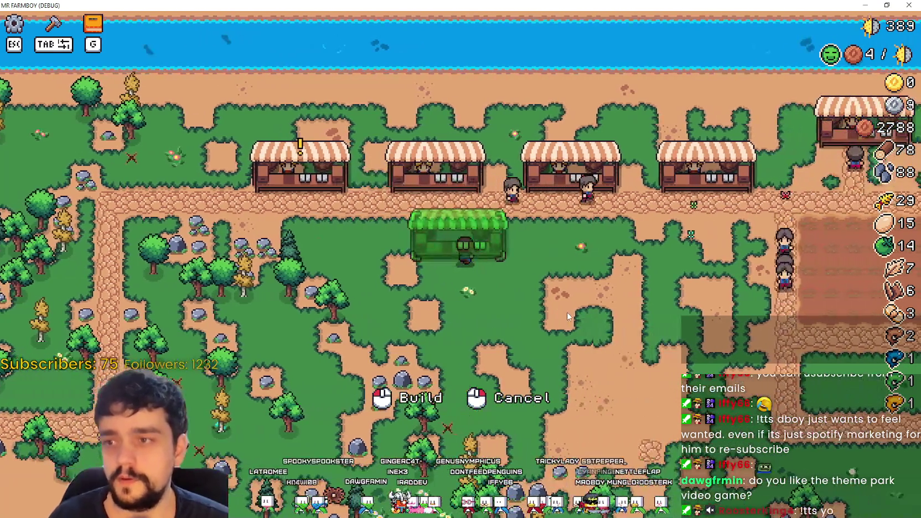
pyautogui.press('s')
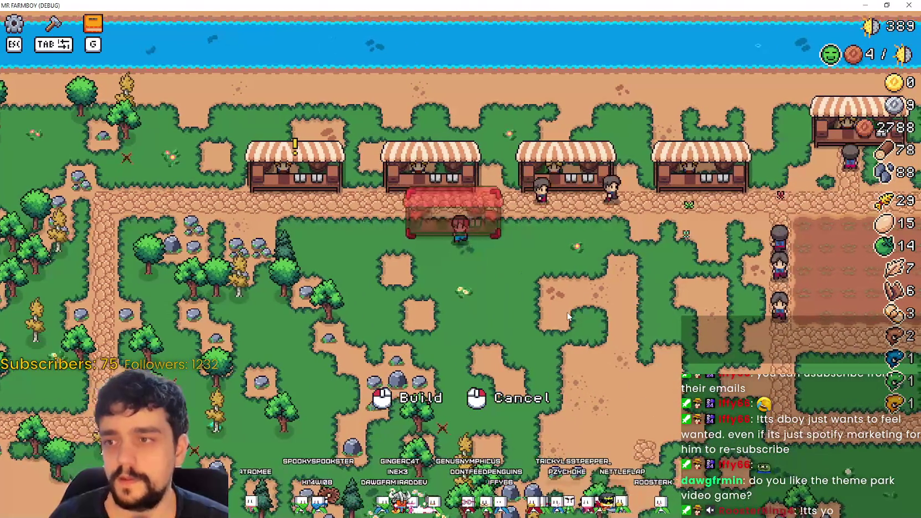
pyautogui.press('d')
pyautogui.click(565, 325)
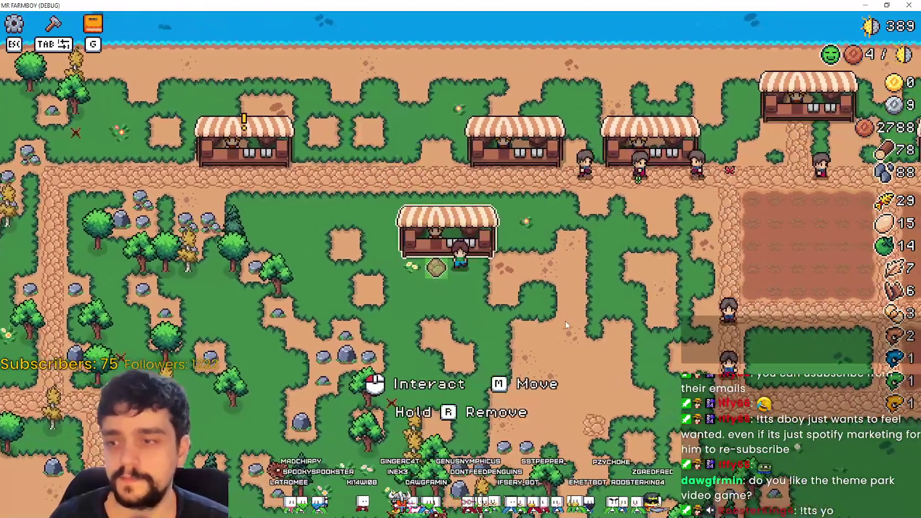
pyautogui.press('s')
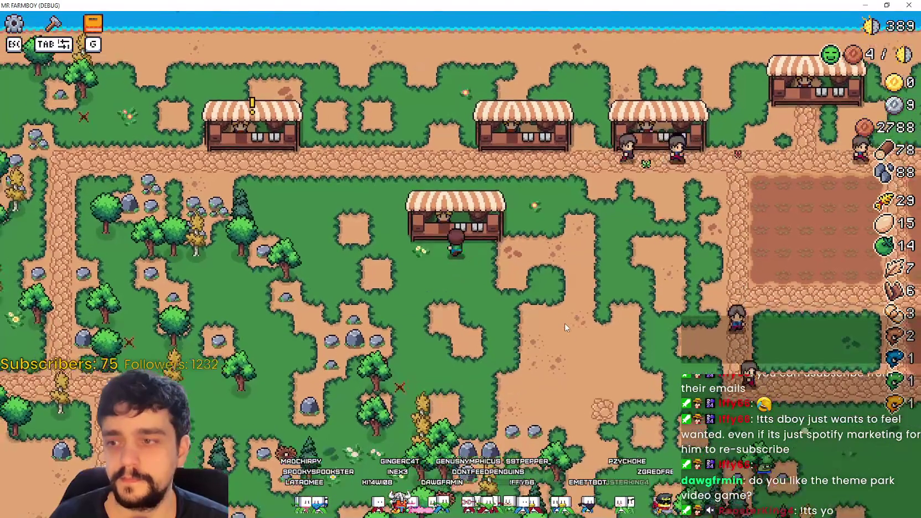
# - Pick up the grass stall with M and place it in the empty row slot
pyautogui.press('m')
pyautogui.press('w')
pyautogui.press('a')
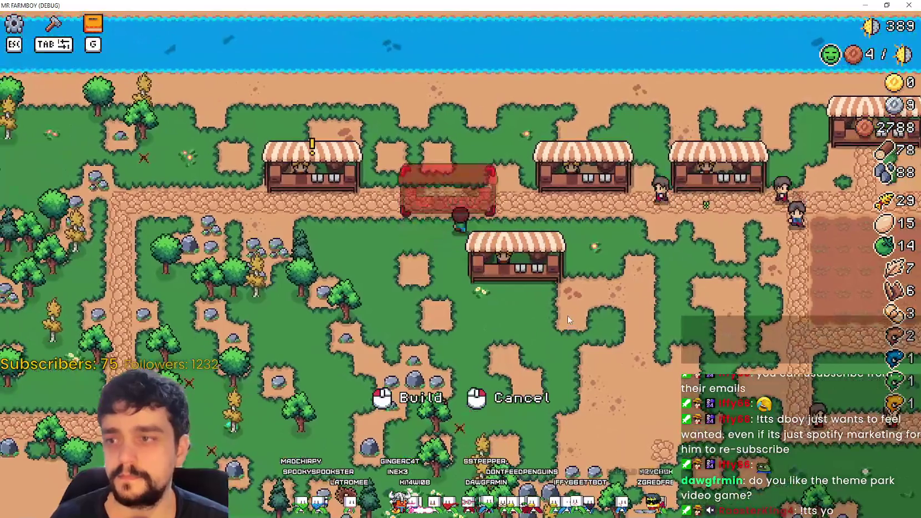
pyautogui.press('d')
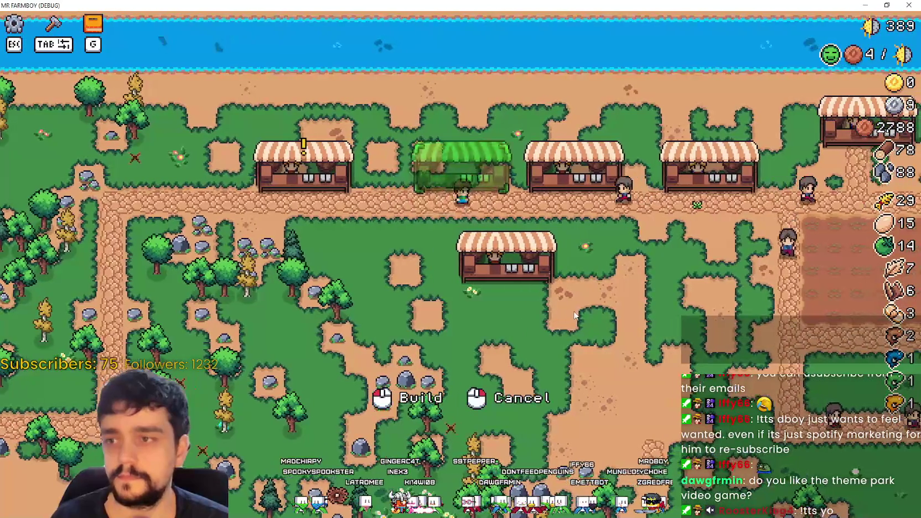
pyautogui.click(570, 313)
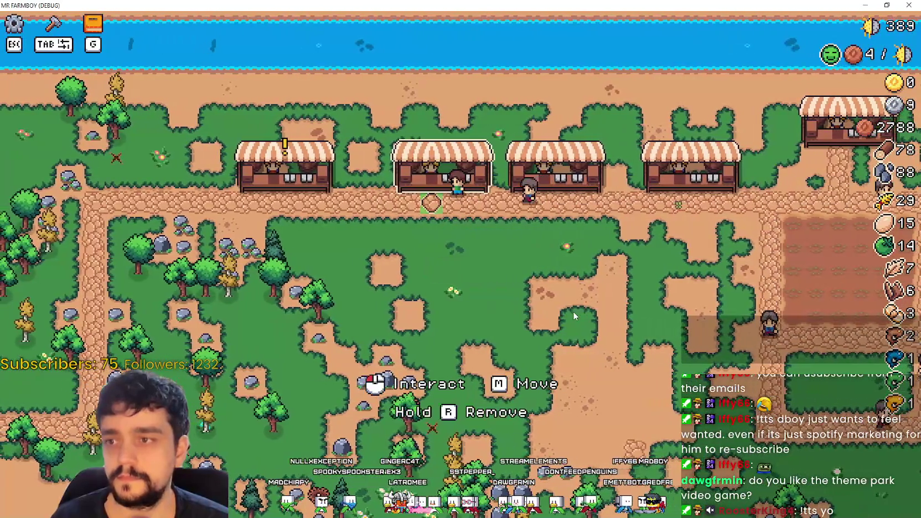
# - Reposition the stall once more and build it in the empty second slot of the row
pyautogui.press('m')
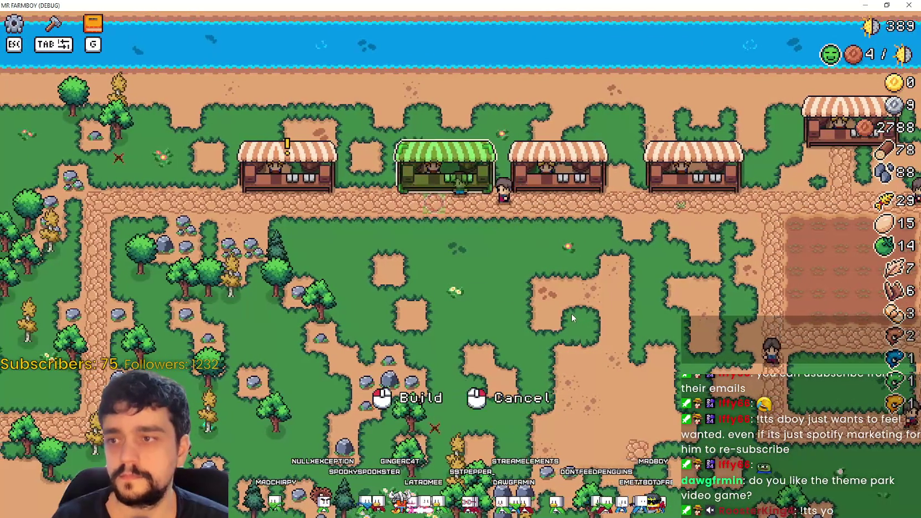
pyautogui.press('s')
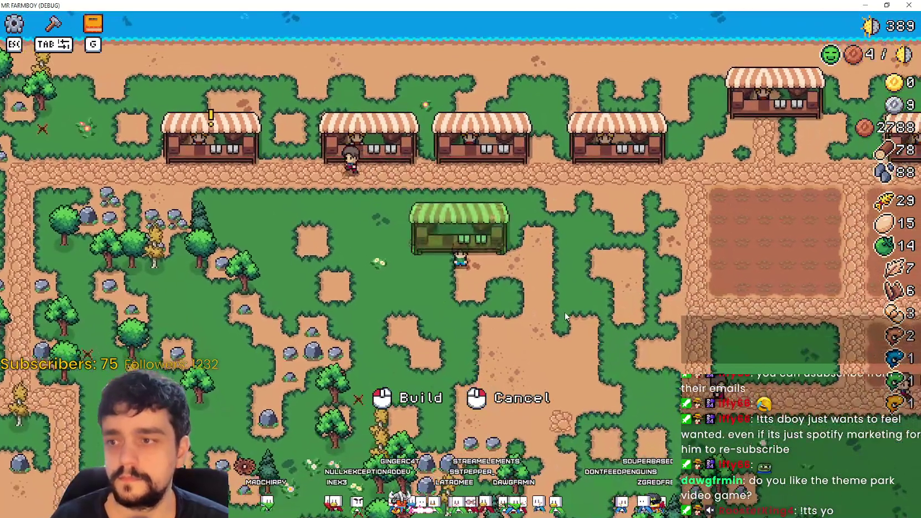
pyautogui.click(565, 310)
pyautogui.press('m')
pyautogui.press('w')
pyautogui.press('a')
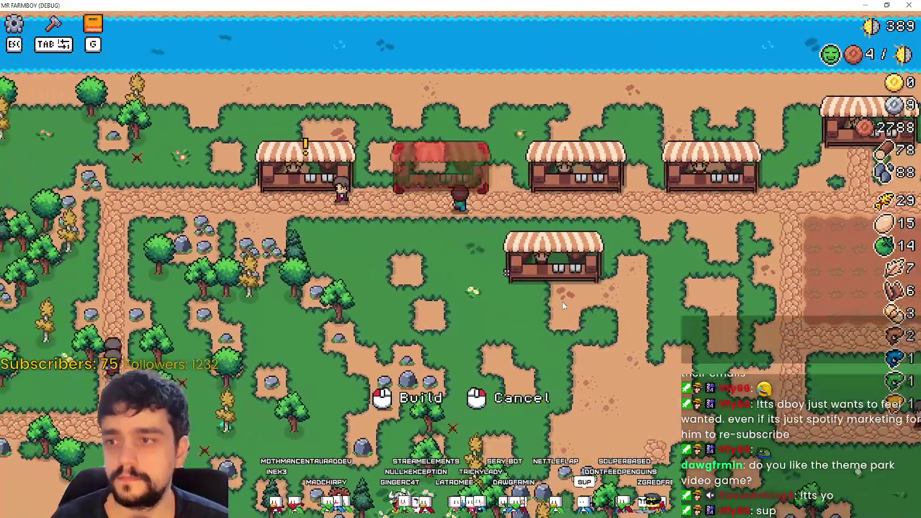
pyautogui.click(560, 304)
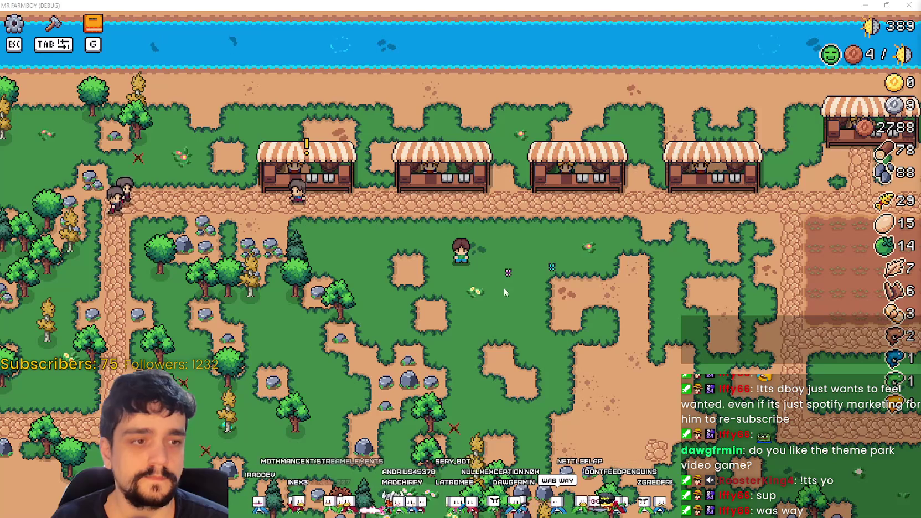
# - Walk the farmer up to the second market stall and pick it up with M
pyautogui.press('w')
pyautogui.press('a')
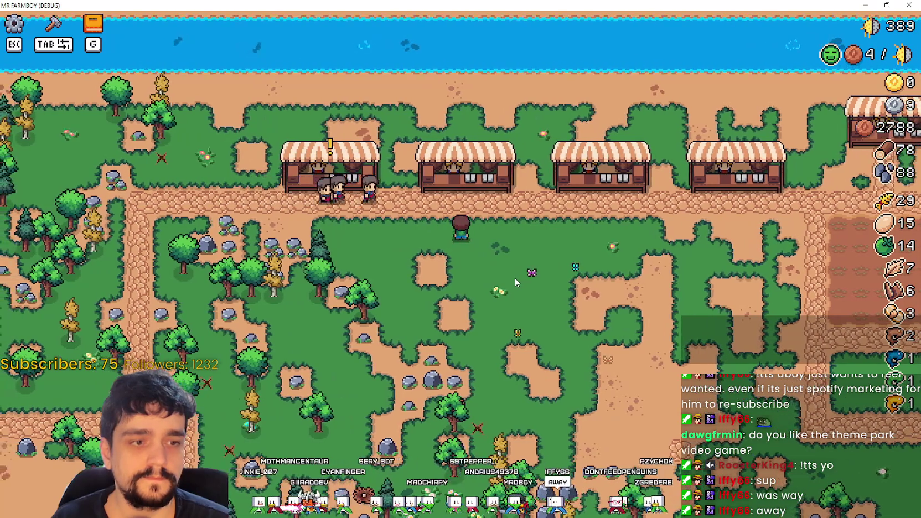
pyautogui.press('w')
pyautogui.press('d')
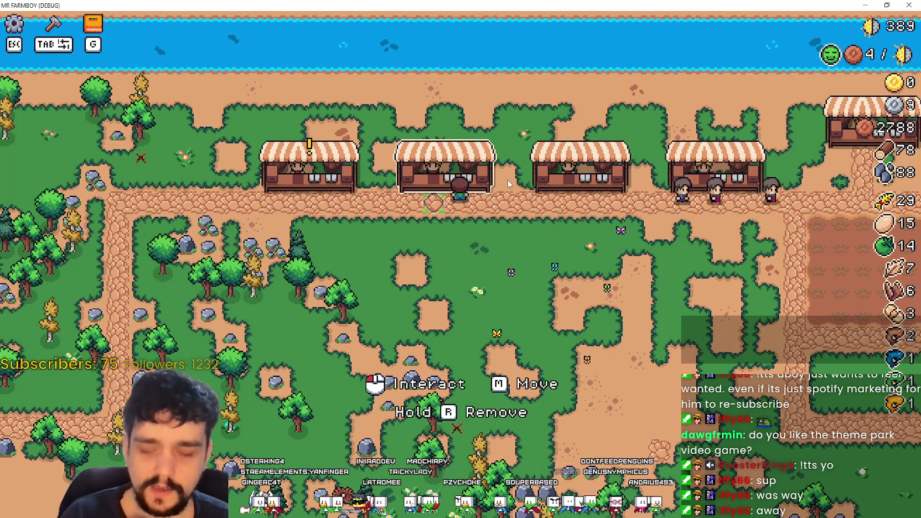
pyautogui.press('m')
# - Steer the stall ghost around the row and try placing it back into the row
pyautogui.press('d')
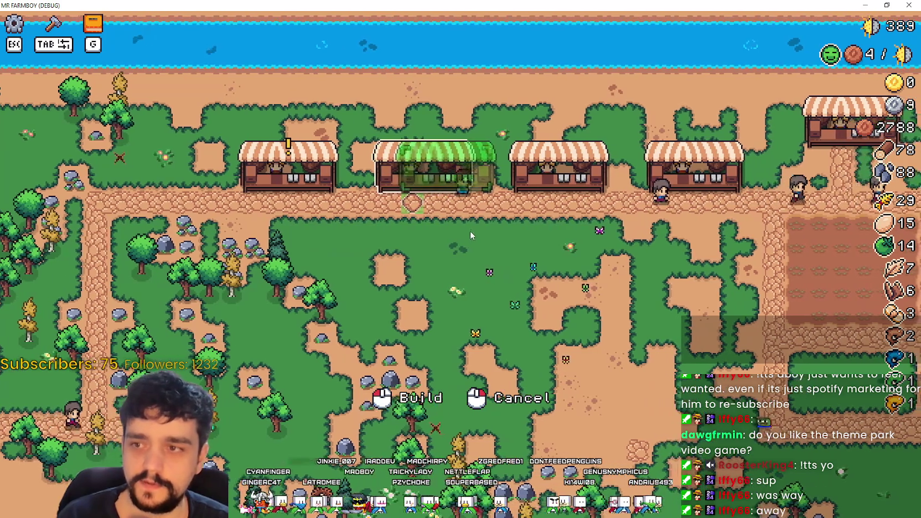
pyautogui.press('d')
pyautogui.press('w')
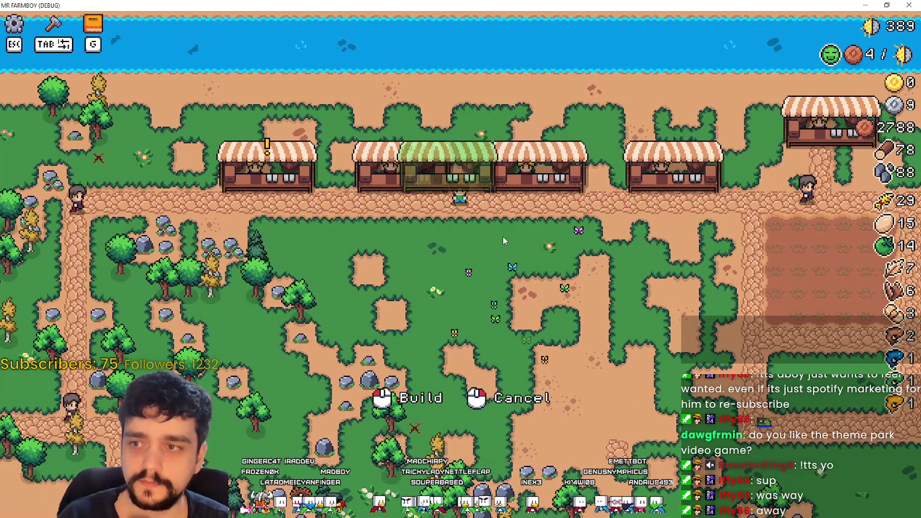
pyautogui.press('a')
pyautogui.press('d')
pyautogui.press('a')
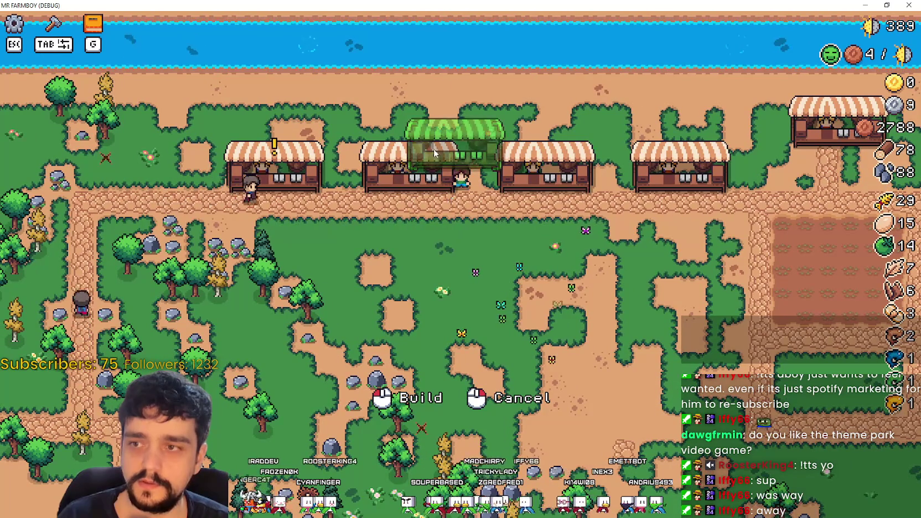
pyautogui.press('s')
pyautogui.press('a')
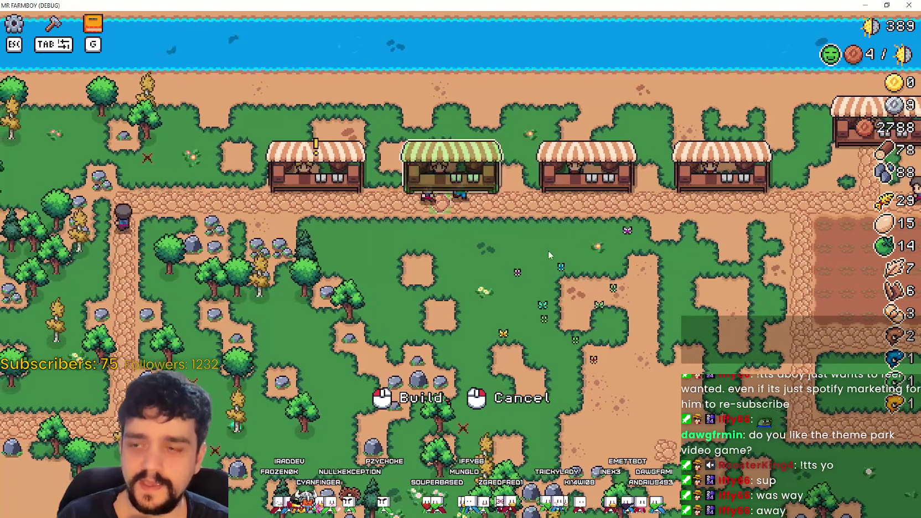
pyautogui.click(543, 239)
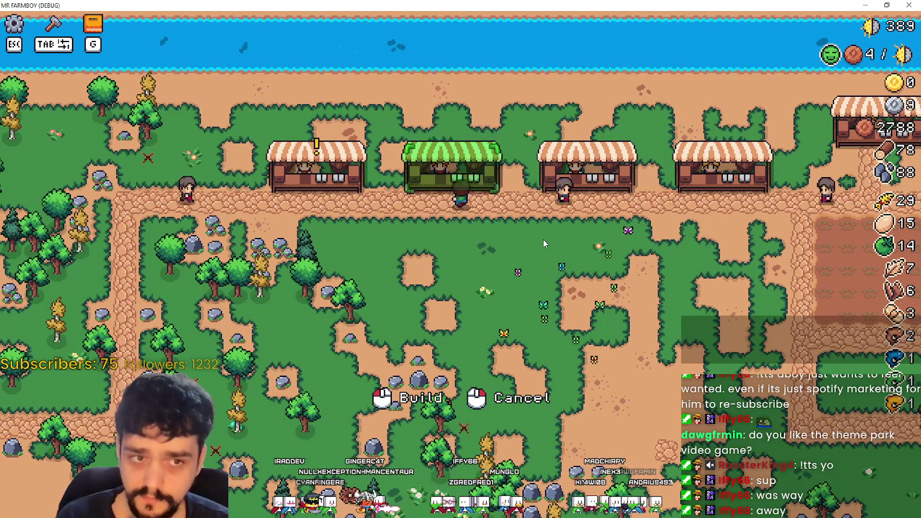
# - Line the stall ghost up on the existing stall, then try placing it above the row
pyautogui.press('a')
pyautogui.press('d')
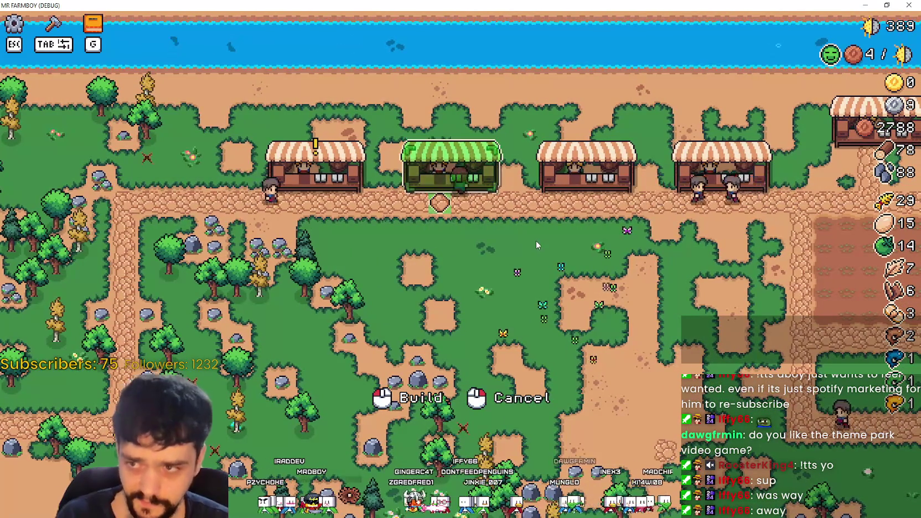
pyautogui.press('s')
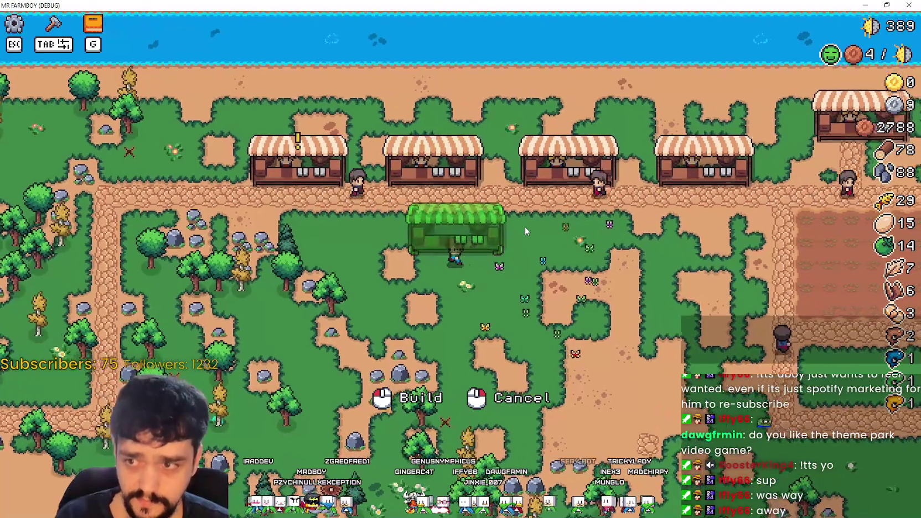
pyautogui.press('w')
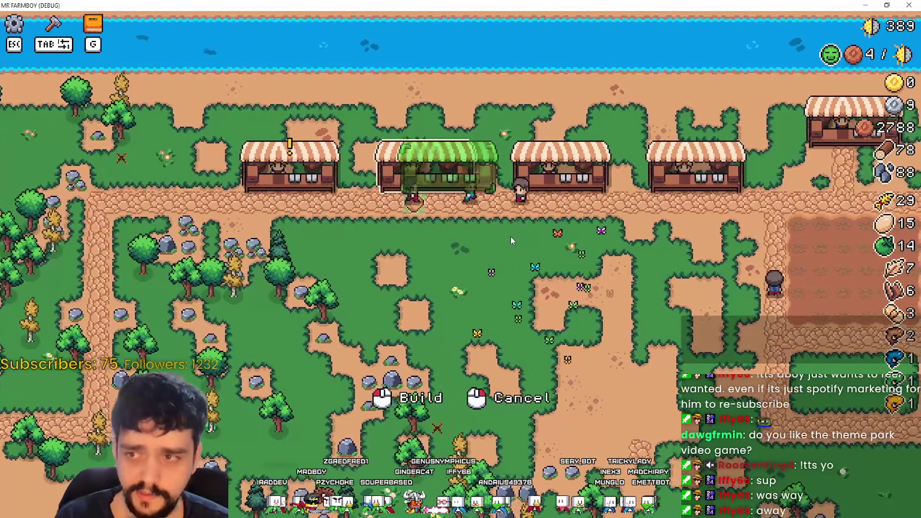
pyautogui.click(510, 236)
# - Bring the stall ghost onto the second stall spot and build it there
pyautogui.press('a')
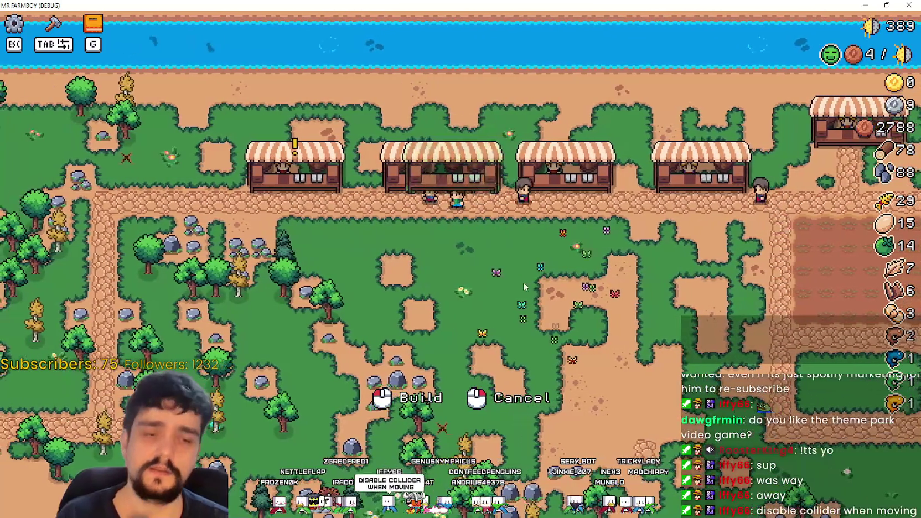
pyautogui.press('a')
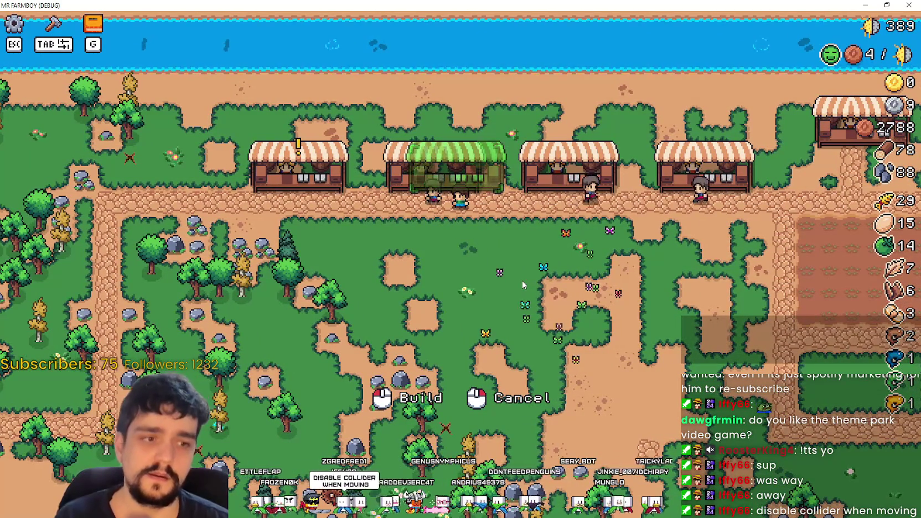
pyautogui.press('a')
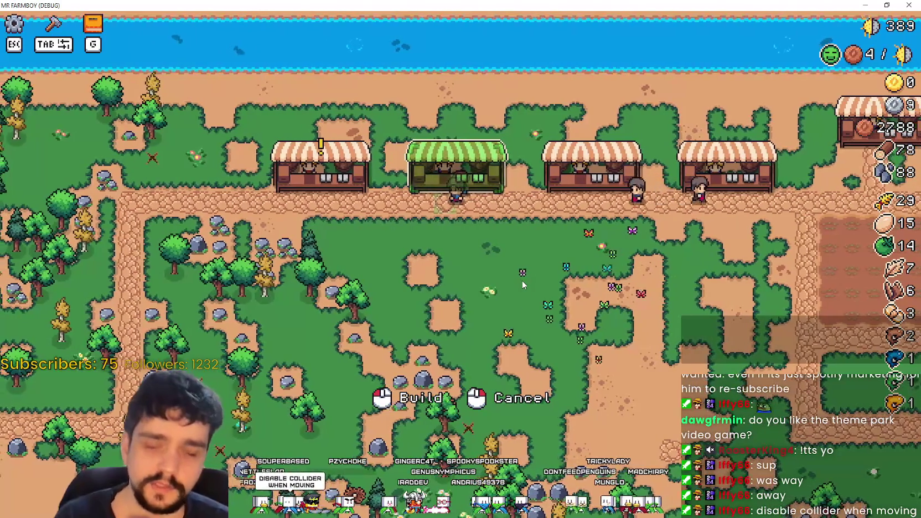
pyautogui.press('d')
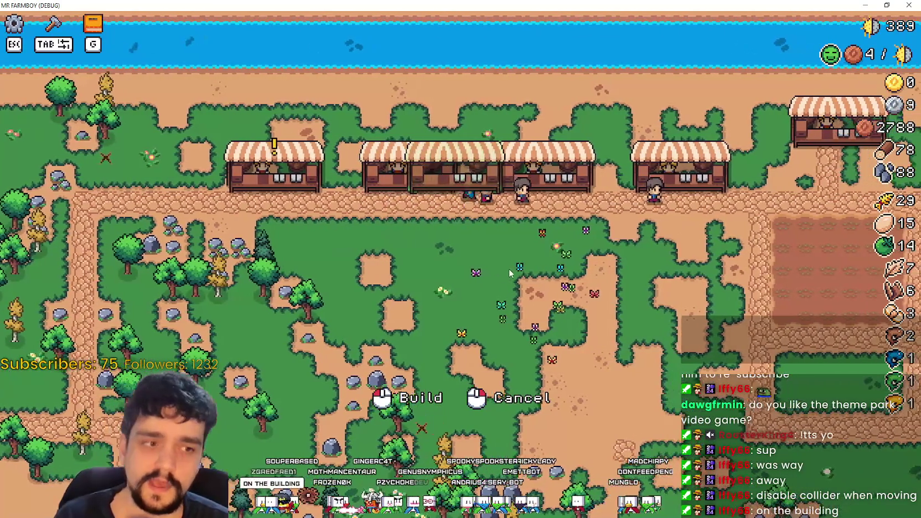
pyautogui.press('w')
pyautogui.press('a')
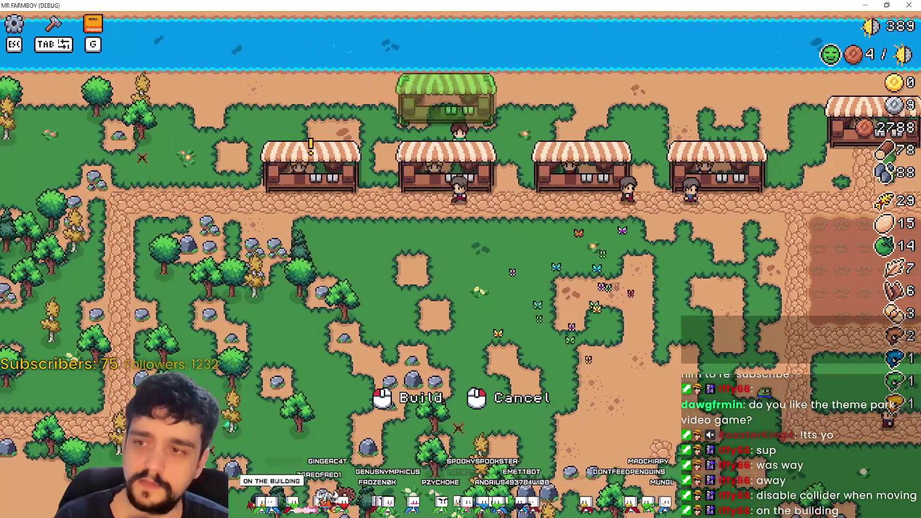
pyautogui.press('d')
pyautogui.press('s')
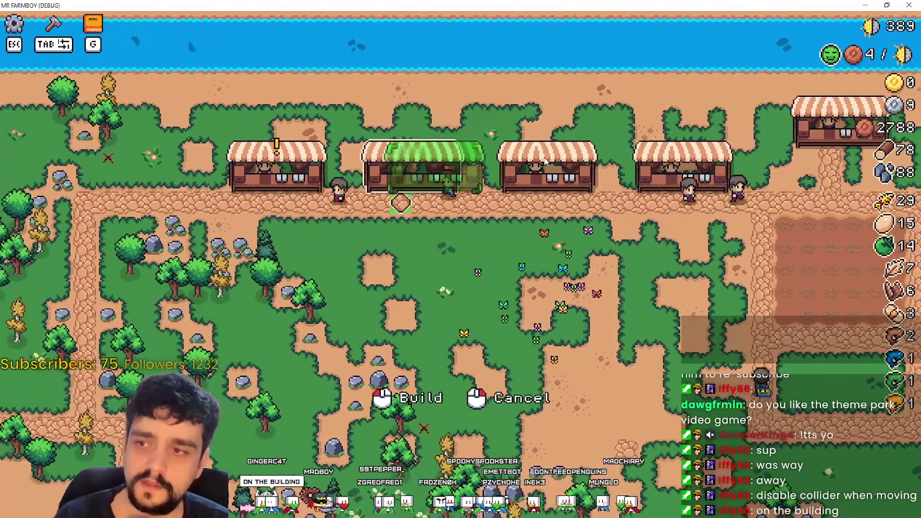
pyautogui.press('a')
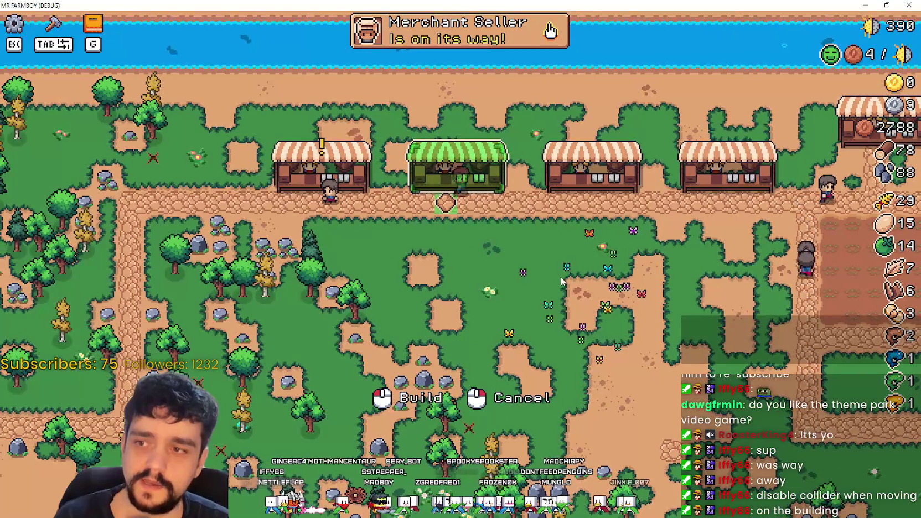
pyautogui.press('d')
pyautogui.press('a')
pyautogui.click(511, 286)
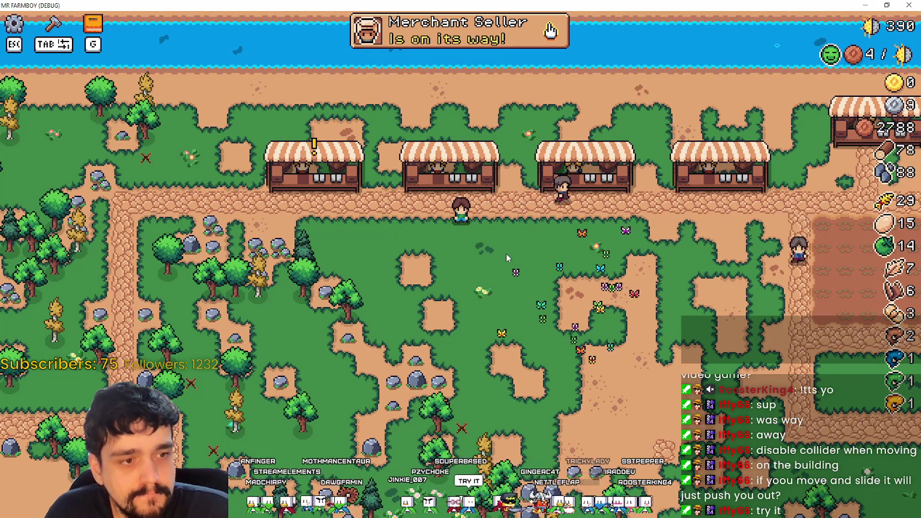
pyautogui.press('w')
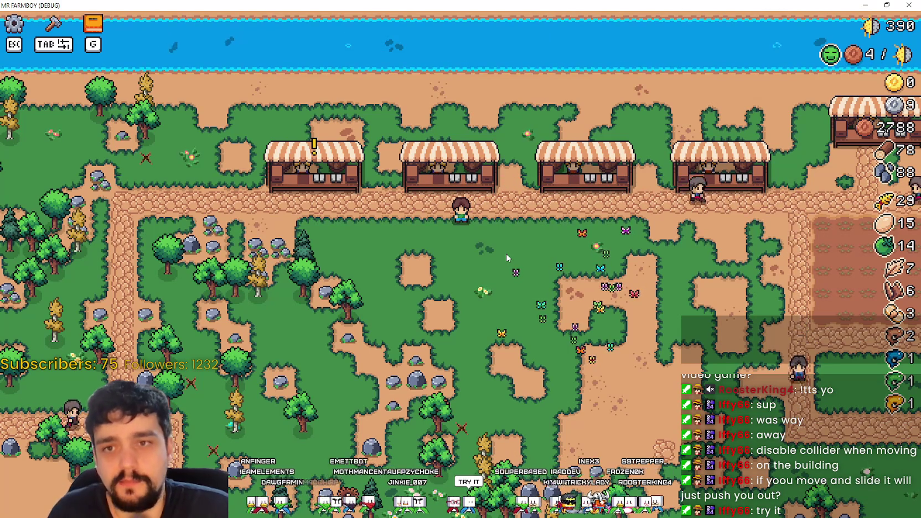
pyautogui.moveTo(482, 191)
pyautogui.press('s')
pyautogui.press('d')
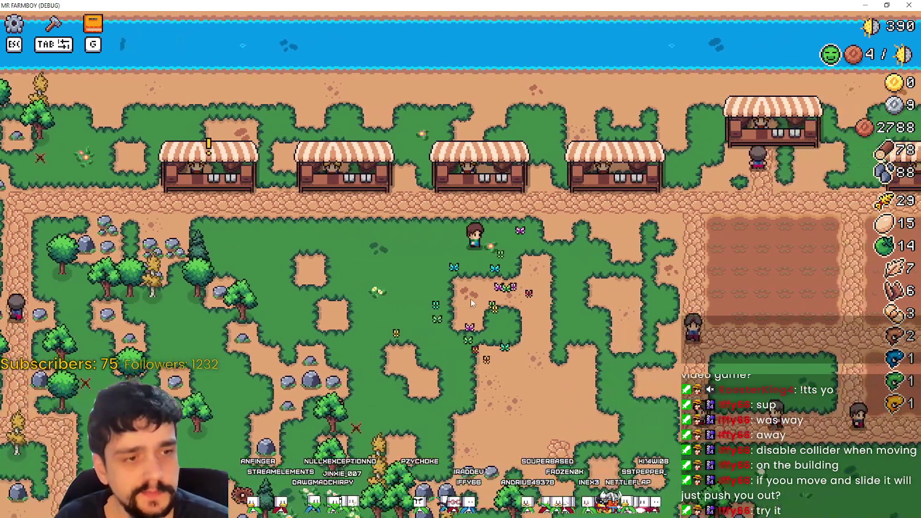
pyautogui.press('d')
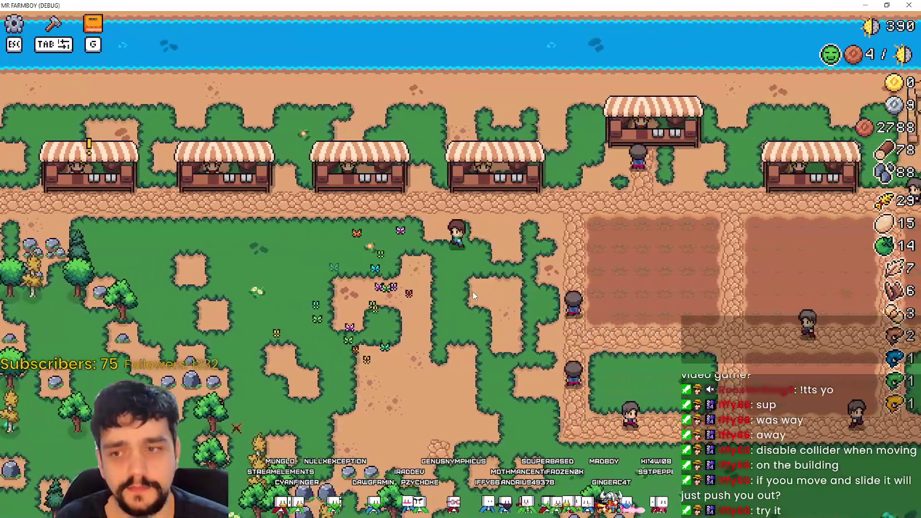
pyautogui.press('a')
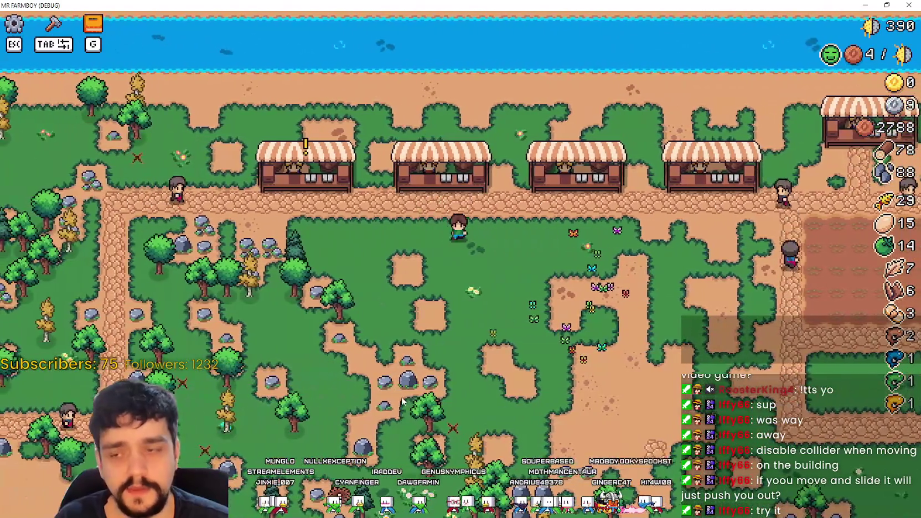
pyautogui.press('s')
pyautogui.press('d')
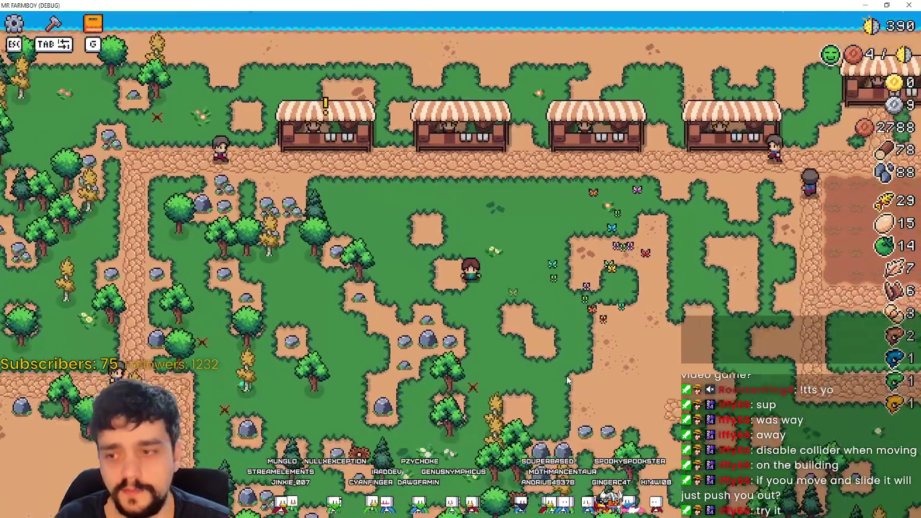
pyautogui.press('w')
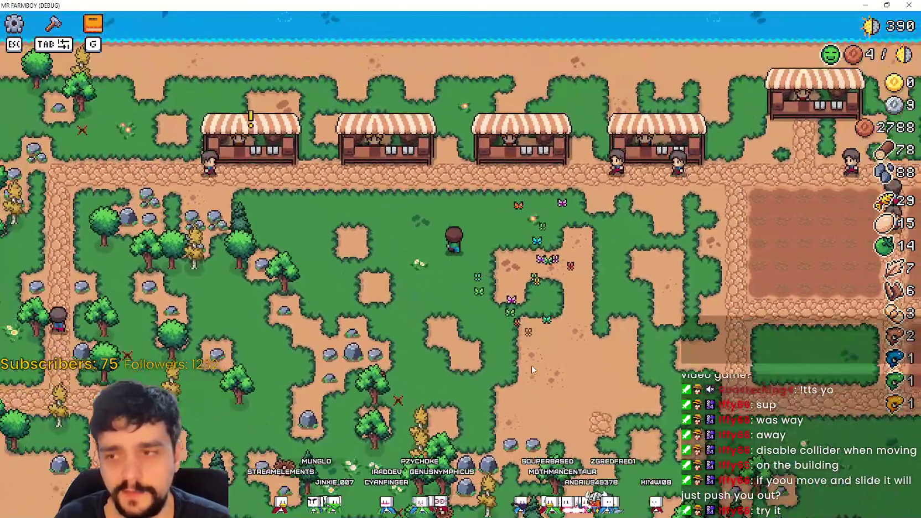
pyautogui.press('w')
pyautogui.press('a')
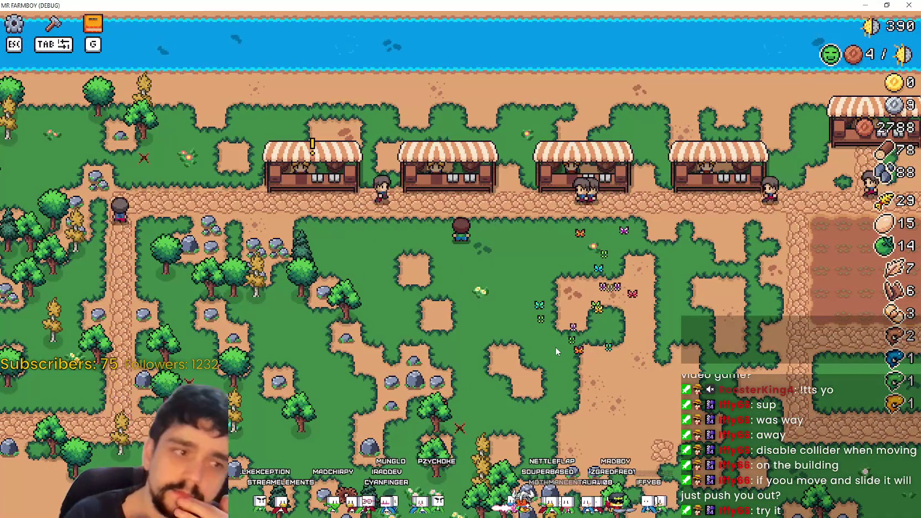
pyautogui.press('w')
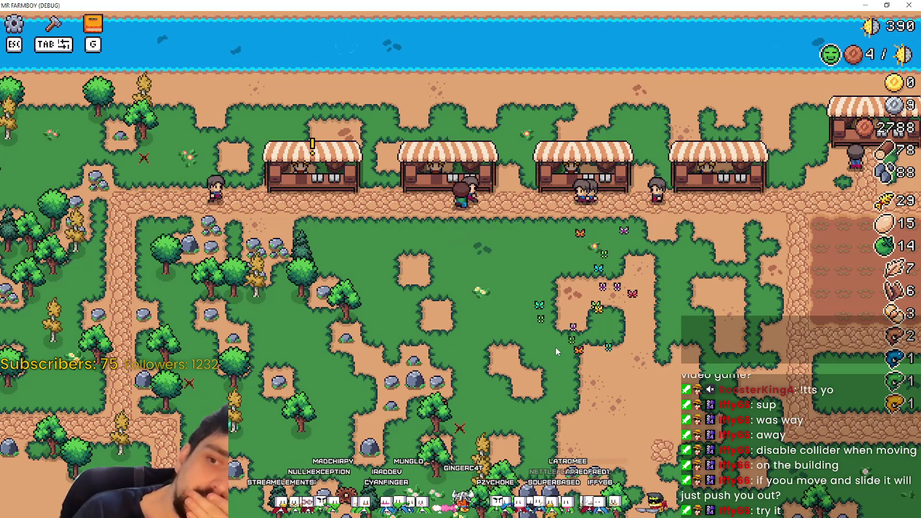
pyautogui.press('a')
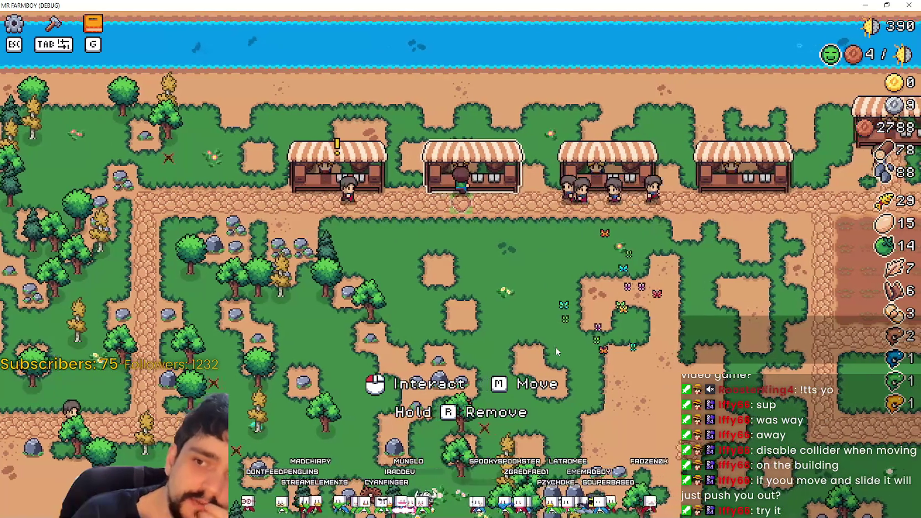
pyautogui.press('d')
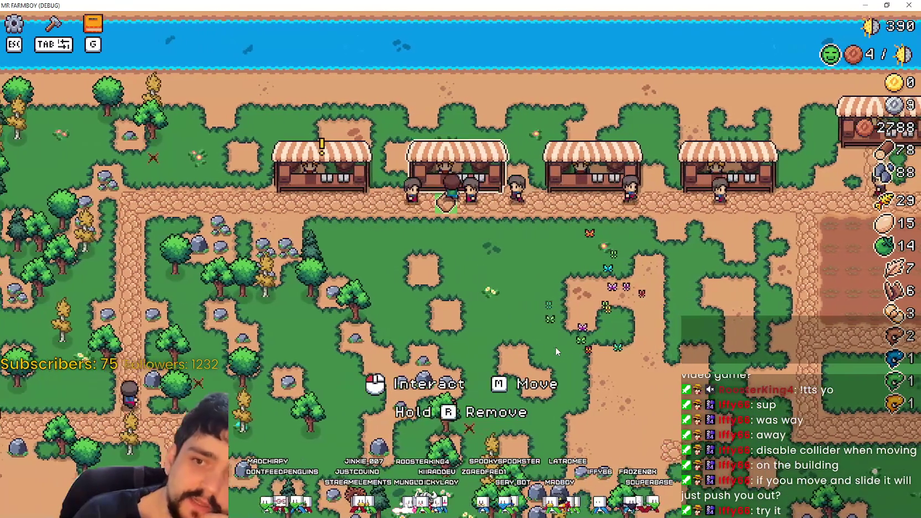
pyautogui.press('s')
pyautogui.press('d')
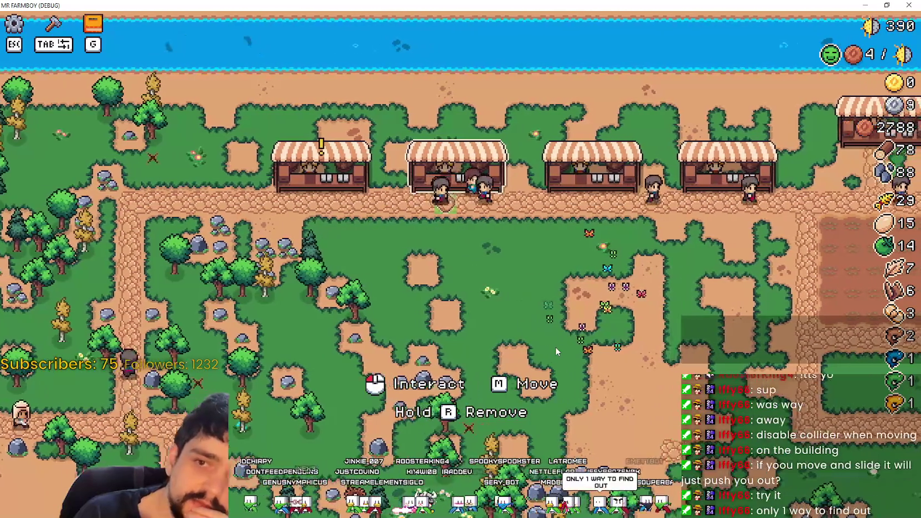
pyautogui.press('w')
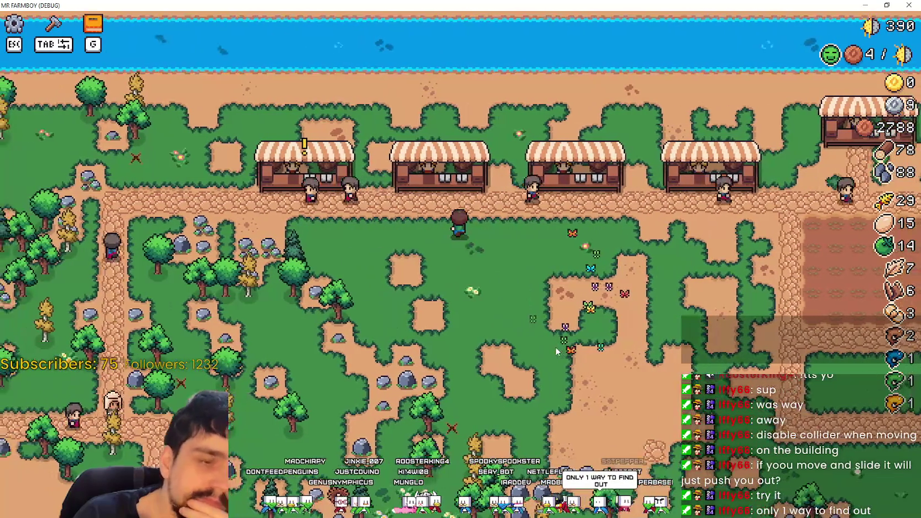
pyautogui.press('w')
pyautogui.press('a')
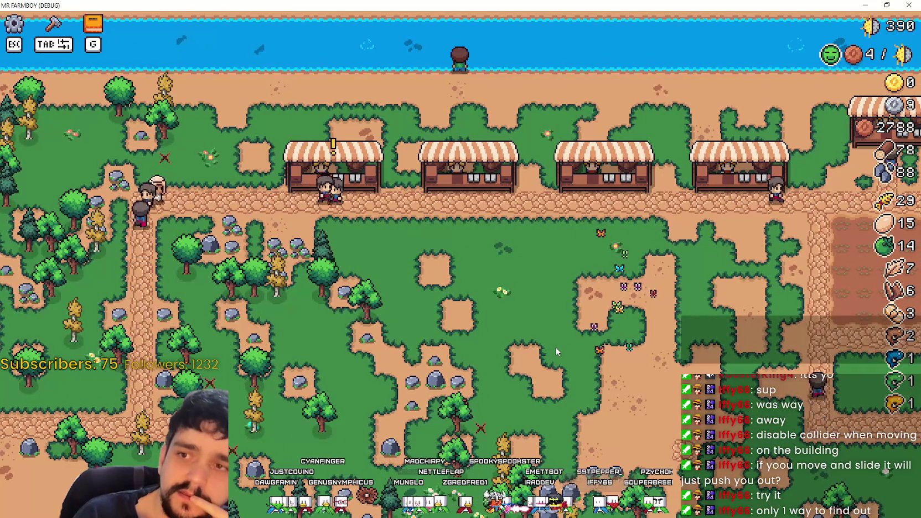
pyautogui.press('s')
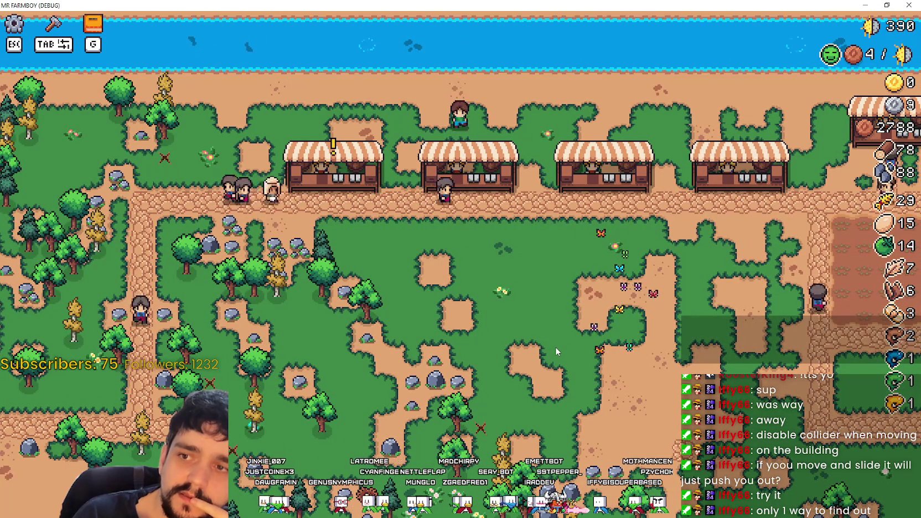
pyautogui.press('a')
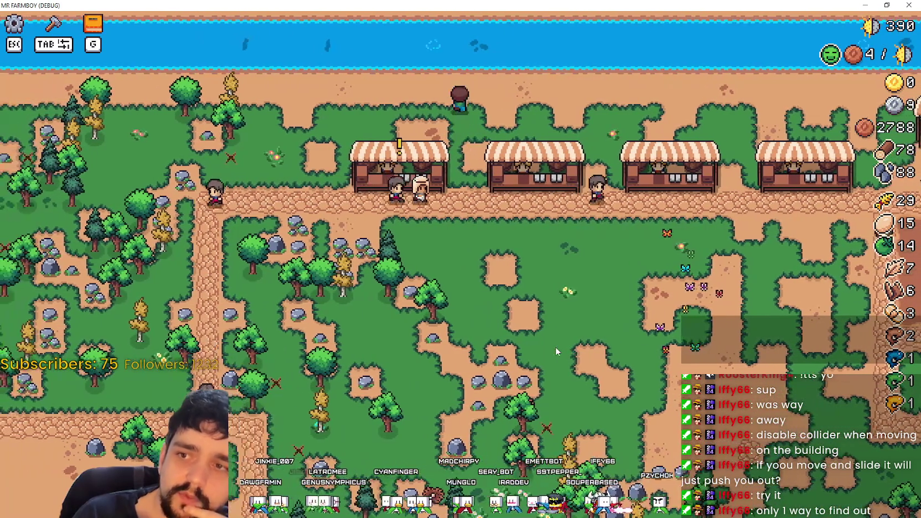
pyautogui.press('a')
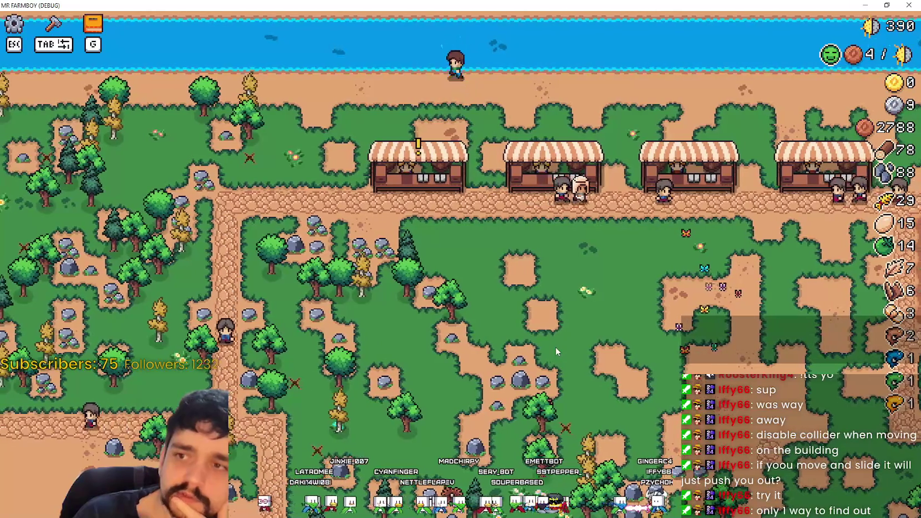
pyautogui.press('d')
pyautogui.press('s')
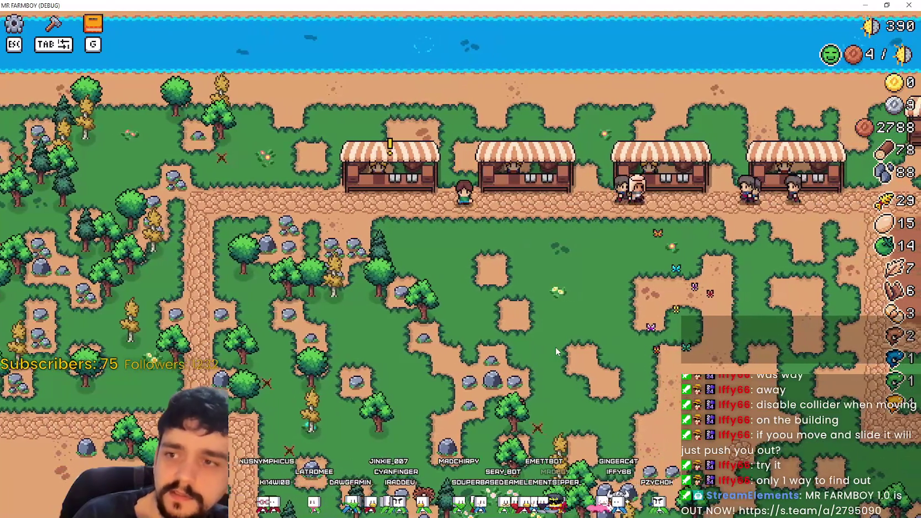
pyautogui.press('d')
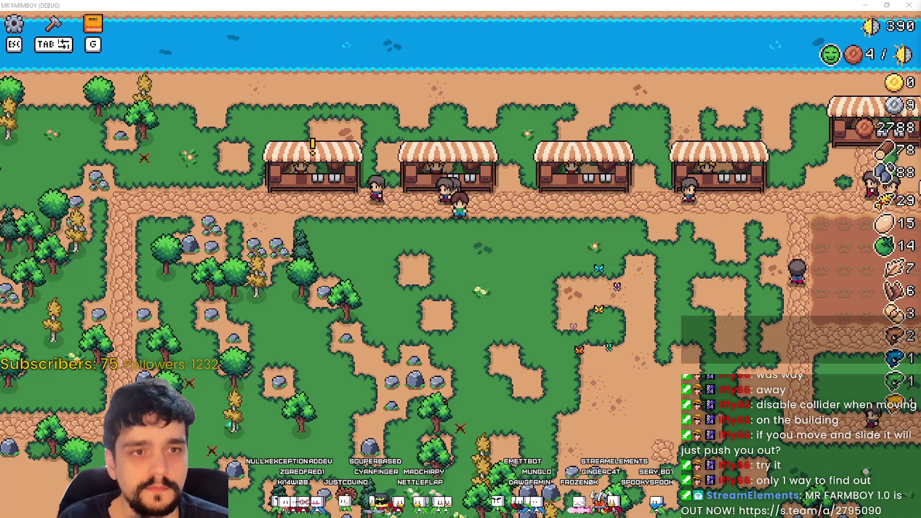
pyautogui.hotkey('alt', 'Tab')
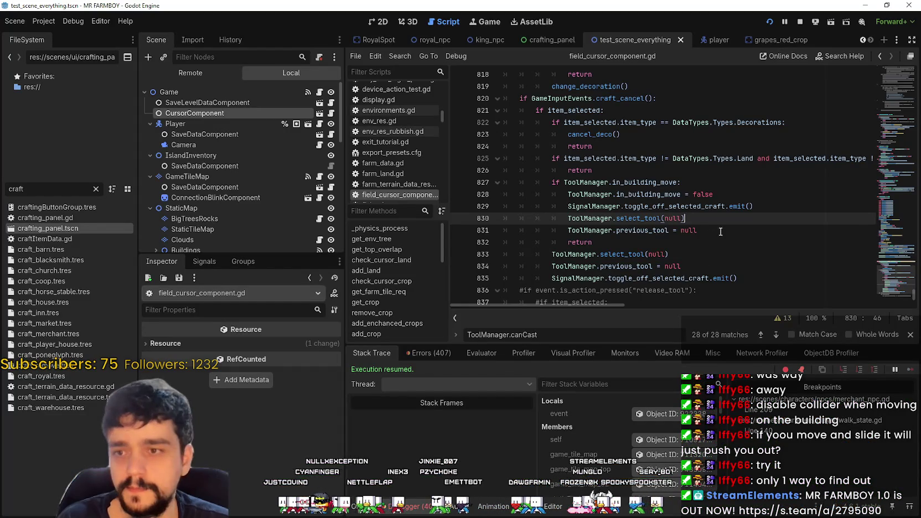
# - Review lines 829–831 of the open script
pyautogui.click(721, 231)
pyautogui.click(670, 206)
pyautogui.scroll(2, 685, 239)
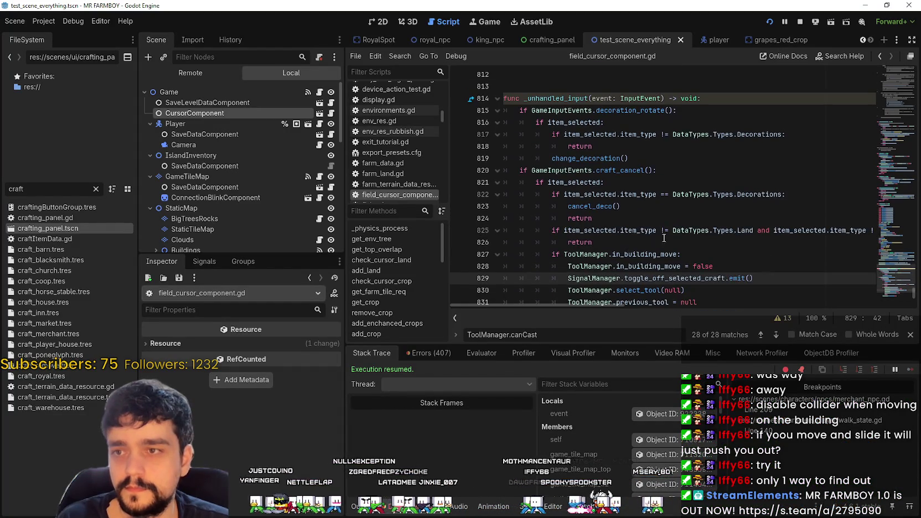
pyautogui.scroll(-1, 640, 221)
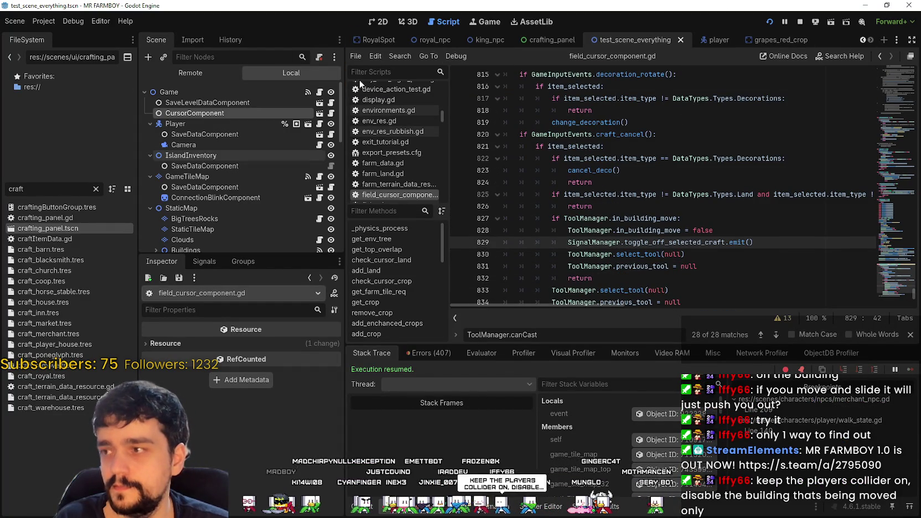
# - Scroll the editor tabs back to the left and open the Warehouse scene
pyautogui.click(863, 39)
pyautogui.click(863, 39)
pyautogui.click(863, 39)
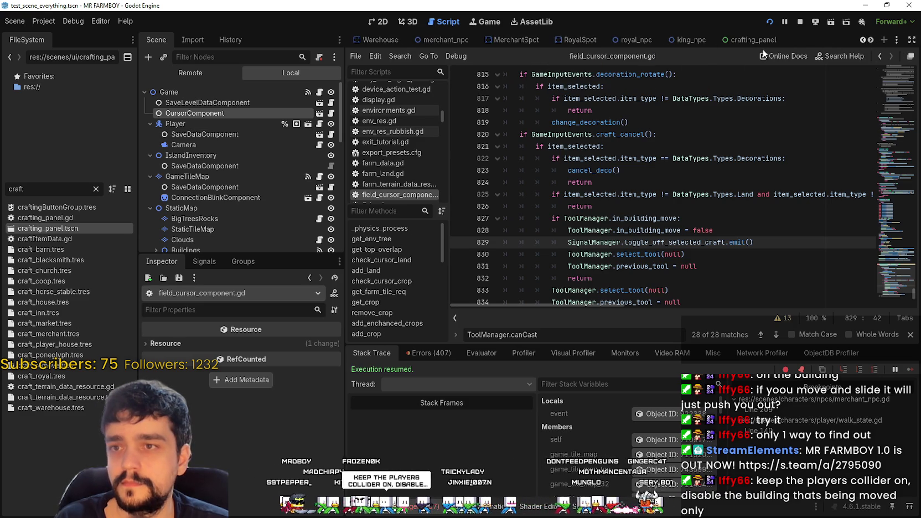
pyautogui.click(863, 39)
pyautogui.click(862, 40)
pyautogui.click(574, 40)
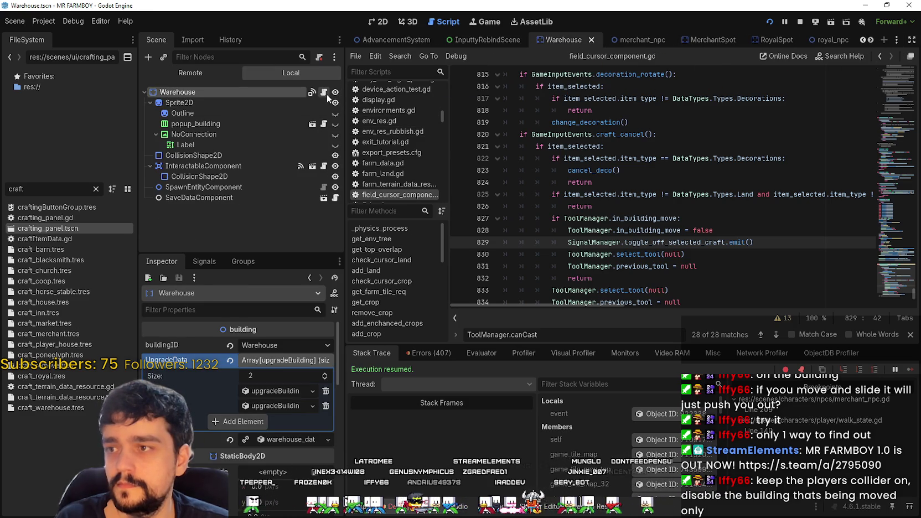
# - Open warehouse.gd and use Lookup Symbol on building to inspect on_building_moving in building.gd
pyautogui.click(324, 93)
pyautogui.rightClick(568, 89)
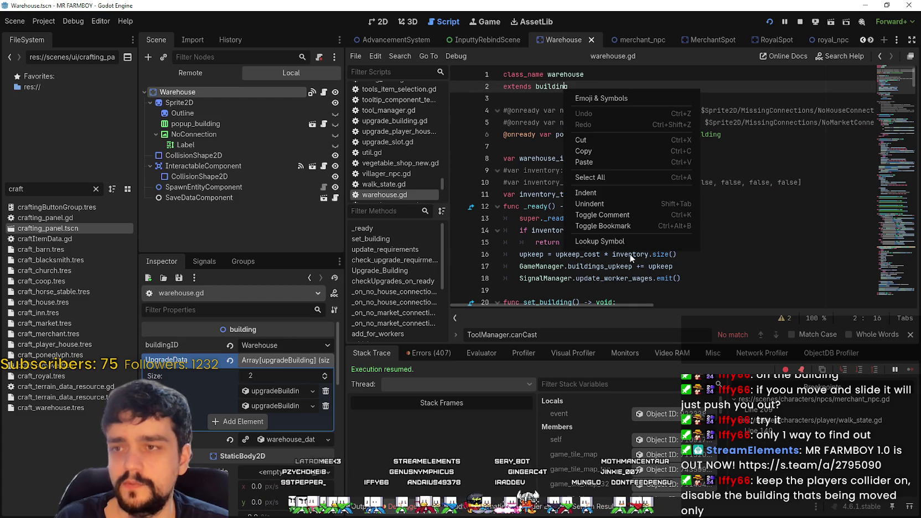
pyautogui.click(631, 241)
pyautogui.click(674, 243)
pyautogui.doubleClick(608, 230)
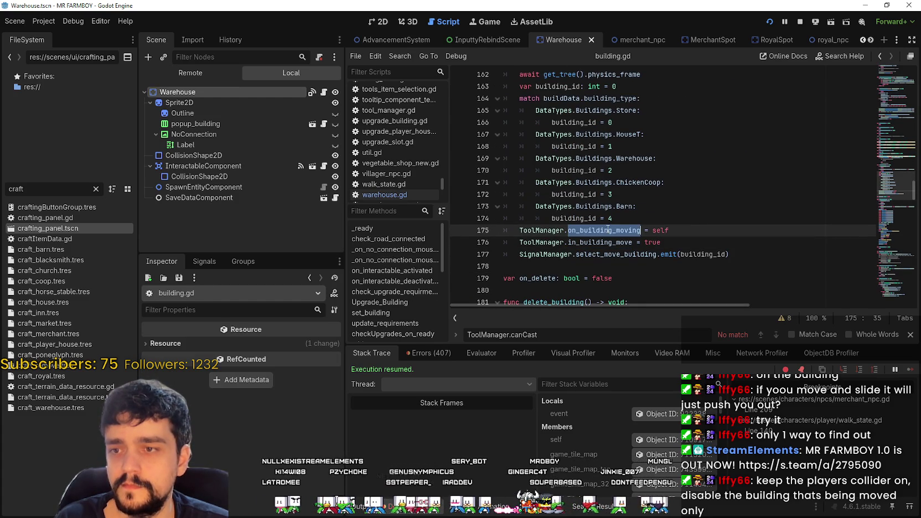
pyautogui.click(677, 226)
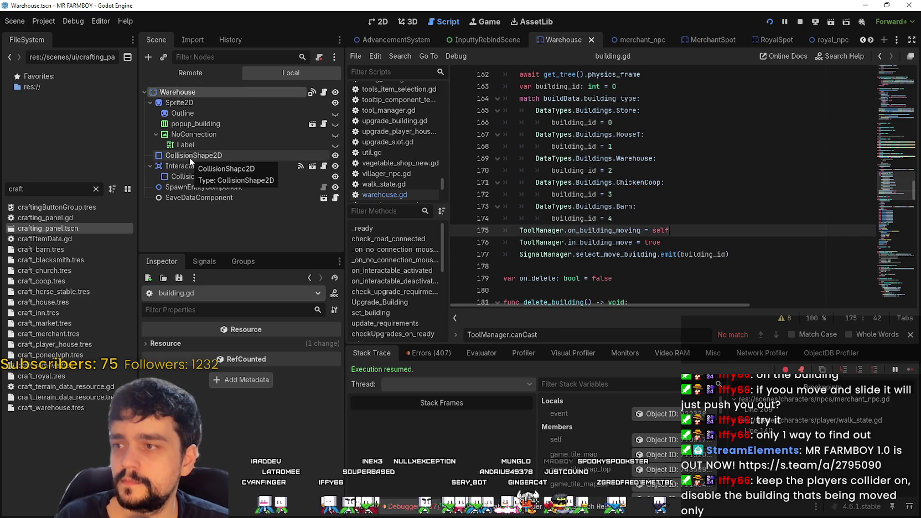
pyautogui.moveTo(883, 194); pyautogui.dragTo(895, 48)
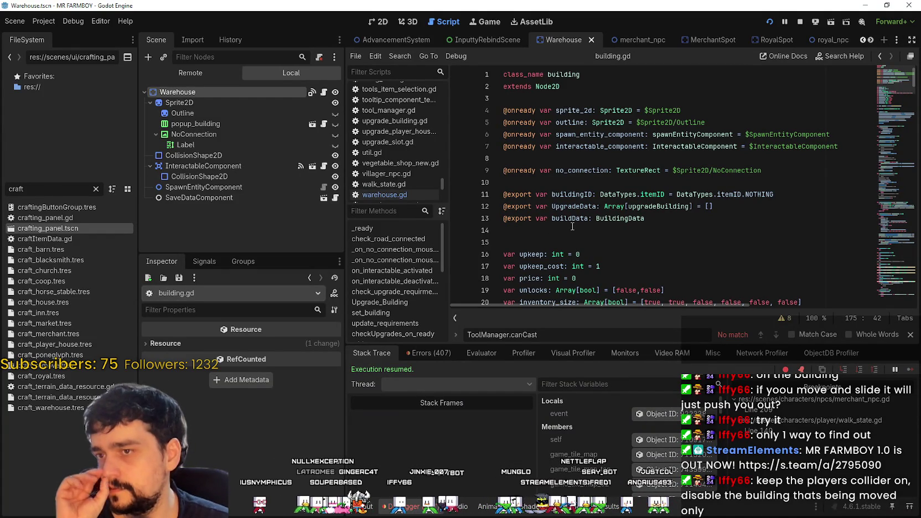
# - Switch back to warehouse.gd and focus the FileSystem filter
pyautogui.click(324, 93)
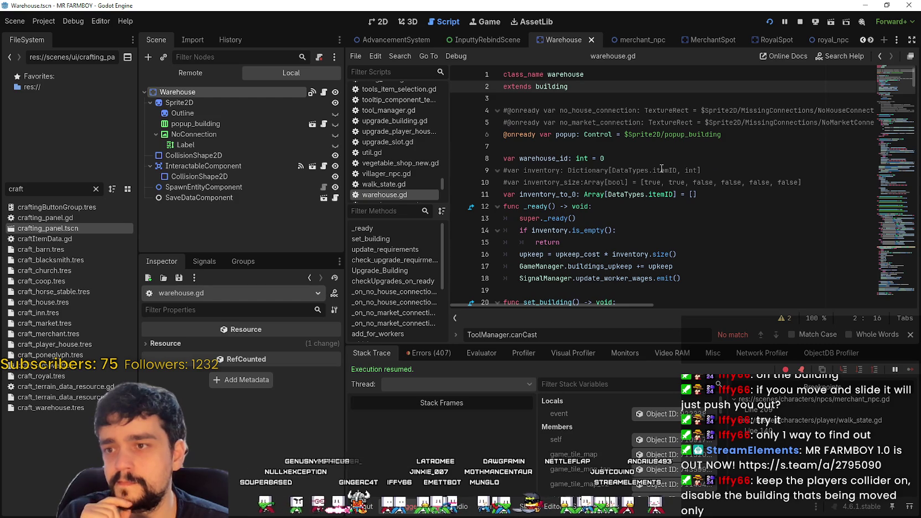
pyautogui.click(636, 151)
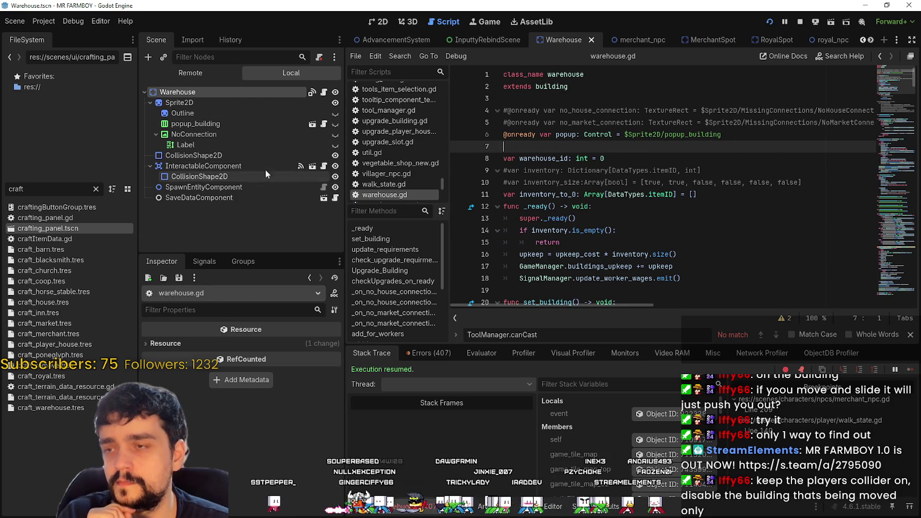
pyautogui.click(2, 189)
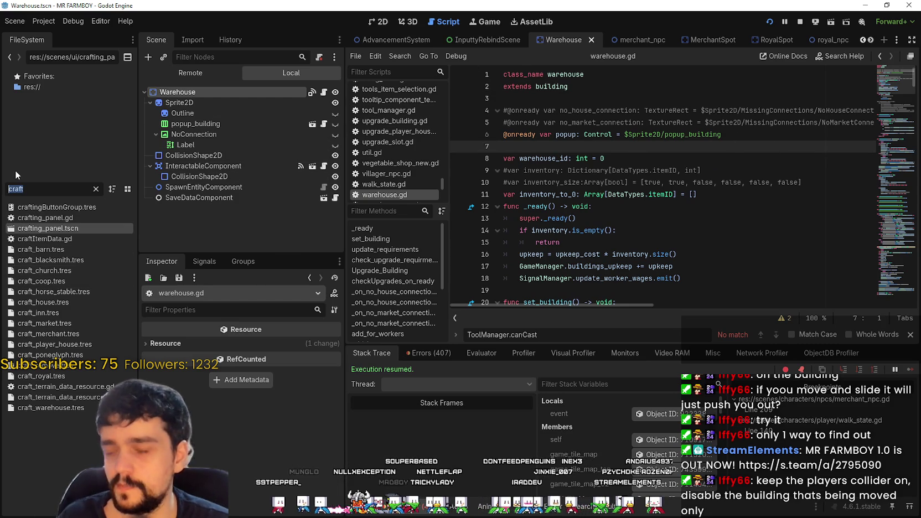
# - Filter files for 'market', open the Market_1 scene and select its building_collision node
pyautogui.write('market')
pyautogui.doubleClick(79, 238)
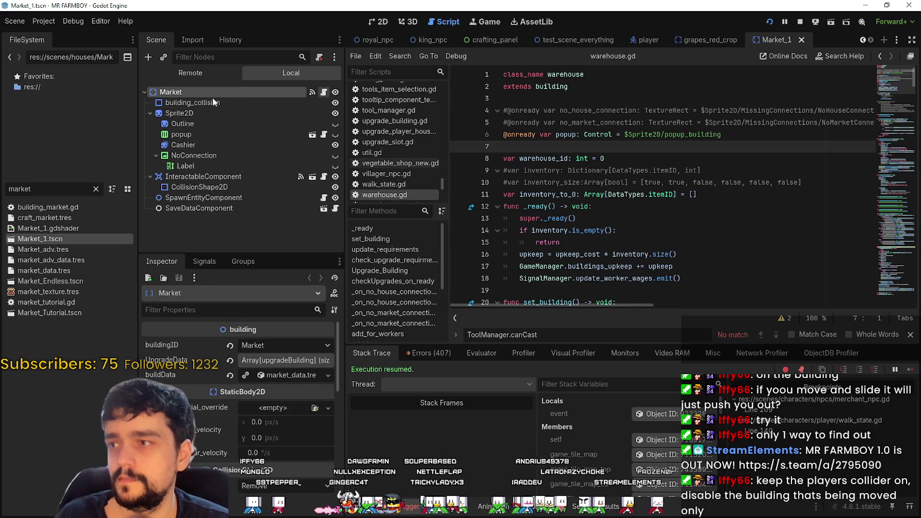
pyautogui.click(212, 102)
pyautogui.scroll(-5, 894, 101)
pyautogui.scroll(5, 894, 101)
pyautogui.click(897, 115)
pyautogui.scroll(-13, 893, 130)
# - Search vegetable_shop_new.gd for building_collision, then return to the top and select Market
pyautogui.click(657, 164)
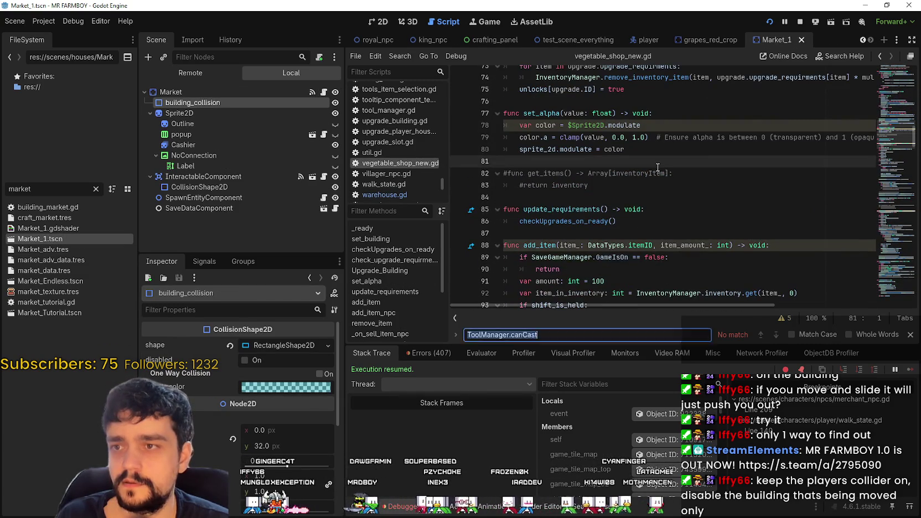
pyautogui.hotkey('ctrl', 'f')
pyautogui.write('building')
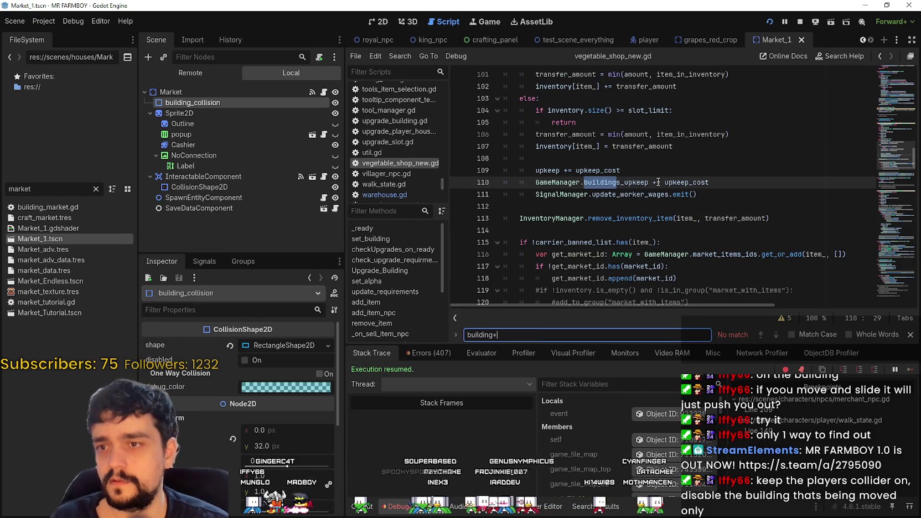
pyautogui.write('_colli')
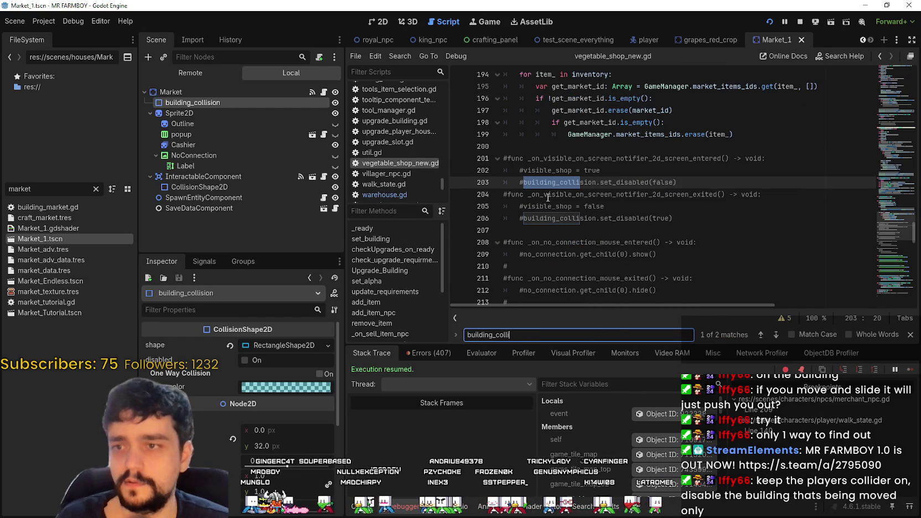
pyautogui.write('sion')
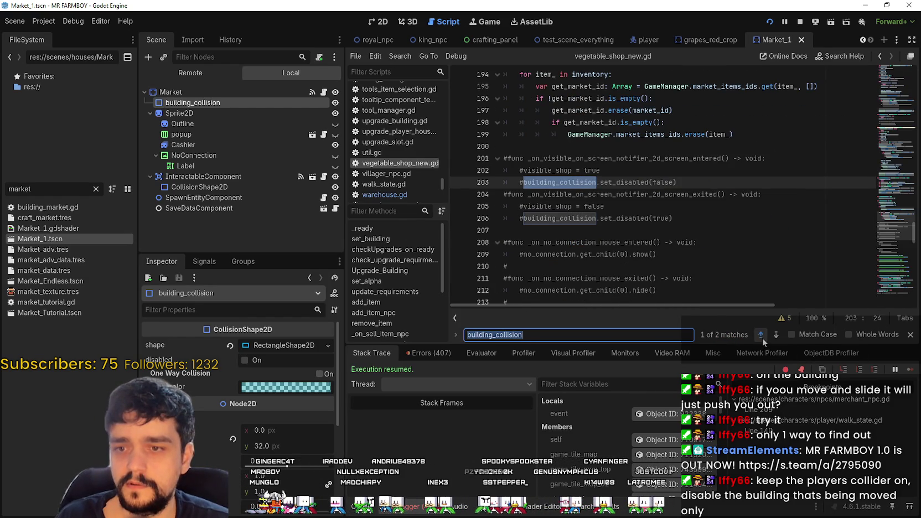
pyautogui.click(897, 159)
pyautogui.scroll(20, 622, 136)
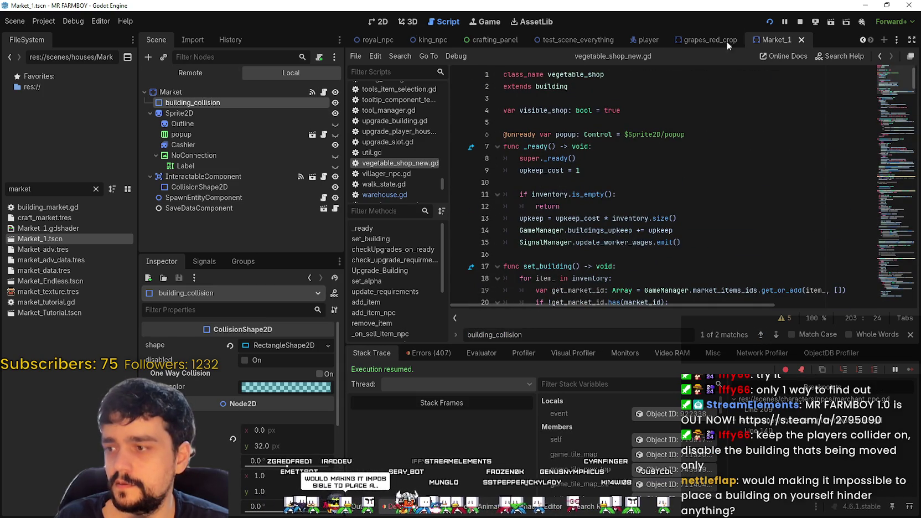
pyautogui.click(571, 122)
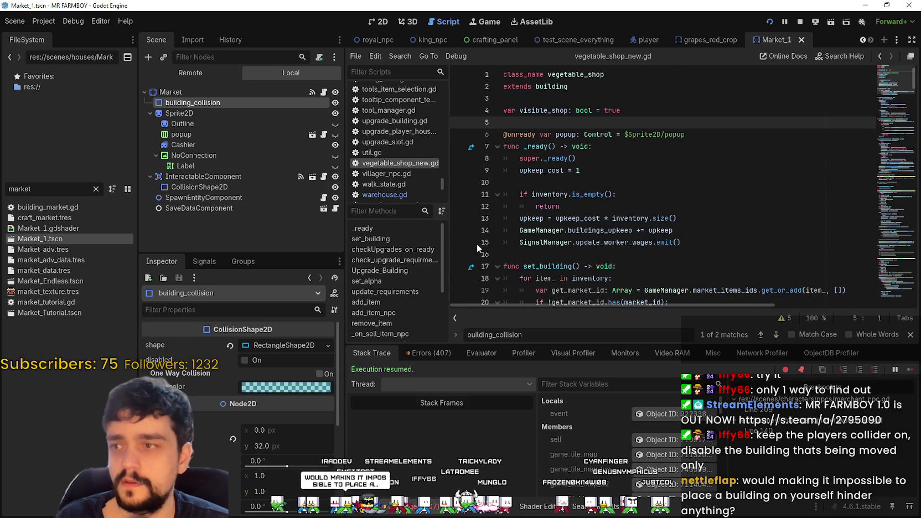
# - Check the Market's disable_mode choices, keep Remove, and view its documentation tooltip
pyautogui.click(170, 92)
pyautogui.scroll(-3, 195, 464)
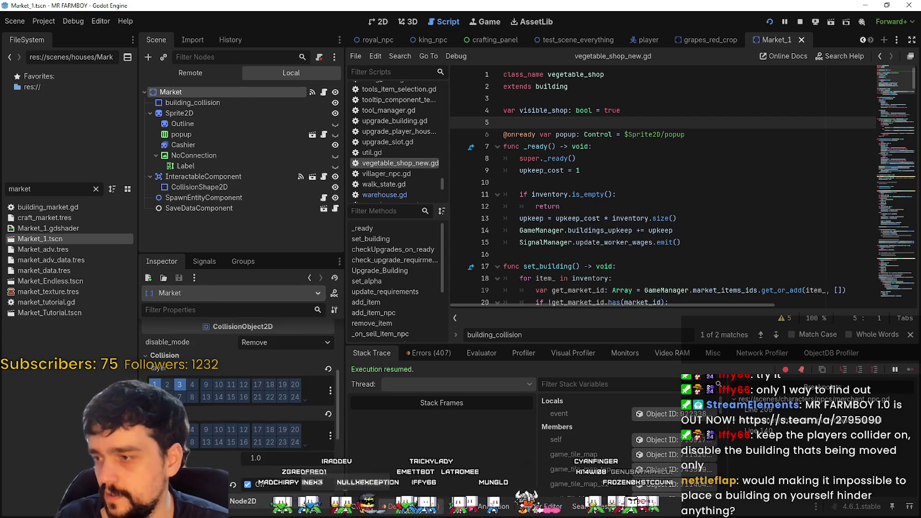
pyautogui.scroll(-2, 238, 416)
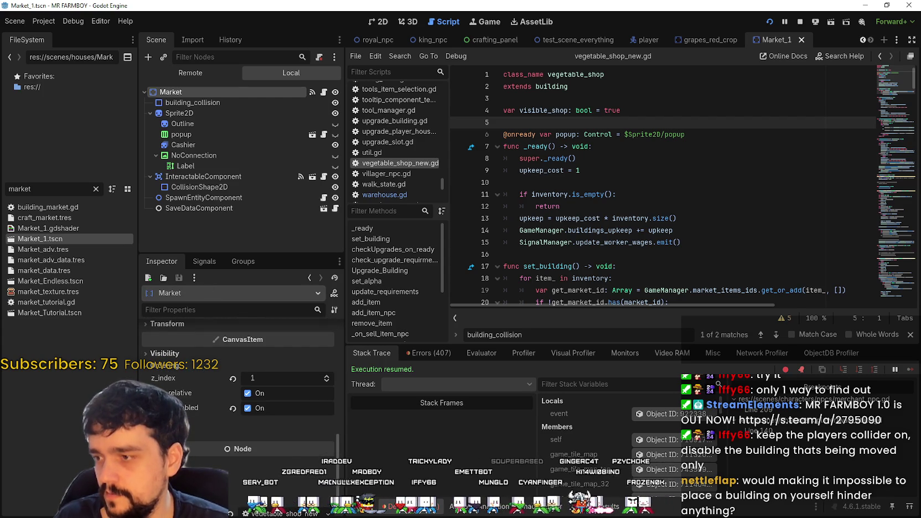
pyautogui.scroll(6, 202, 441)
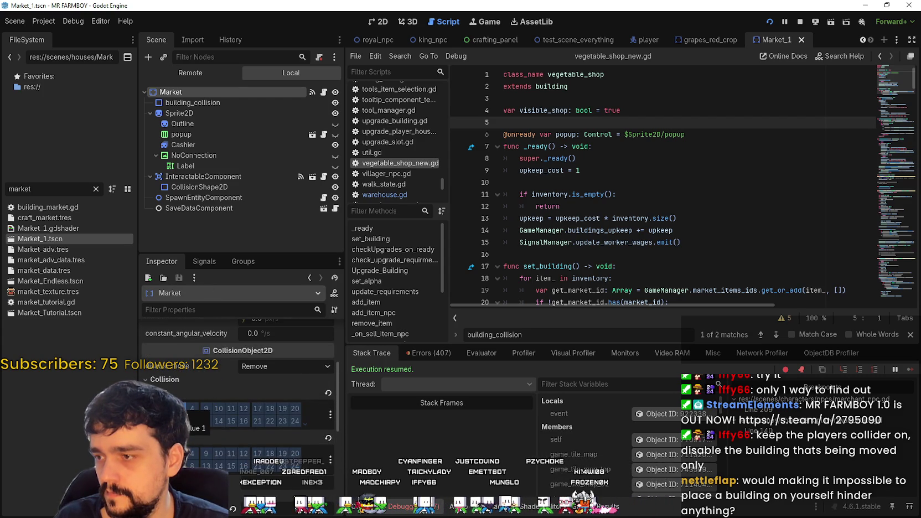
pyautogui.click(295, 367)
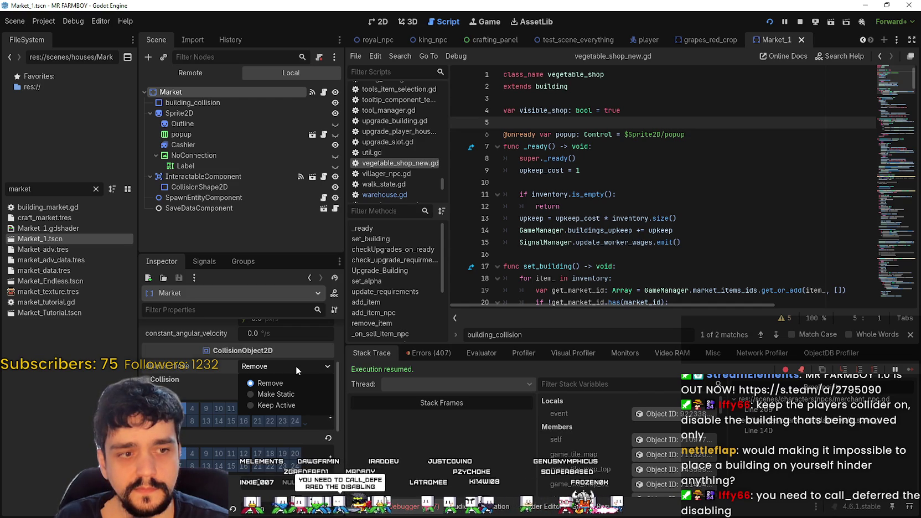
pyautogui.click(285, 257)
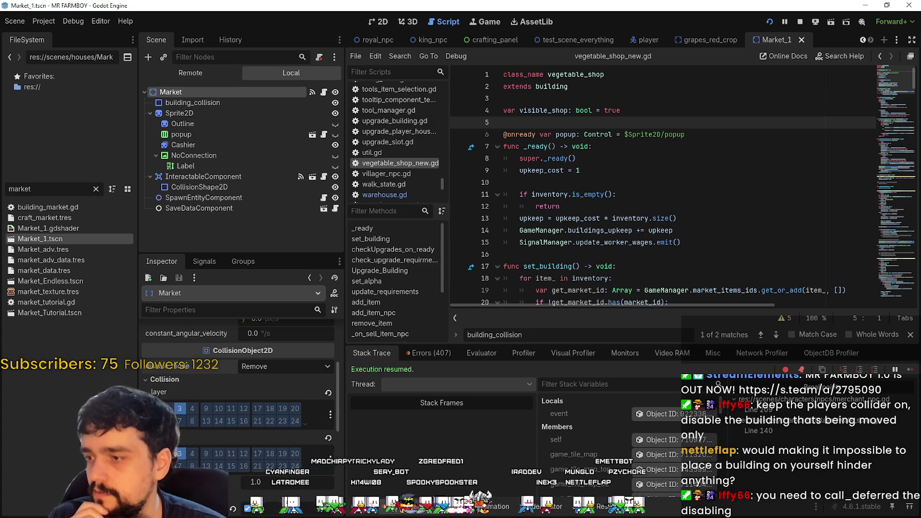
pyautogui.scroll(3, 309, 387)
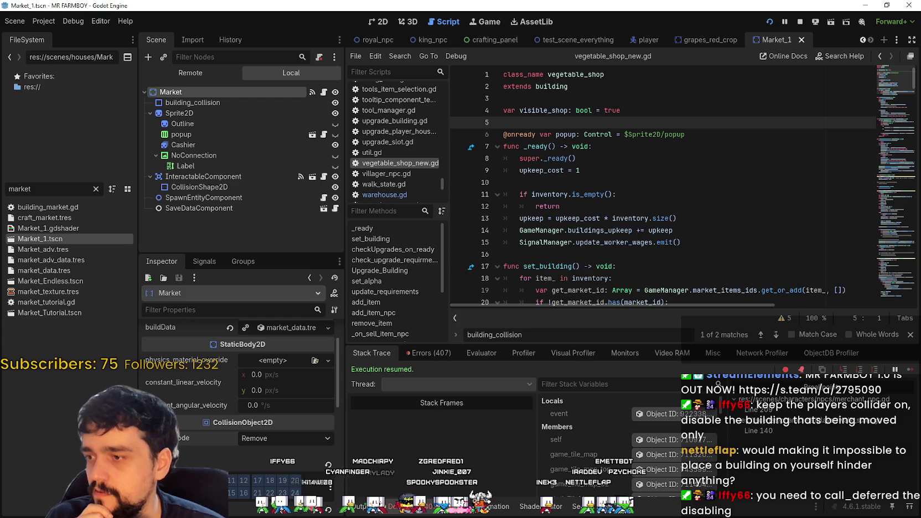
pyautogui.moveTo(183, 437)
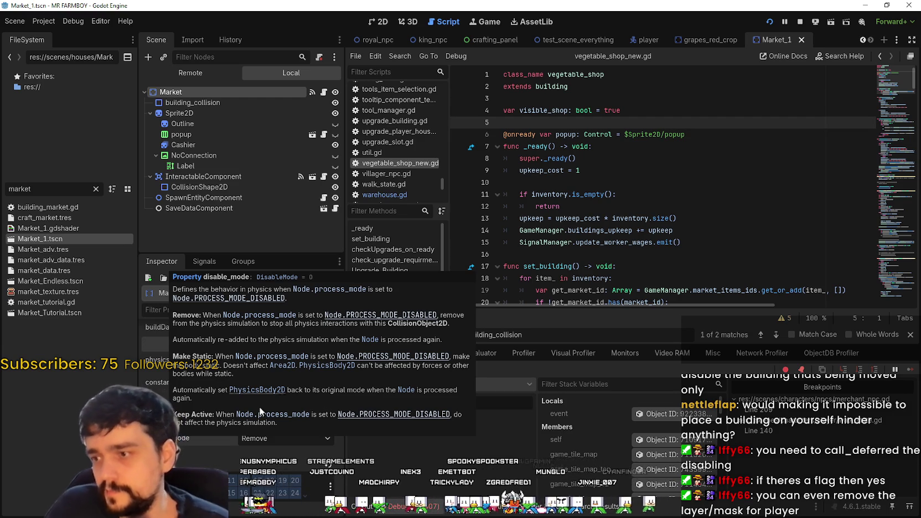
pyautogui.scroll(-2, 232, 435)
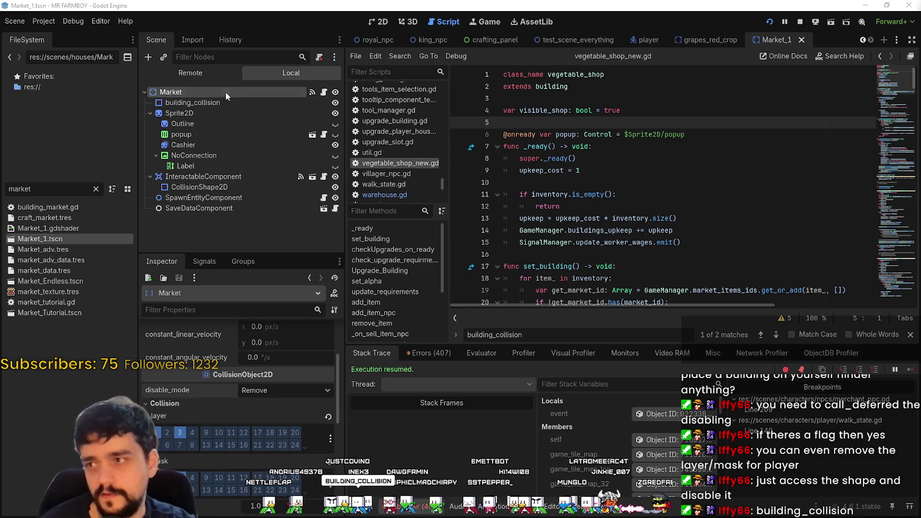
# - Select the building_collision node and move the caret to empty line 5 of the script
pyautogui.click(207, 104)
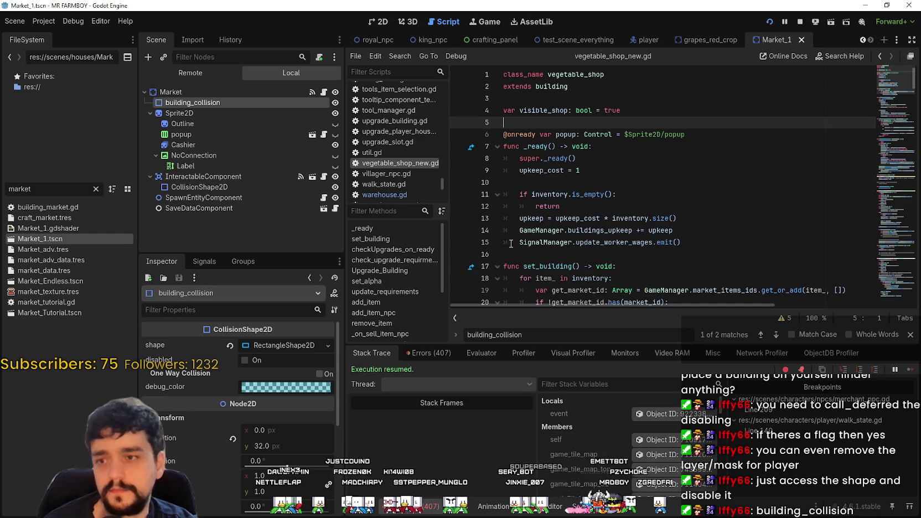
pyautogui.click(603, 209)
pyautogui.scroll(-1, 606, 208)
pyautogui.scroll(1, 687, 122)
pyautogui.click(680, 111)
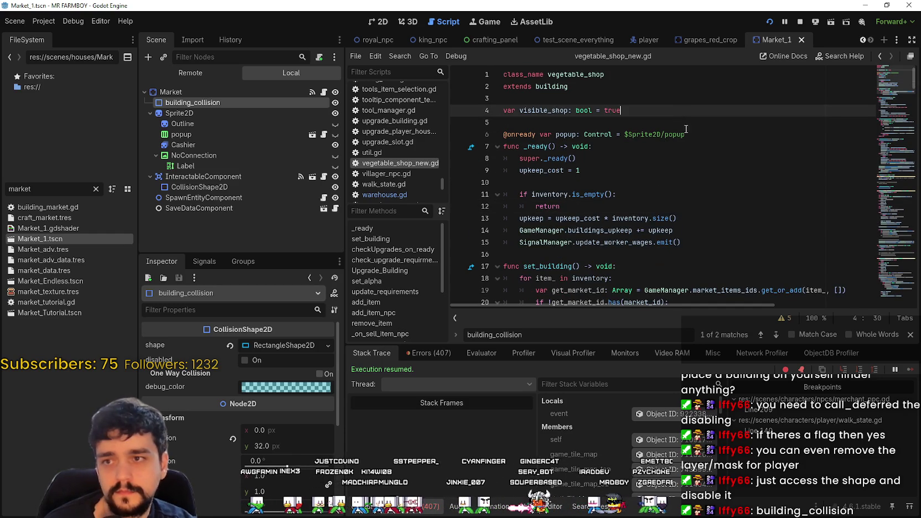
pyautogui.press('Down')
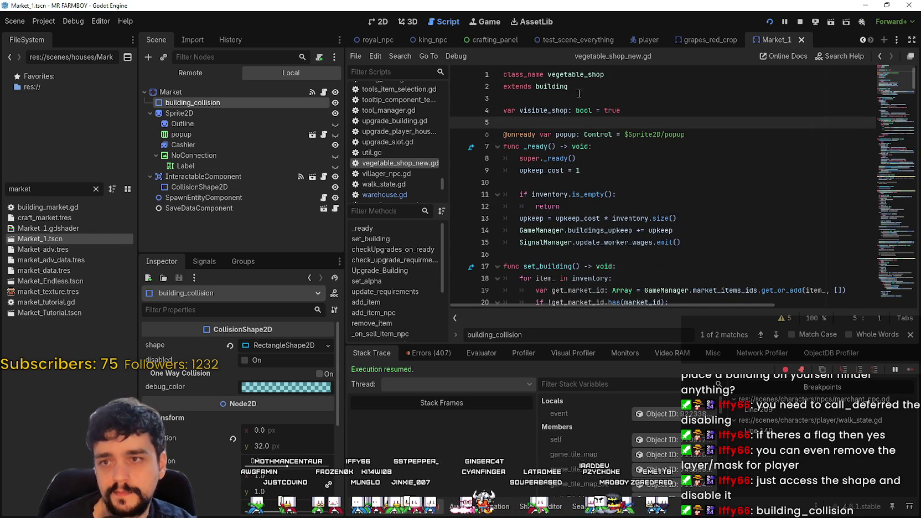
# - Use Lookup Symbol on building to open building.gd and scroll down to move_building
pyautogui.rightClick(549, 84)
pyautogui.click(789, 236)
pyautogui.scroll(-12, 624, 200)
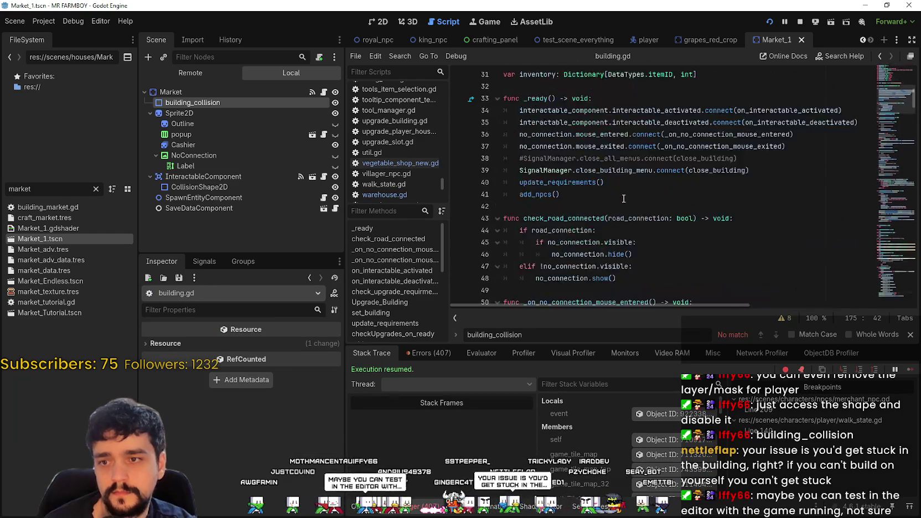
pyautogui.scroll(-8, 722, 240)
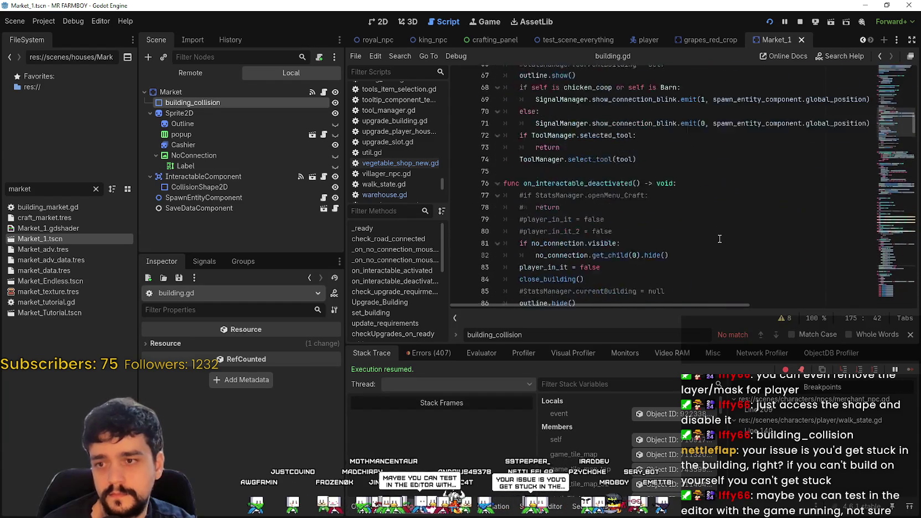
pyautogui.click(681, 207)
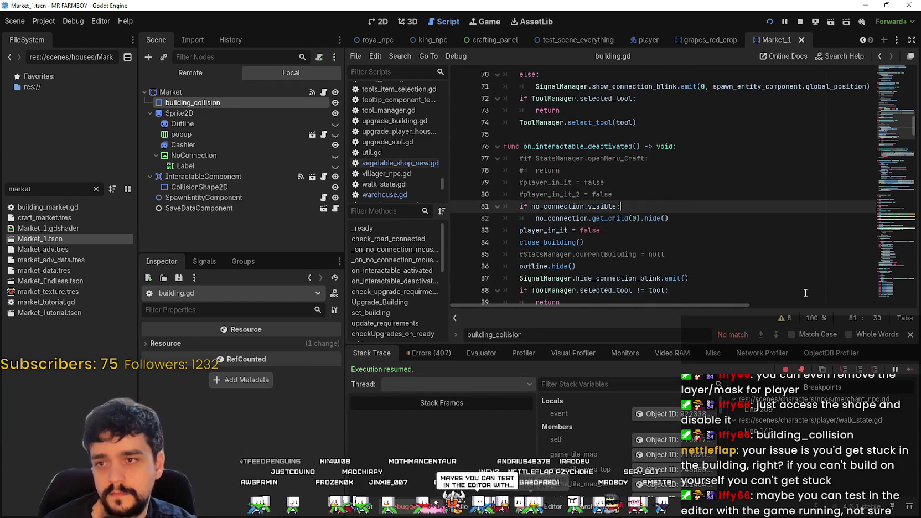
pyautogui.scroll(-10, 710, 240)
pyautogui.scroll(-5, 711, 240)
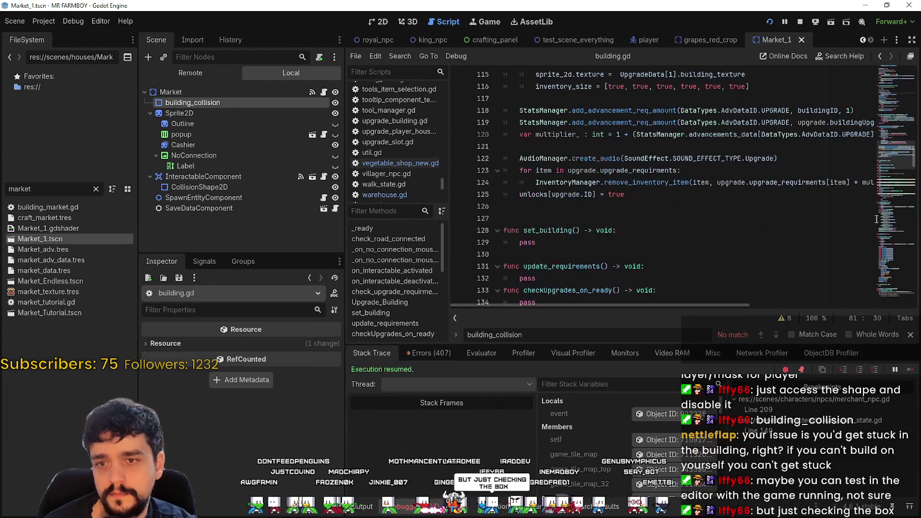
pyautogui.moveTo(900, 147); pyautogui.dragTo(888, 189)
# - Insert a blank line after ToolManager.on_building_moving = self on line 175
pyautogui.click(642, 230)
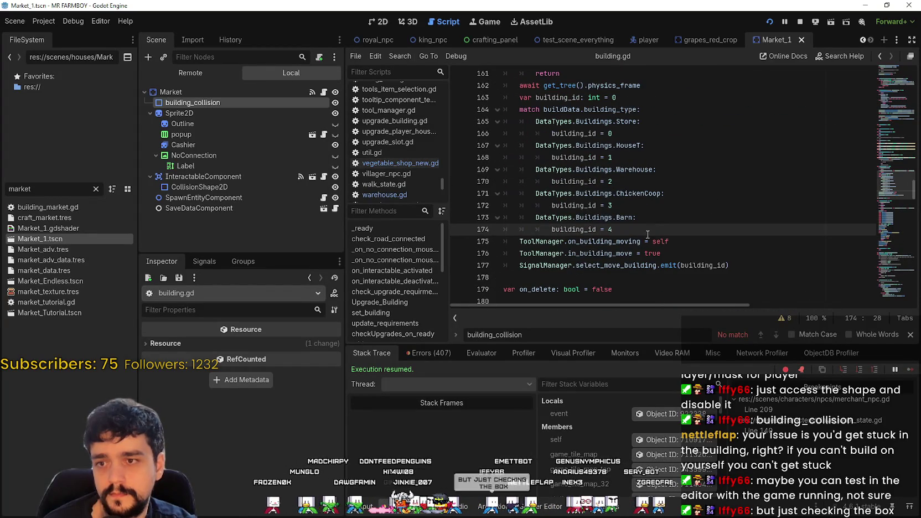
pyautogui.click(702, 242)
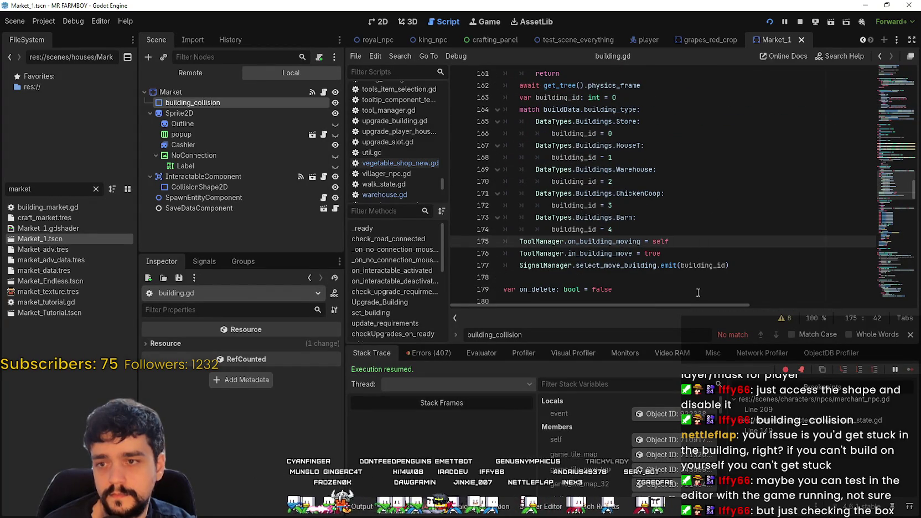
pyautogui.press('Return')
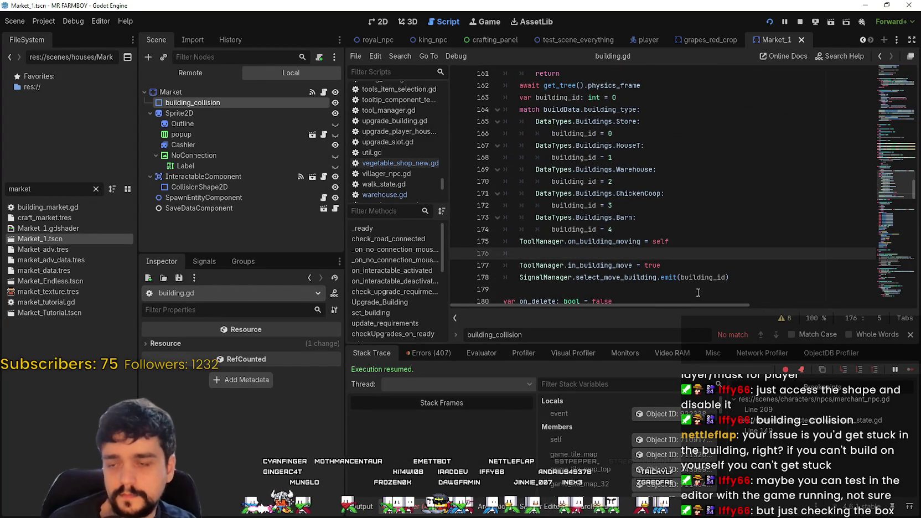
pyautogui.doubleClick(573, 241)
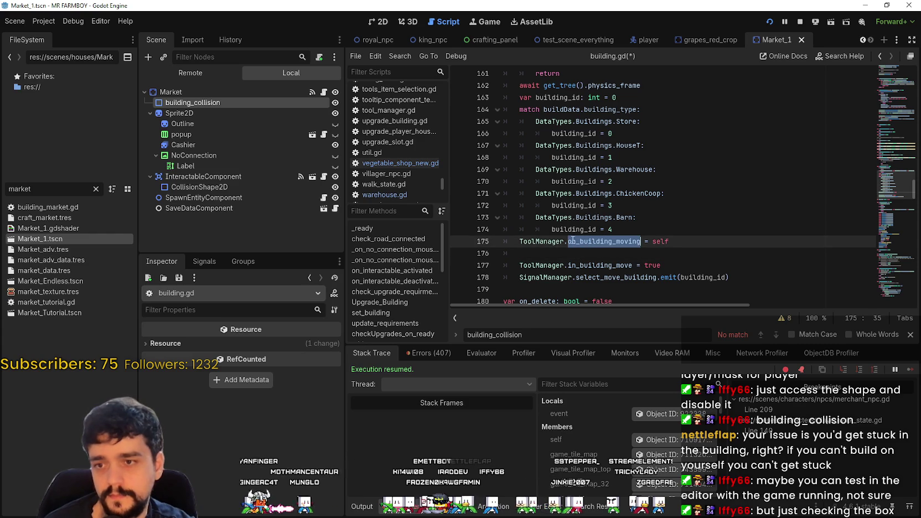
# - Start line 176 with ToolManager.on_building_moving.get_child(0) using autocomplete
pyautogui.click(536, 253)
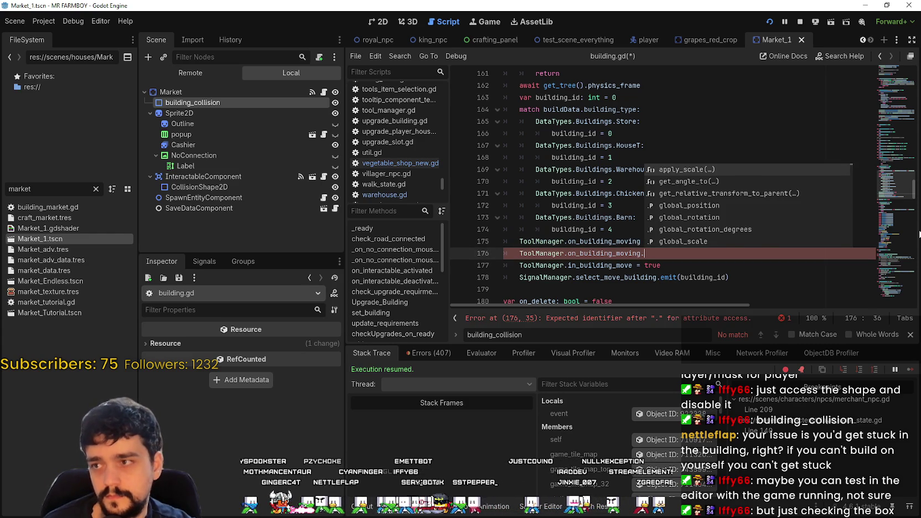
pyautogui.write('get_c')
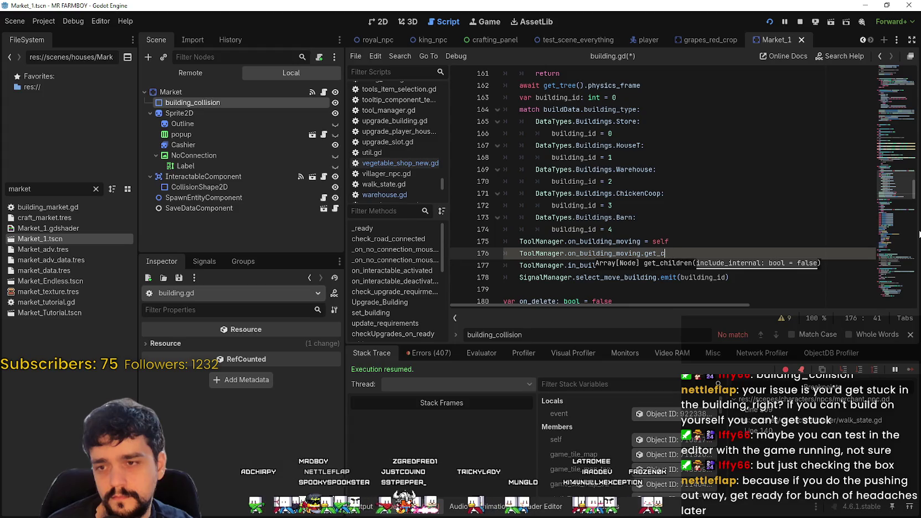
pyautogui.write('ht')
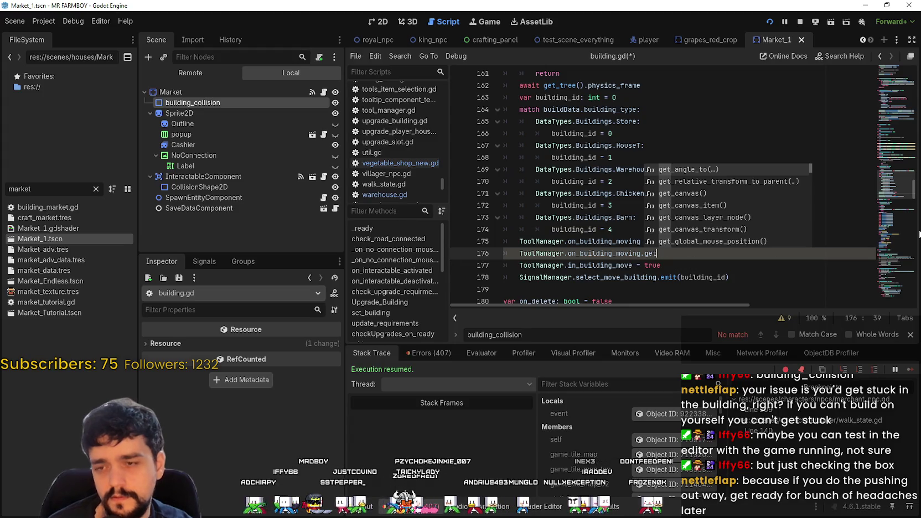
pyautogui.write('_c')
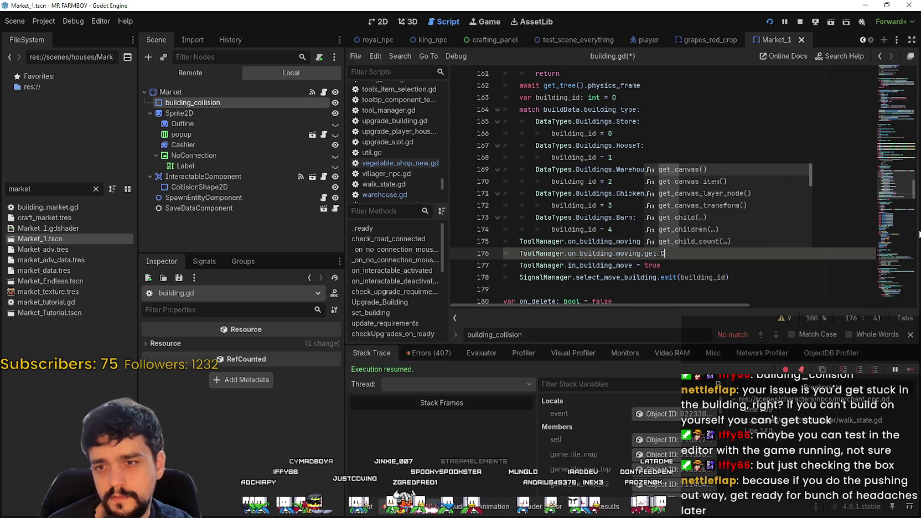
pyautogui.press('Down')
pyautogui.press('Down')
pyautogui.press('Down')
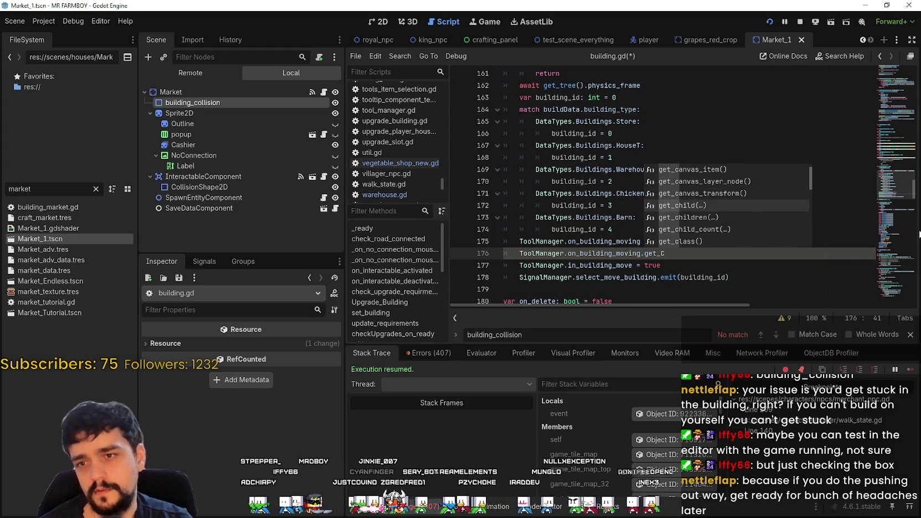
pyautogui.press('Return')
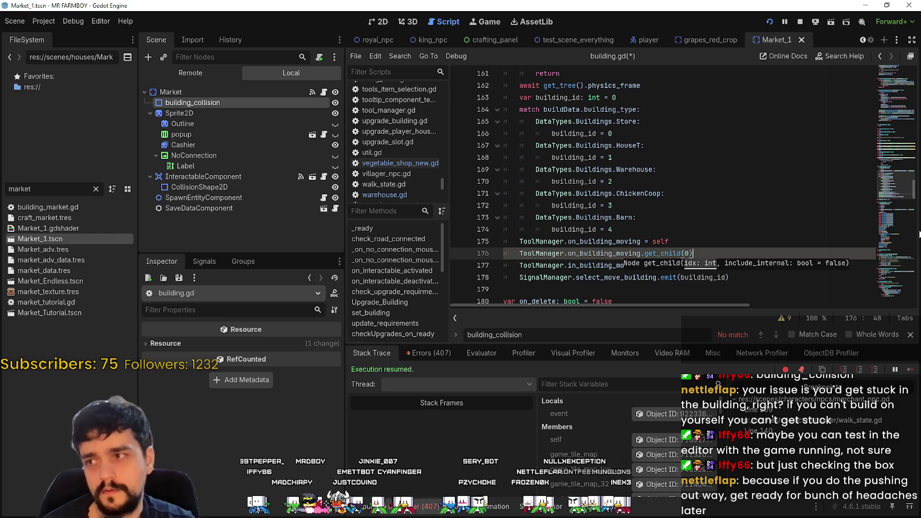
# - Complete the line with .disabled = true, checking building_collision's properties
pyautogui.write('.')
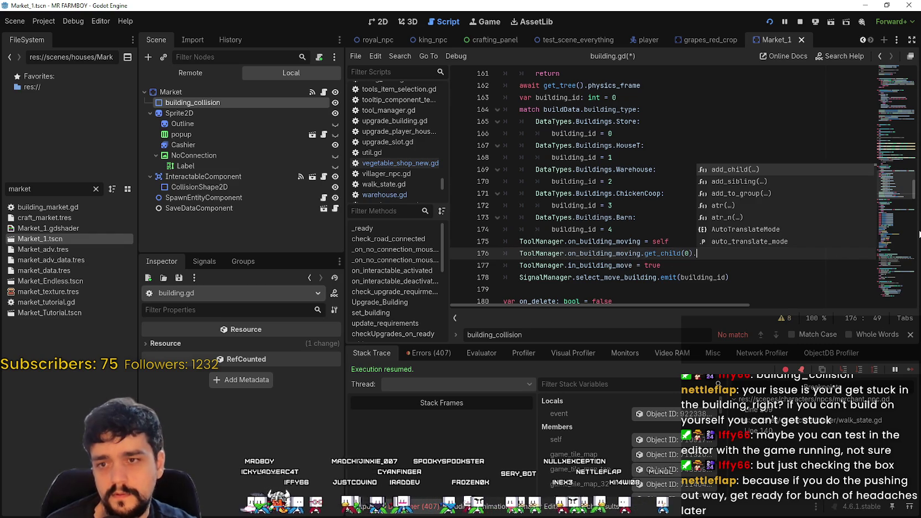
pyautogui.write('disable')
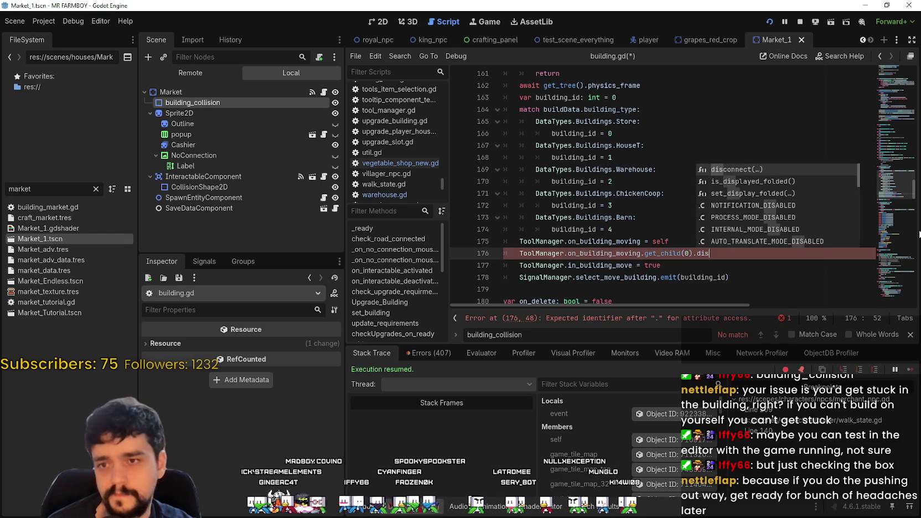
pyautogui.press('BackSpace')
pyautogui.press('BackSpace')
pyautogui.press('BackSpace')
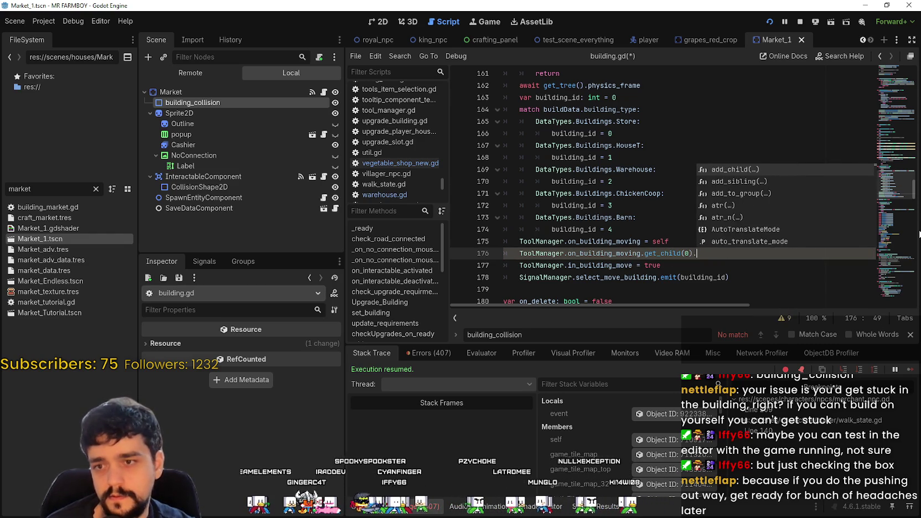
pyautogui.press('Down')
pyautogui.press('Down')
pyautogui.press('Down')
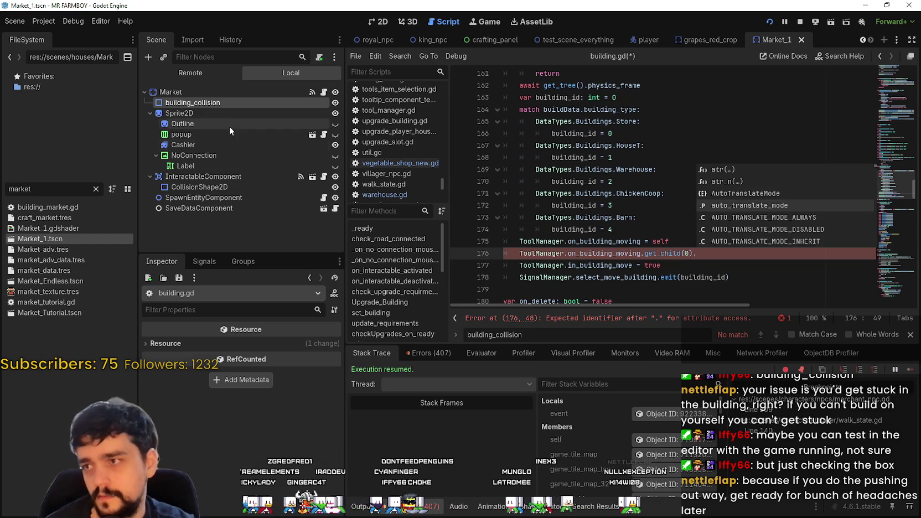
pyautogui.click(223, 101)
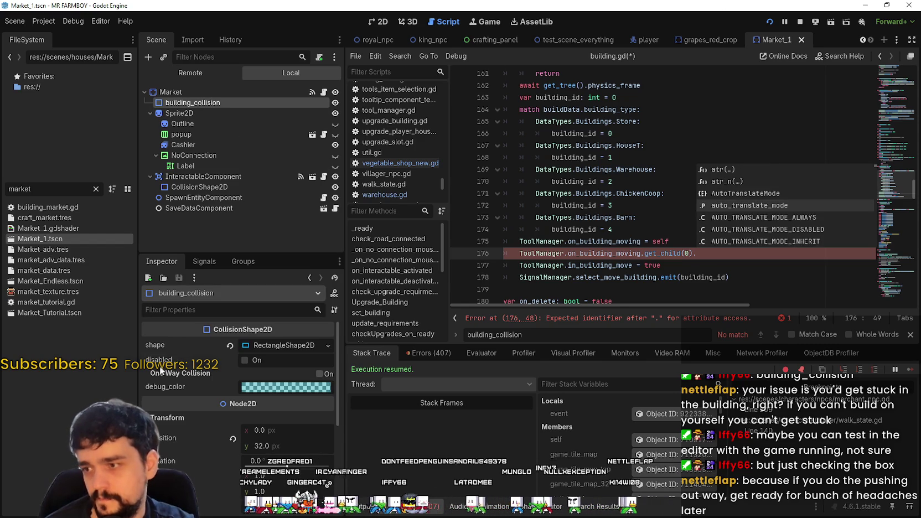
pyautogui.click(701, 254)
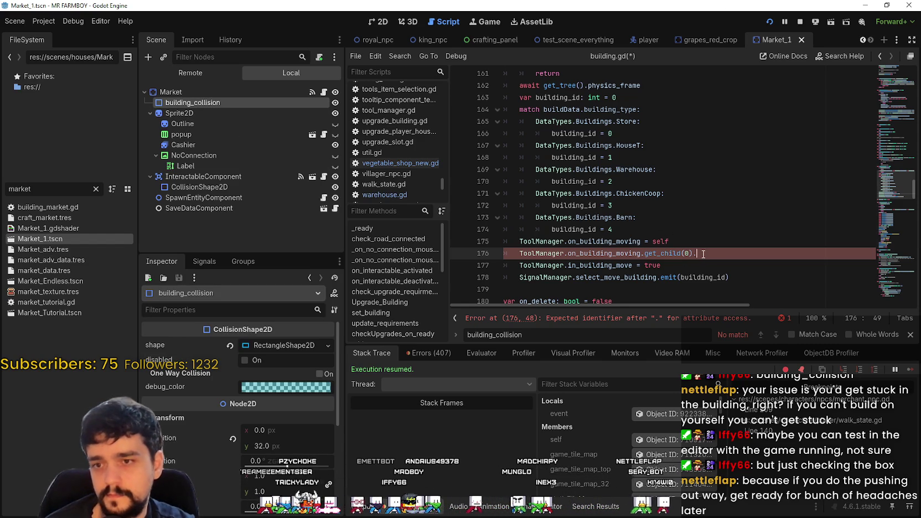
pyautogui.write('disabled = true')
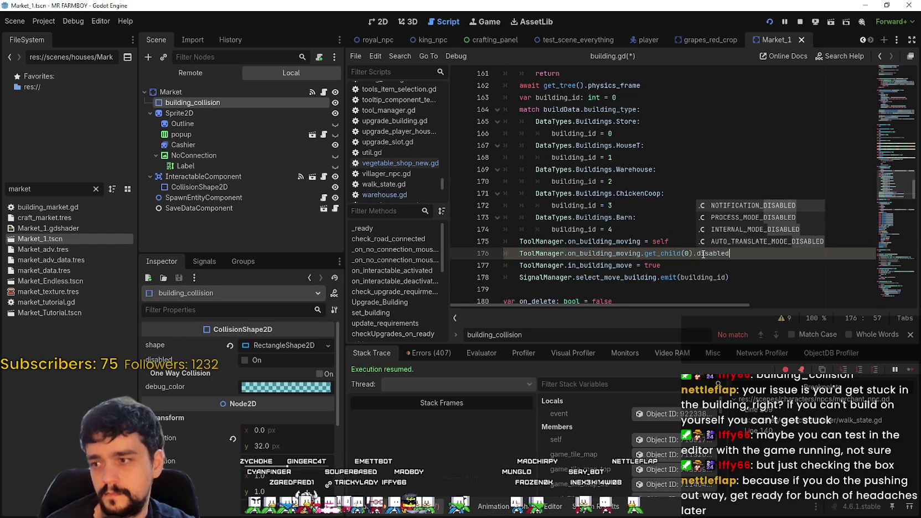
pyautogui.click(703, 254)
pyautogui.click(681, 217)
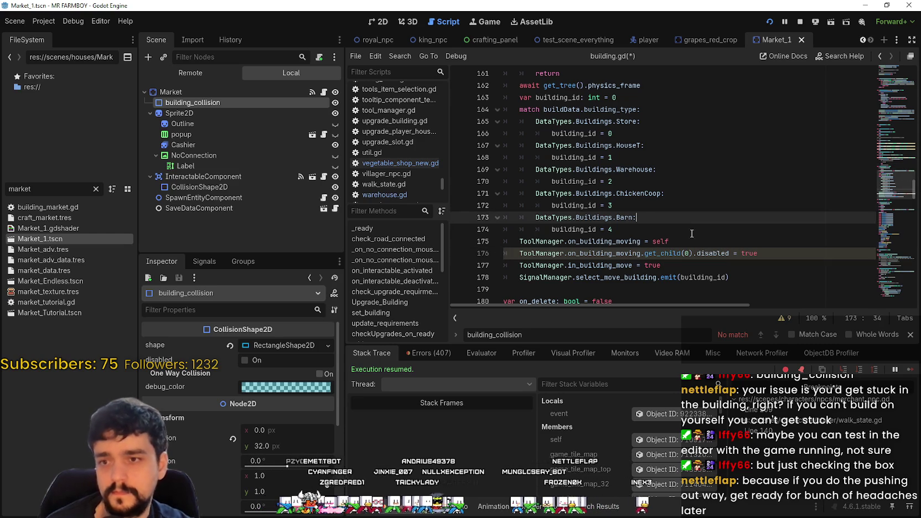
pyautogui.click(702, 252)
# - Return the caret to line 176 and save building.gd with Ctrl+S
pyautogui.click(657, 276)
pyautogui.scroll(-2, 681, 233)
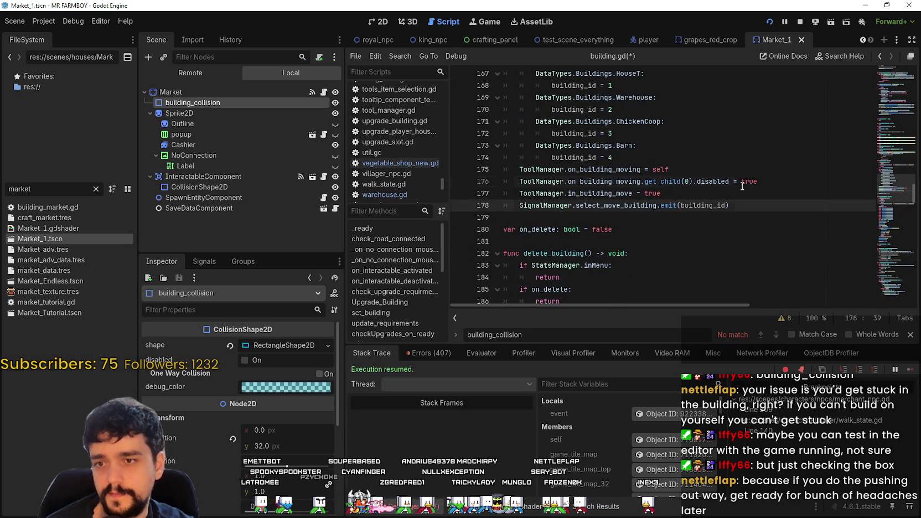
pyautogui.click(742, 183)
pyautogui.hotkey('ctrl', 's')
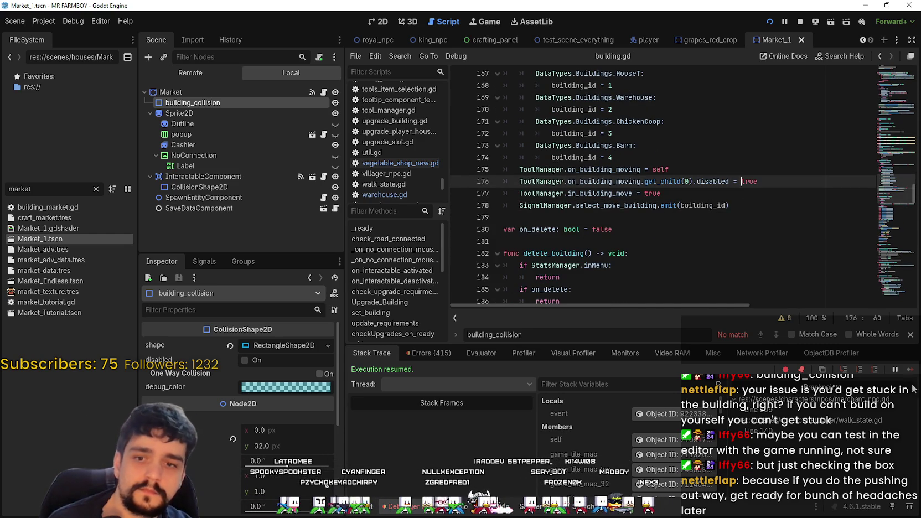
# - Switch to the running game, pick up a market stall with M and step it up and down
pyautogui.hotkey('alt', 'Tab')
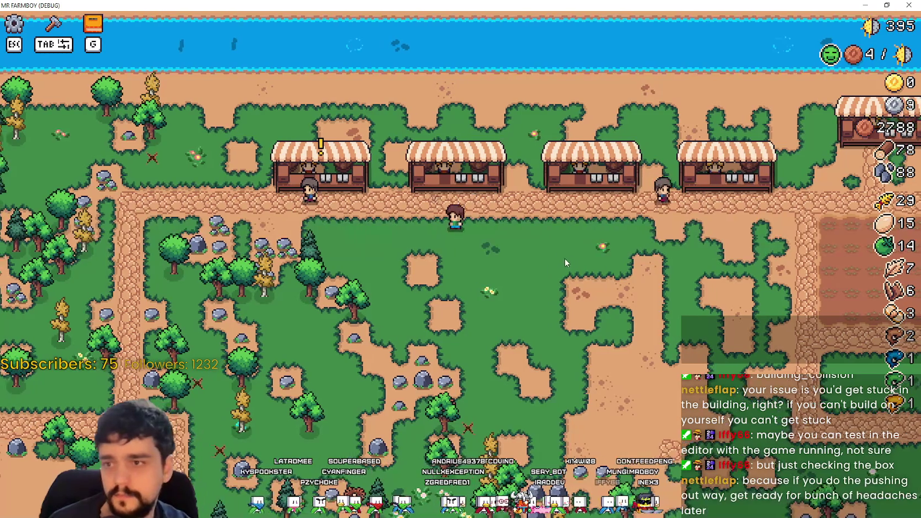
pyautogui.press('m')
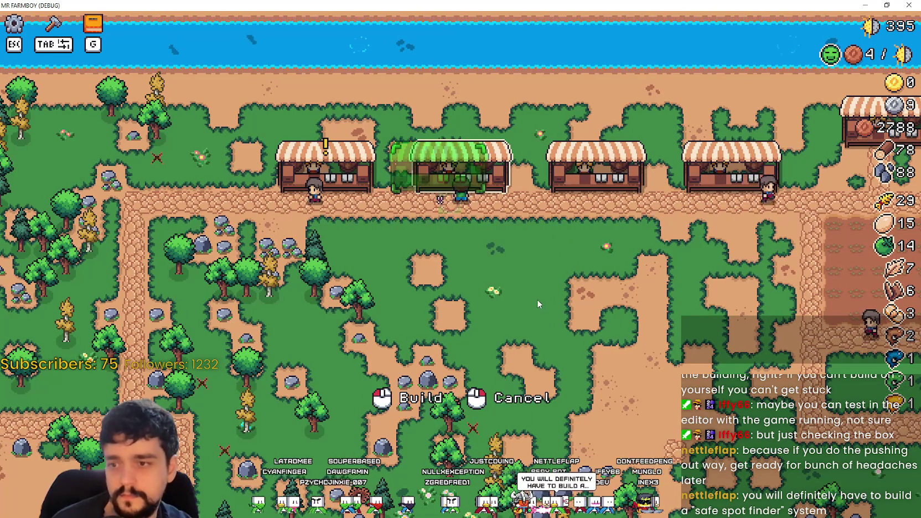
pyautogui.press('s')
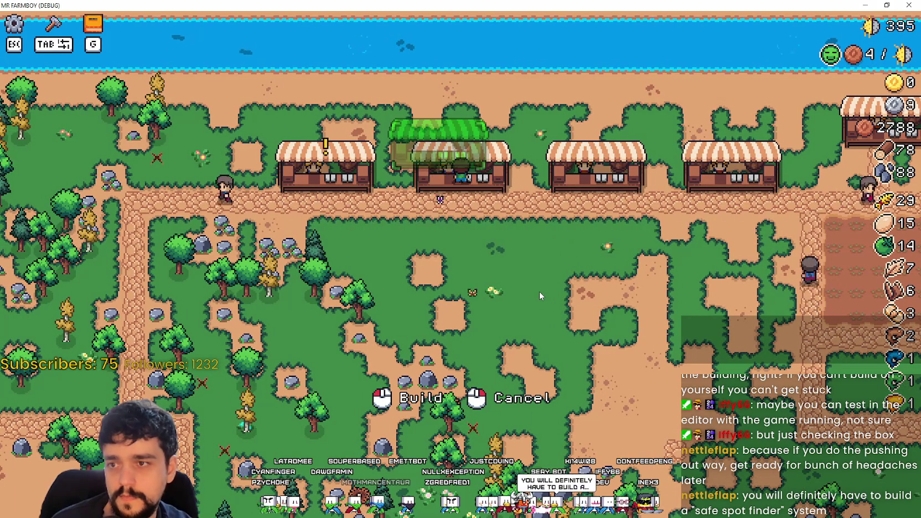
pyautogui.press('w')
pyautogui.press('s')
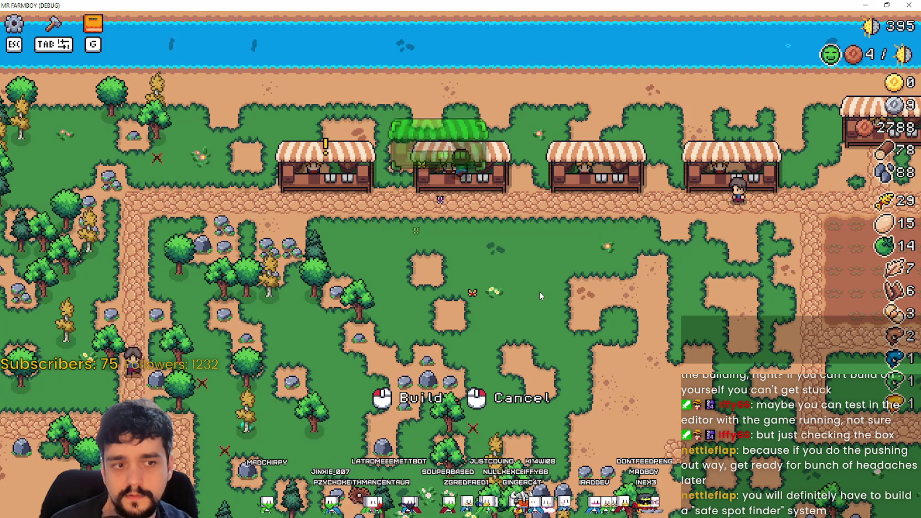
pyautogui.press('w')
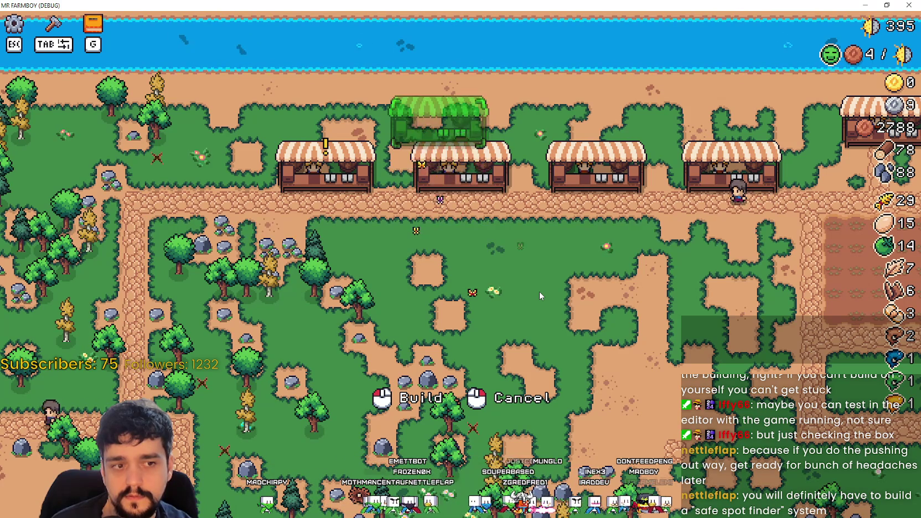
pyautogui.press('s')
pyautogui.press('s')
pyautogui.press('s')
pyautogui.press('w')
pyautogui.press('w')
pyautogui.press('w')
pyautogui.press('s')
pyautogui.press('s')
pyautogui.press('s')
pyautogui.press('w')
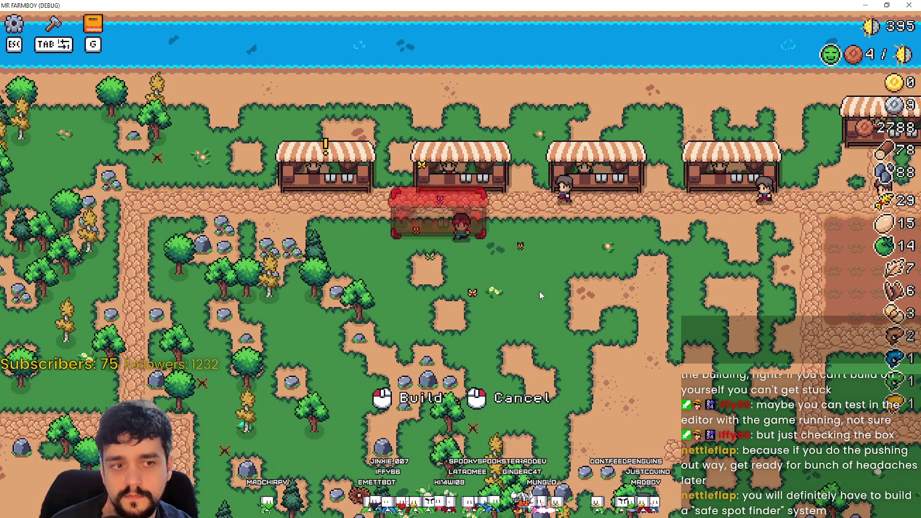
# - Test the stall placement above, over and below the stall row, ending just above it
pyautogui.press('s')
pyautogui.press('w')
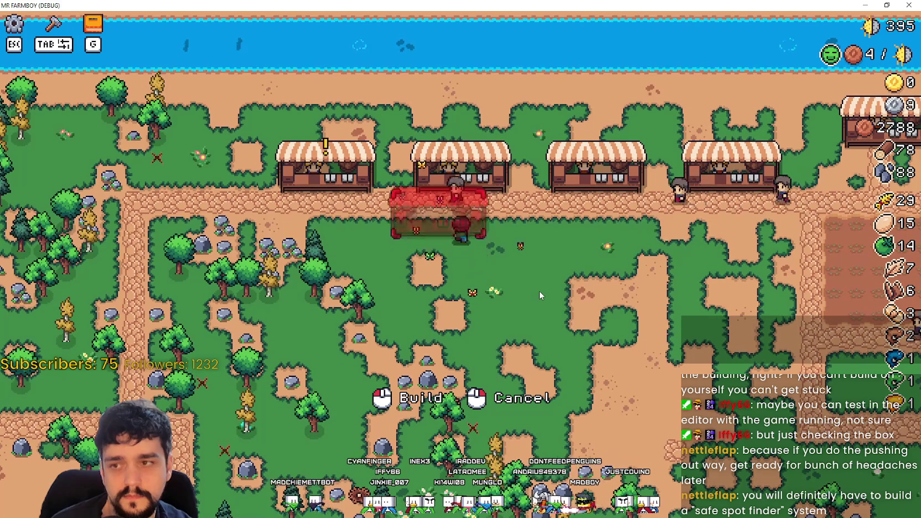
pyautogui.press('w')
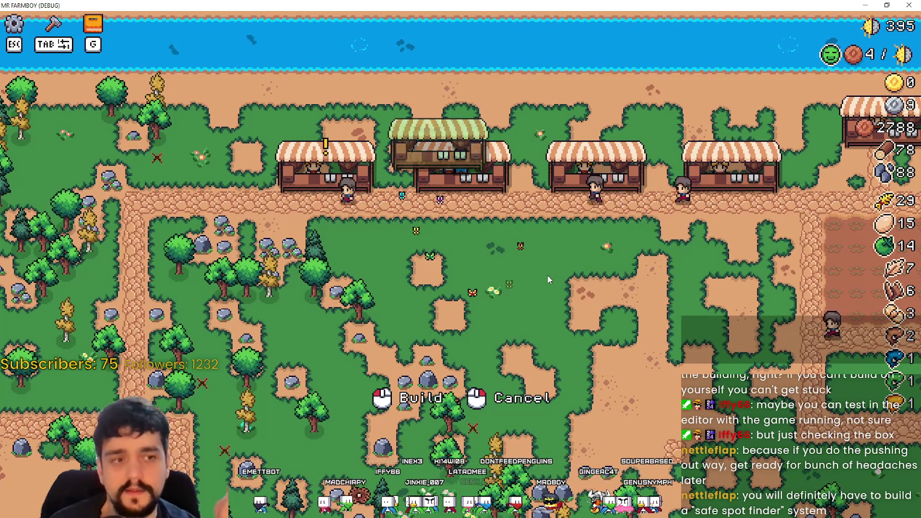
pyautogui.press('w')
pyautogui.press('w')
pyautogui.press('s')
pyautogui.press('s')
pyautogui.press('w')
pyautogui.press('s')
pyautogui.press('w')
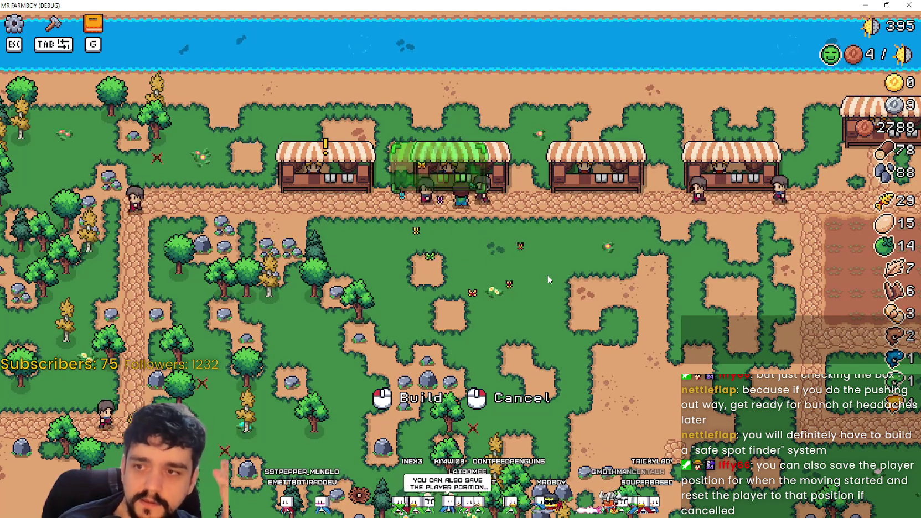
pyautogui.press('s')
pyautogui.press('w')
pyautogui.press('s')
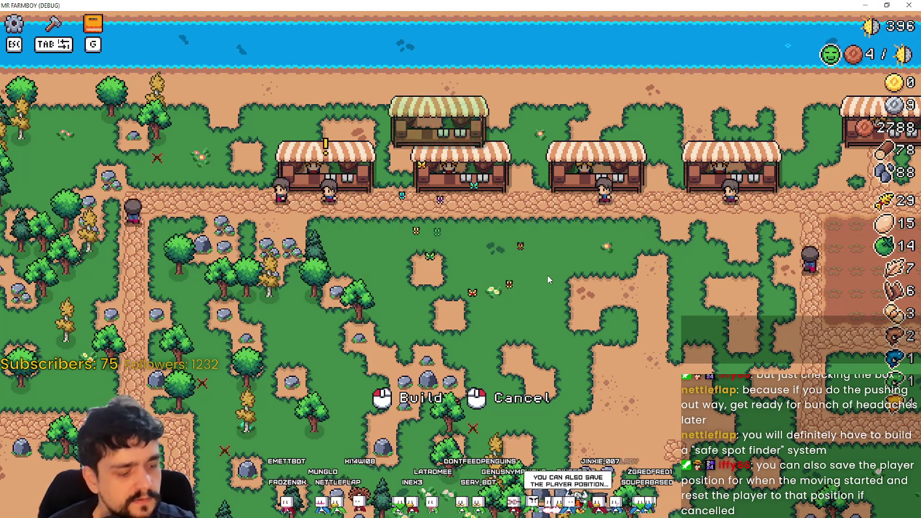
pyautogui.press('w')
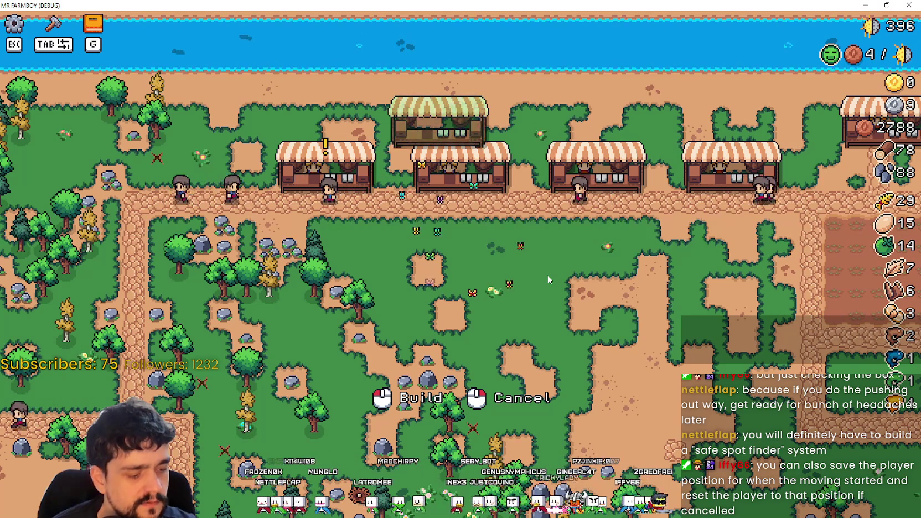
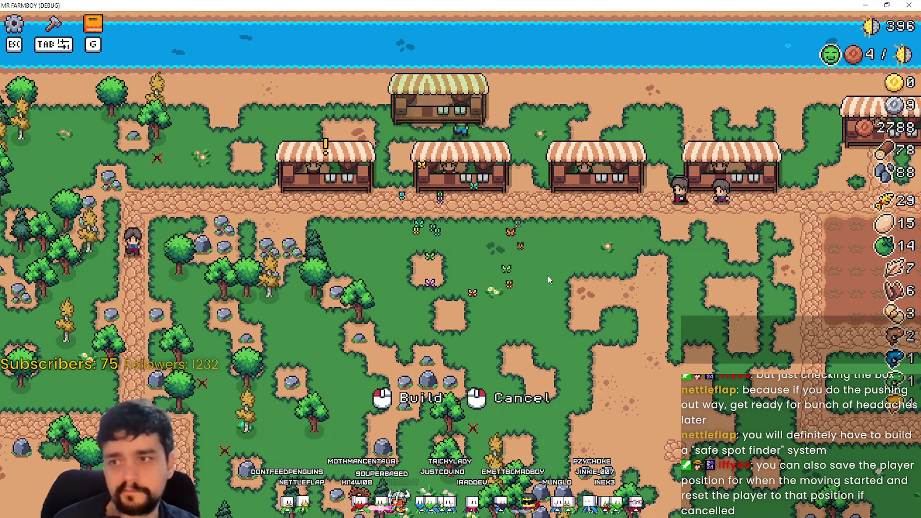
# - Walk the stall ghost between blocked and free spots along the stall row to check its red/green preview
pyautogui.press('d')
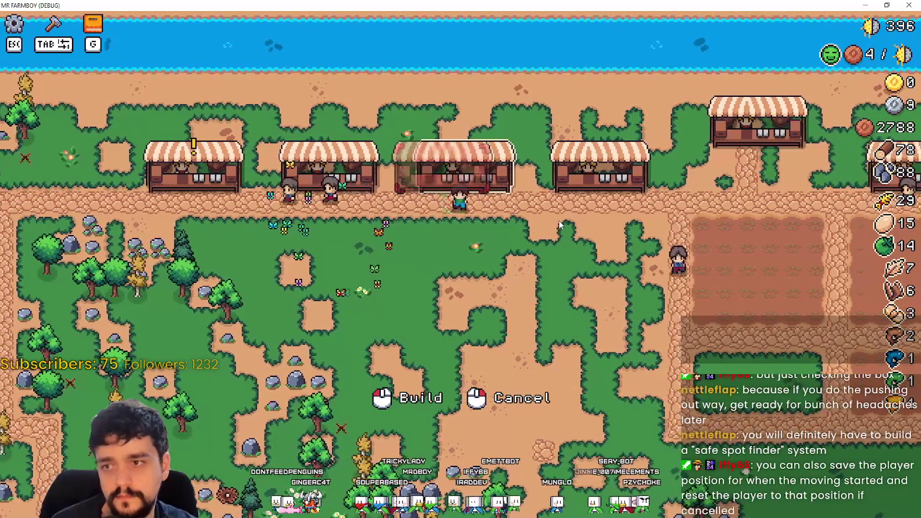
pyautogui.press('a')
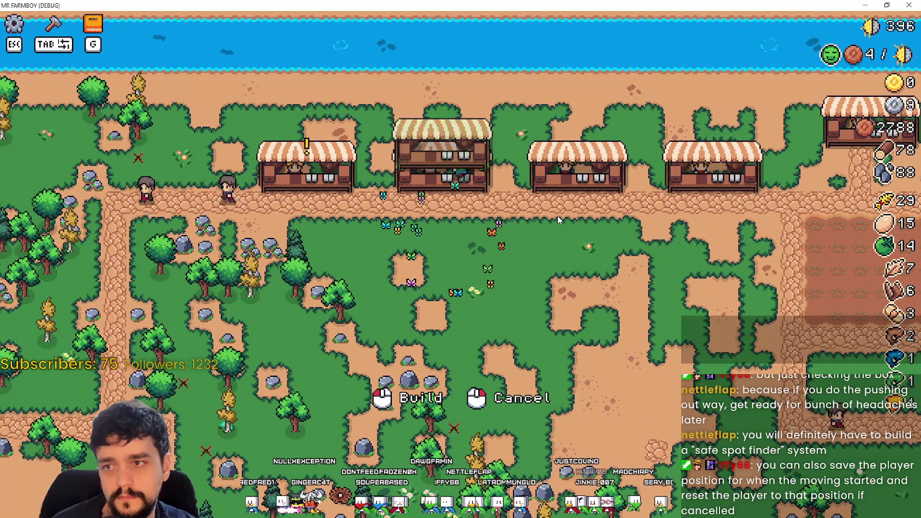
pyautogui.press('s')
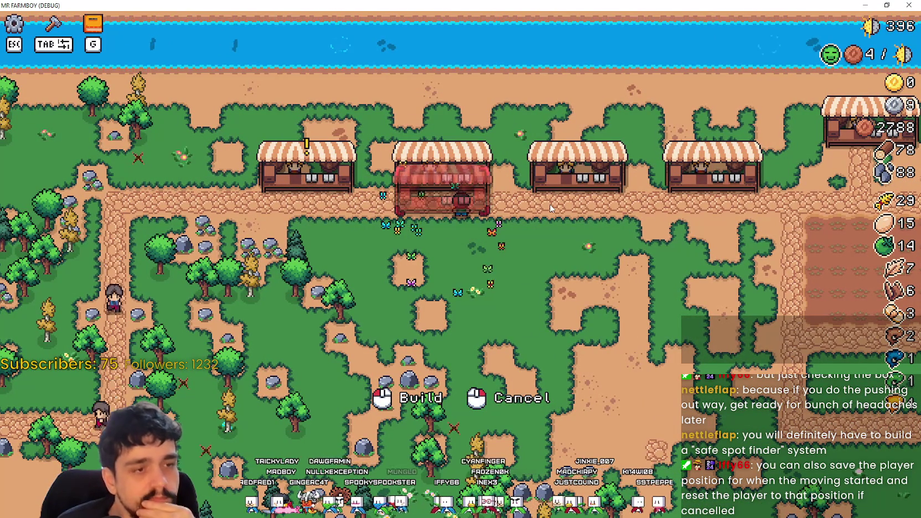
pyautogui.press('d')
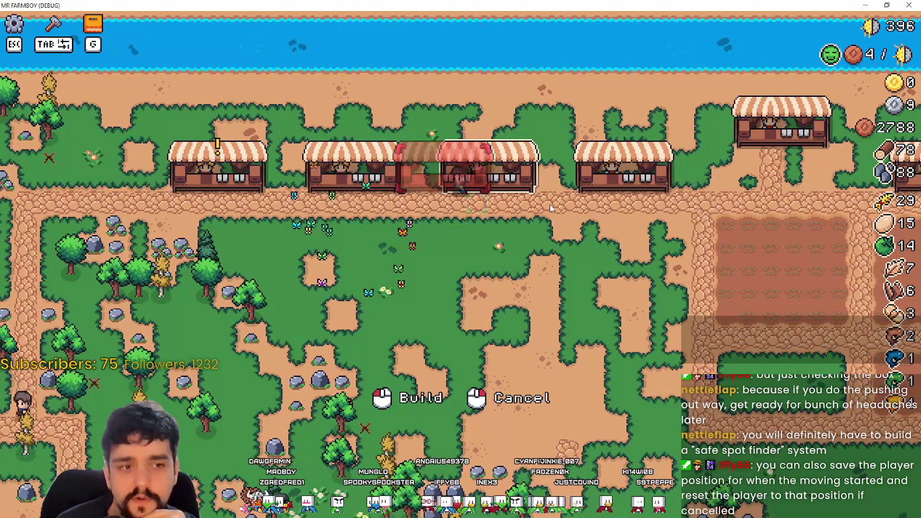
pyautogui.press('a')
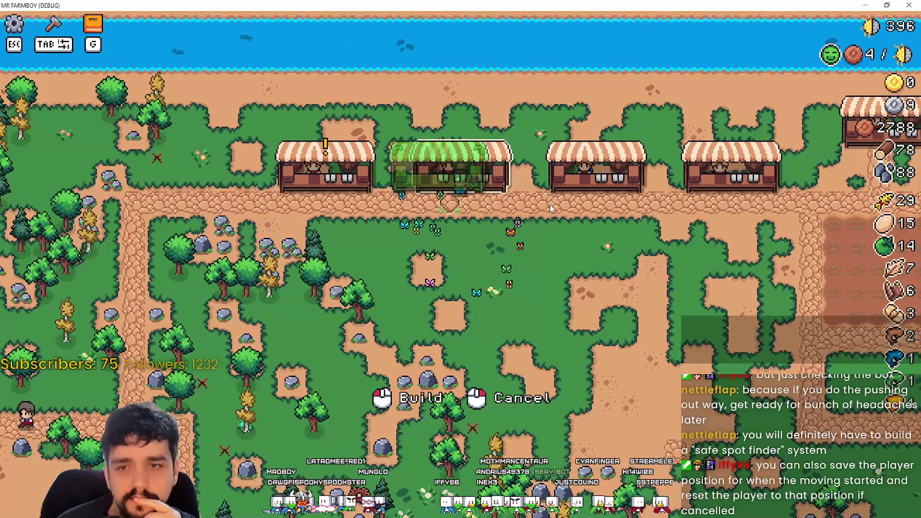
pyautogui.press('d')
pyautogui.press('w')
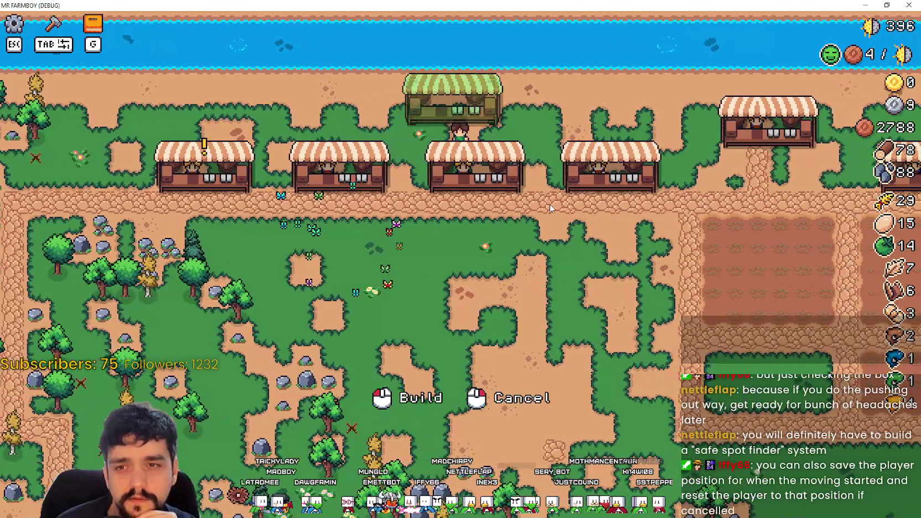
pyautogui.press('a')
pyautogui.press('s')
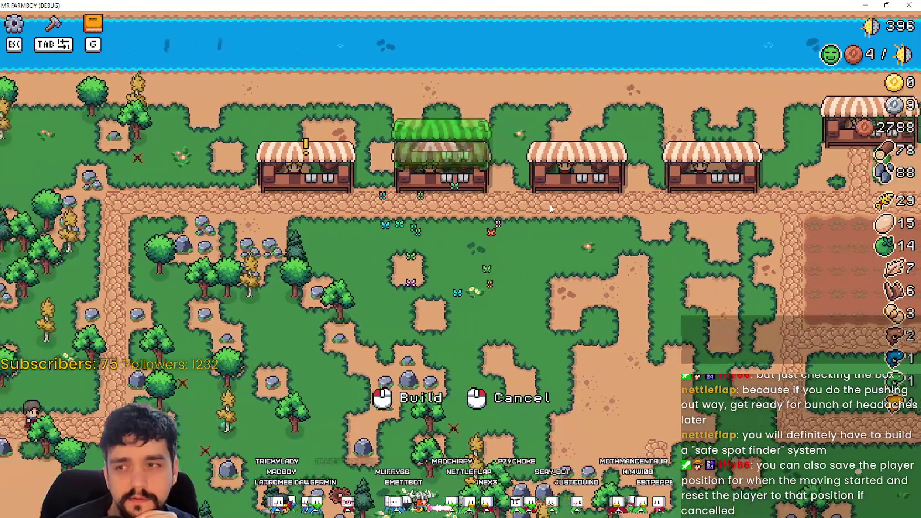
# - Bring the ghost back to a valid spot, then return to Godot and select building.gd's collision-disabling line
pyautogui.press('w')
pyautogui.press('s')
pyautogui.press('s')
pyautogui.press('s')
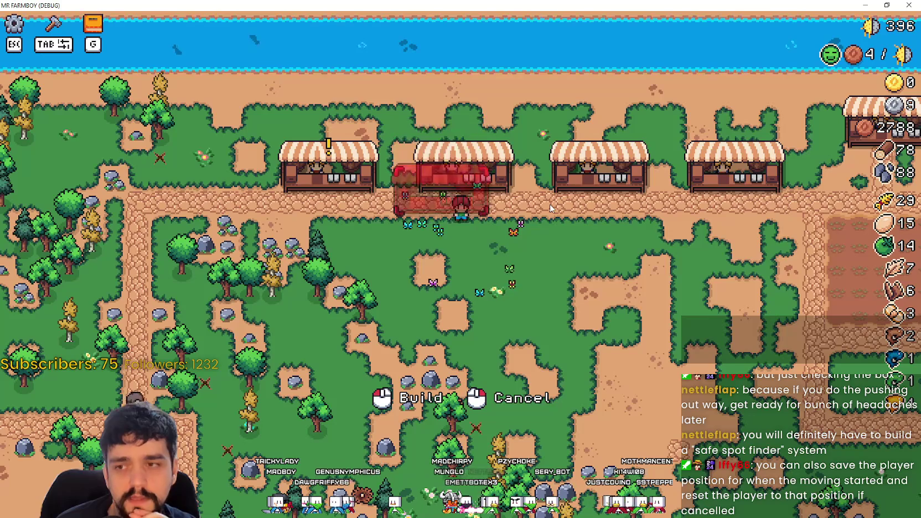
pyautogui.press('w')
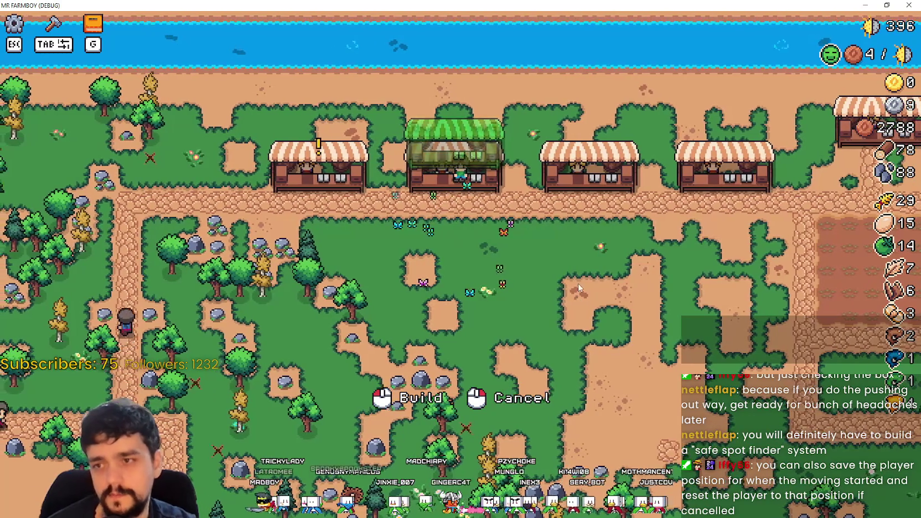
pyautogui.hotkey('alt', 'Tab')
pyautogui.moveTo(759, 181); pyautogui.dragTo(518, 182)
# - Copy line 176's get_child(0).disabled = true, then go back to field_cursor_component.gd's move-cancel code
pyautogui.click(701, 193)
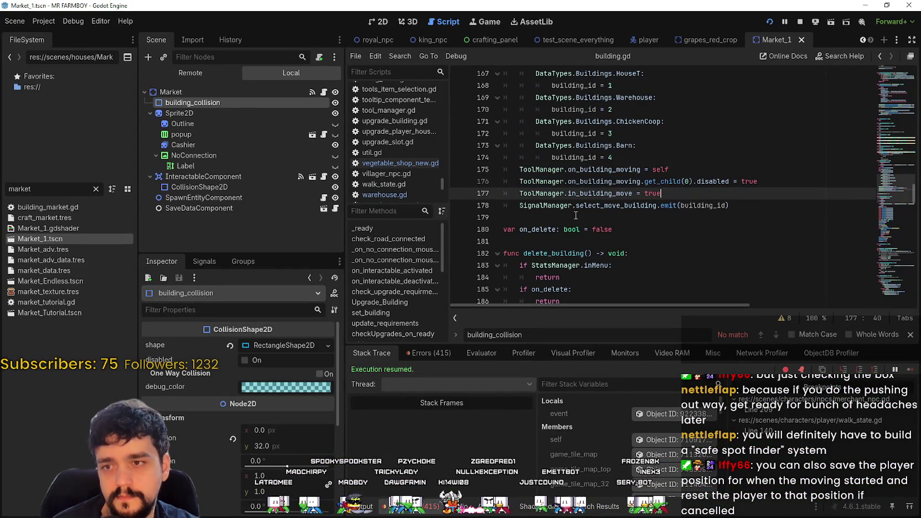
pyautogui.moveTo(757, 181); pyautogui.dragTo(509, 180)
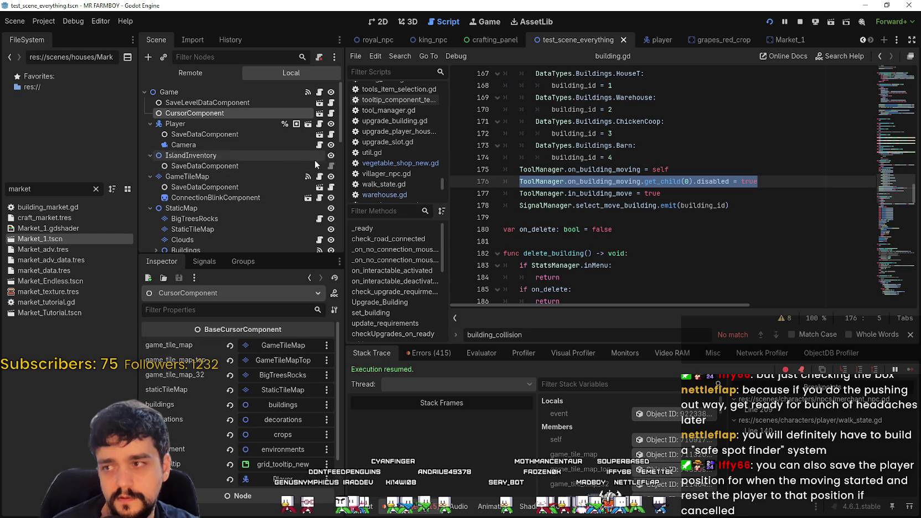
pyautogui.scroll(-3, 289, 193)
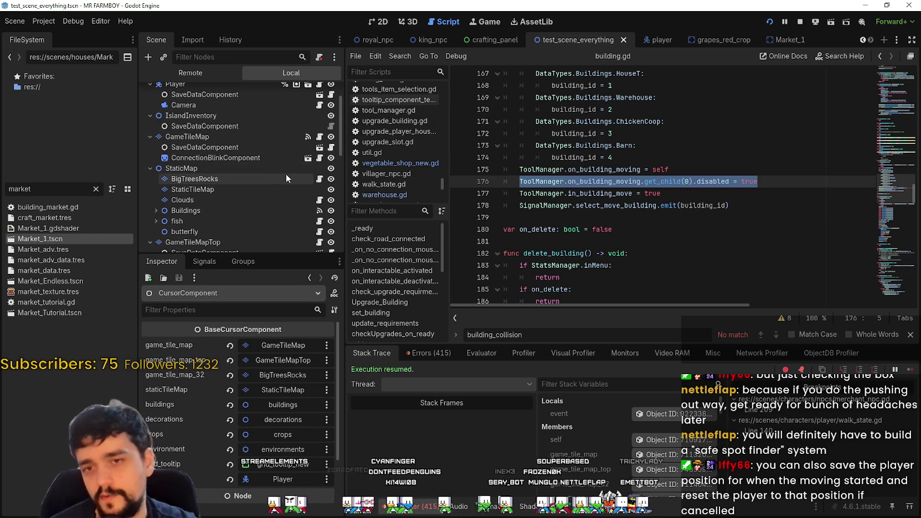
pyautogui.scroll(-5, 289, 153)
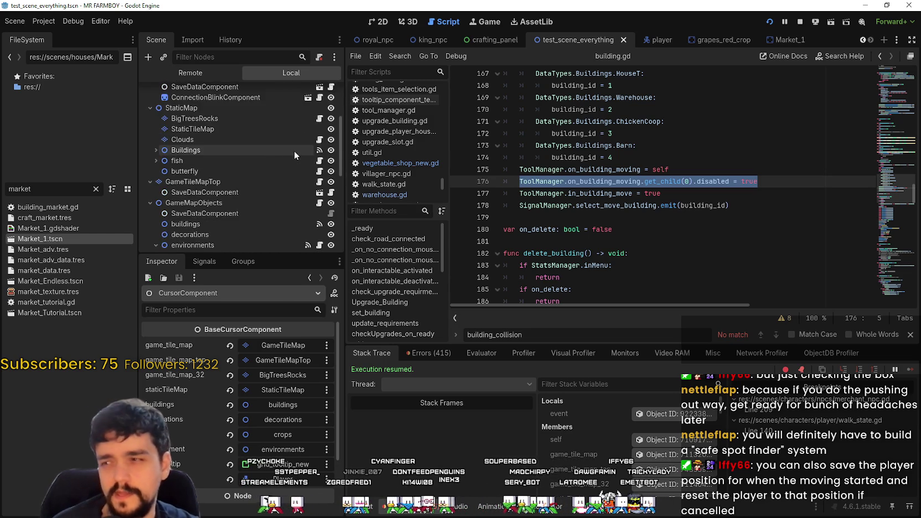
pyautogui.scroll(-2, 288, 166)
pyautogui.scroll(10, 320, 138)
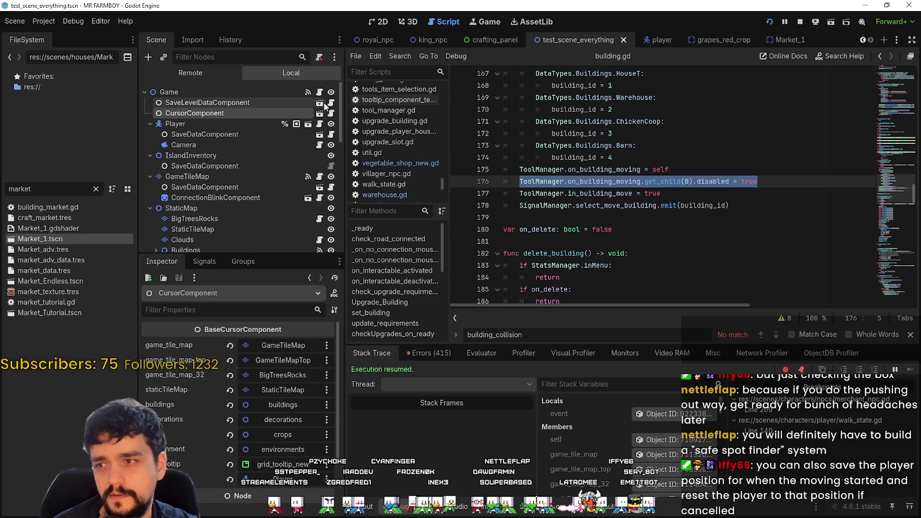
pyautogui.hotkey('alt', 'Left')
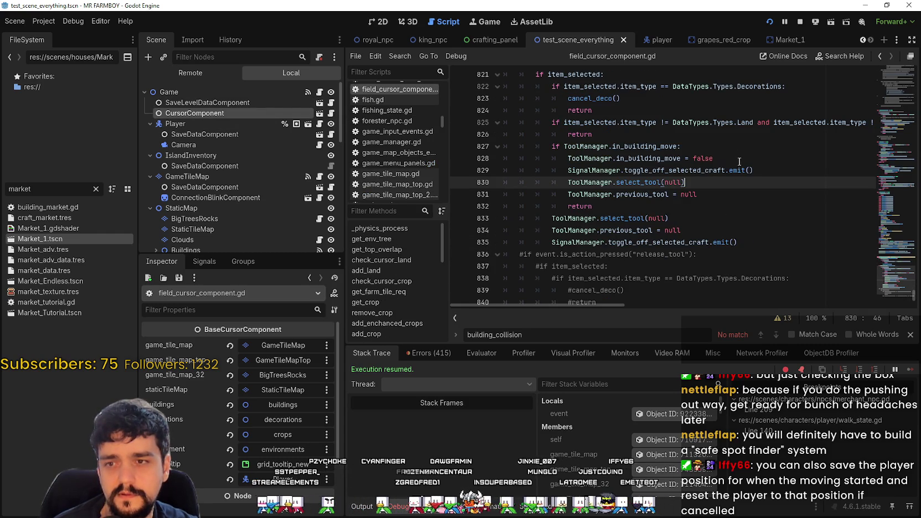
# - Paste the line below in_building_move = false as line 829, change true to false, and save
pyautogui.click(747, 162)
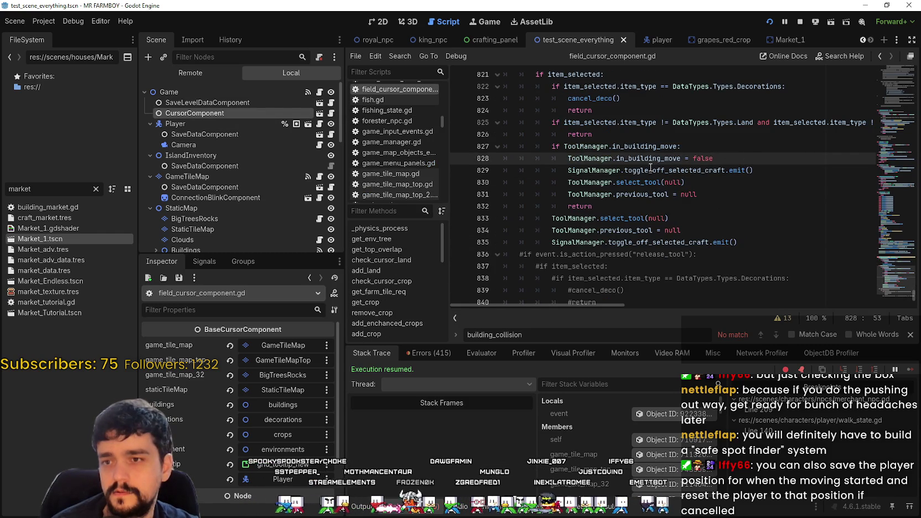
pyautogui.press('End')
pyautogui.press('Return')
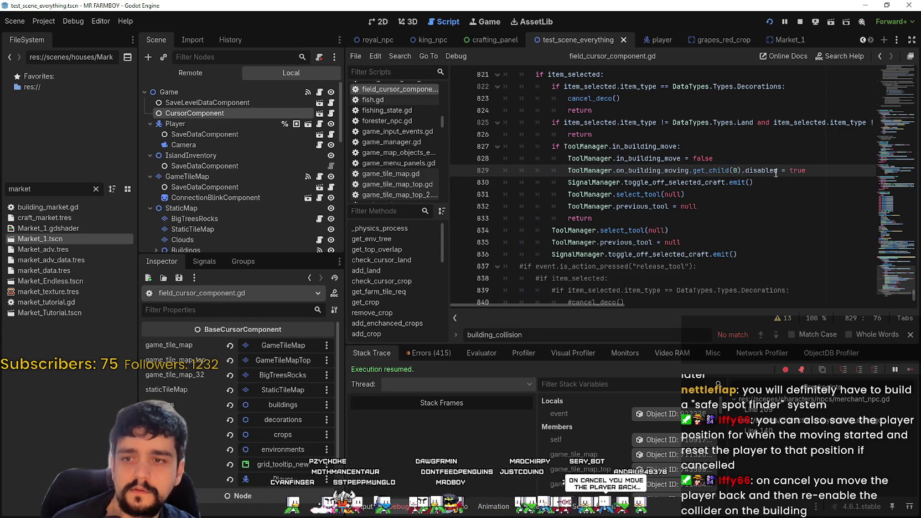
pyautogui.write('lse')
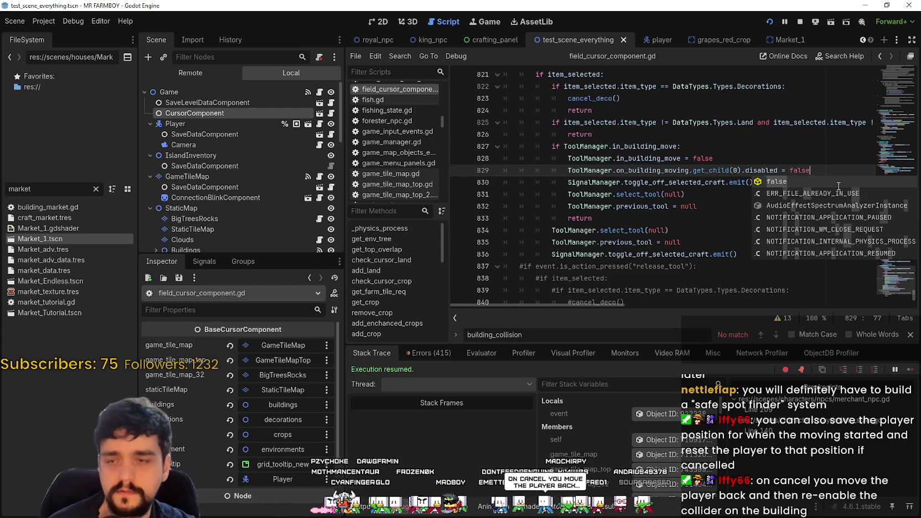
pyautogui.click(655, 161)
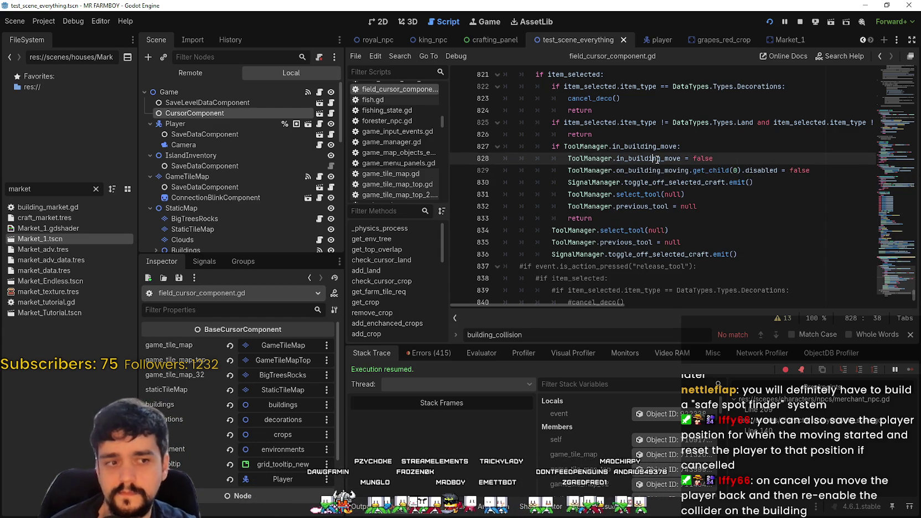
pyautogui.hotkey('ctrl', 's')
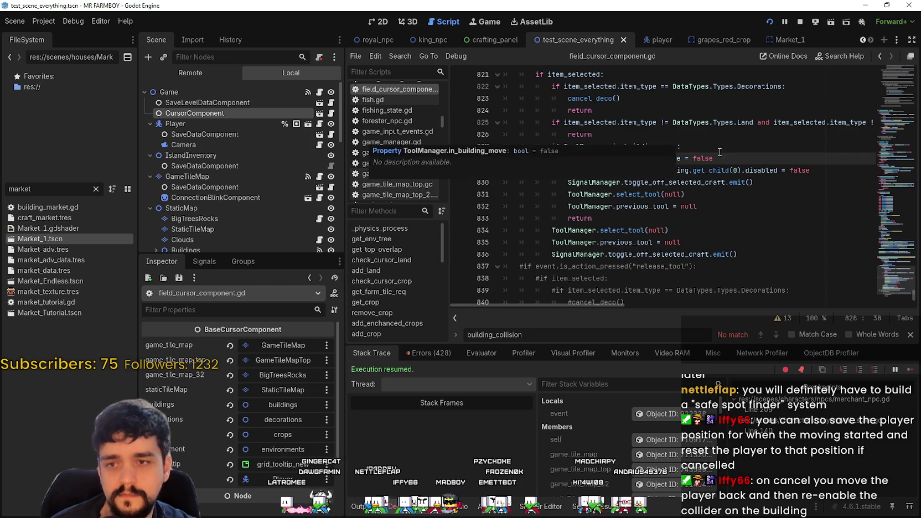
# - Carry the stall ghost down off the row, then cancel the move
pyautogui.press('a')
pyautogui.press('s')
pyautogui.press('w')
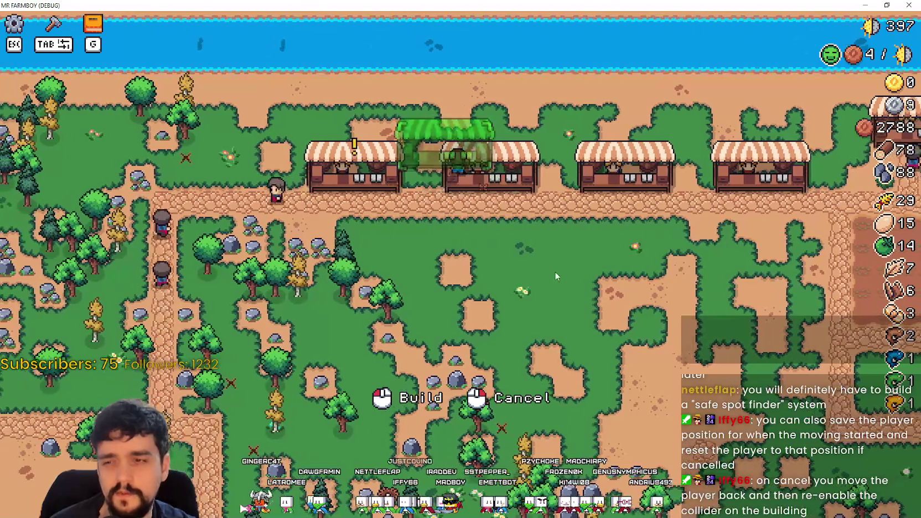
pyautogui.press('s')
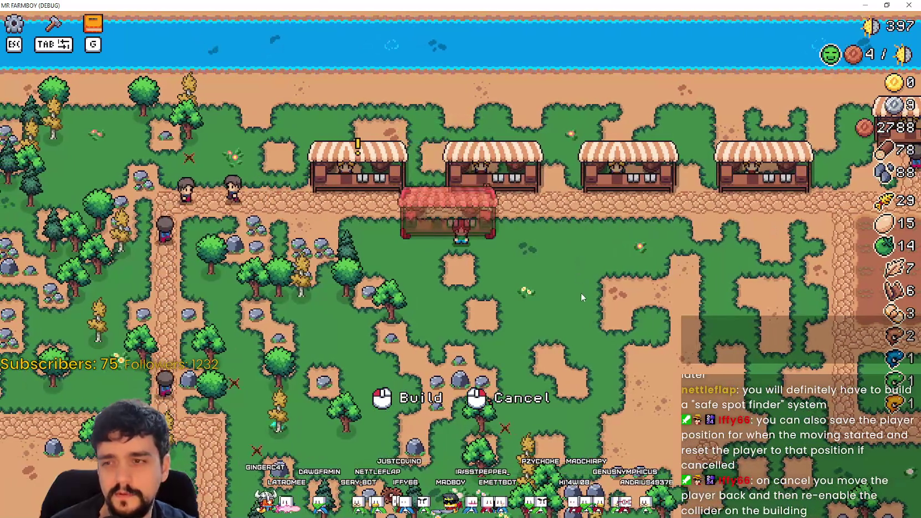
pyautogui.rightClick(581, 292)
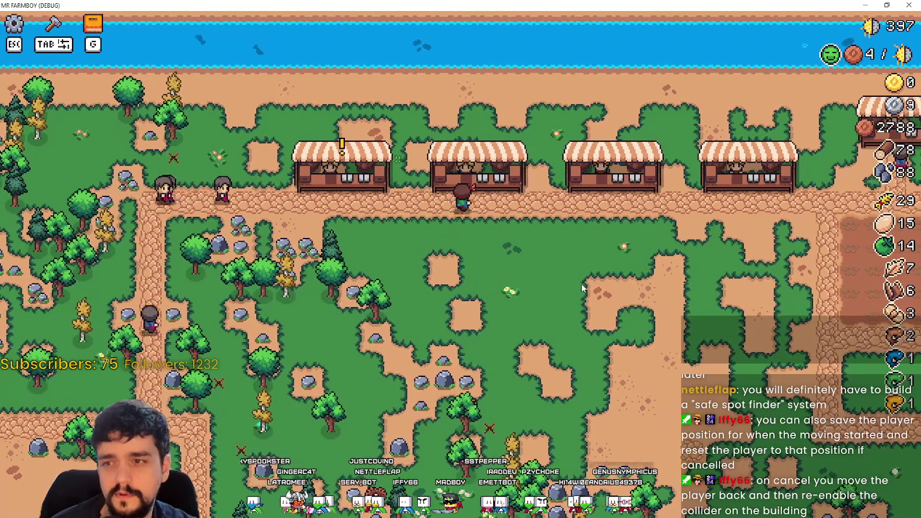
# - Walk to the middle stall, pick it up with M, and set it back down
pyautogui.press('w')
pyautogui.press('d')
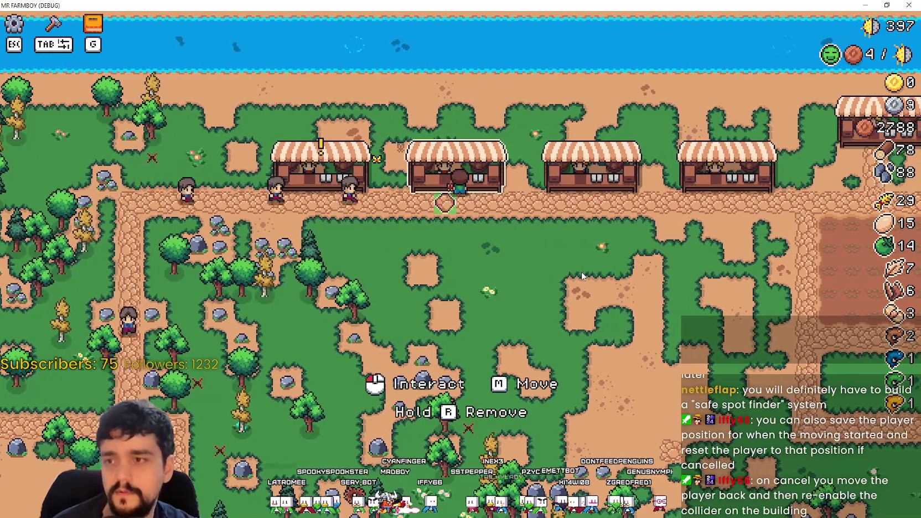
pyautogui.press('m')
pyautogui.press('w')
pyautogui.press('s')
pyautogui.click(583, 242)
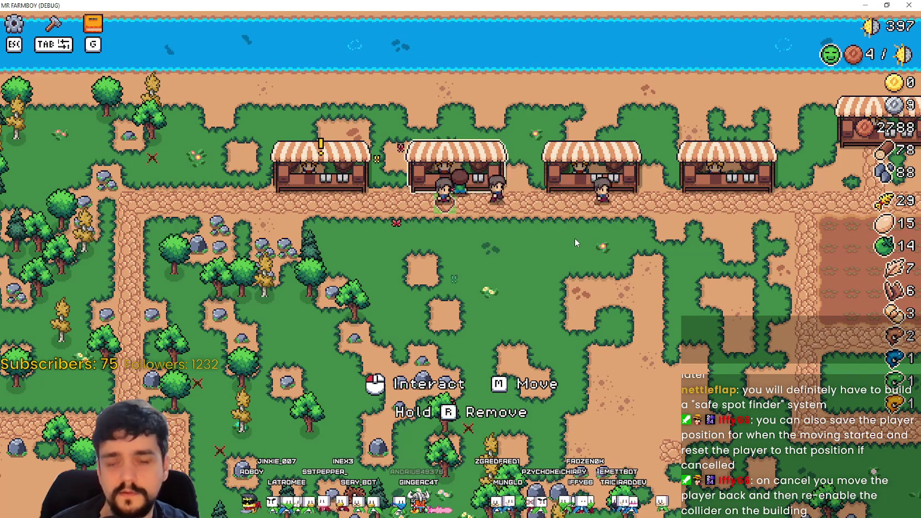
# - Start and cancel another move of the middle stall, then place it up and to the right
pyautogui.press('m')
pyautogui.rightClick(571, 236)
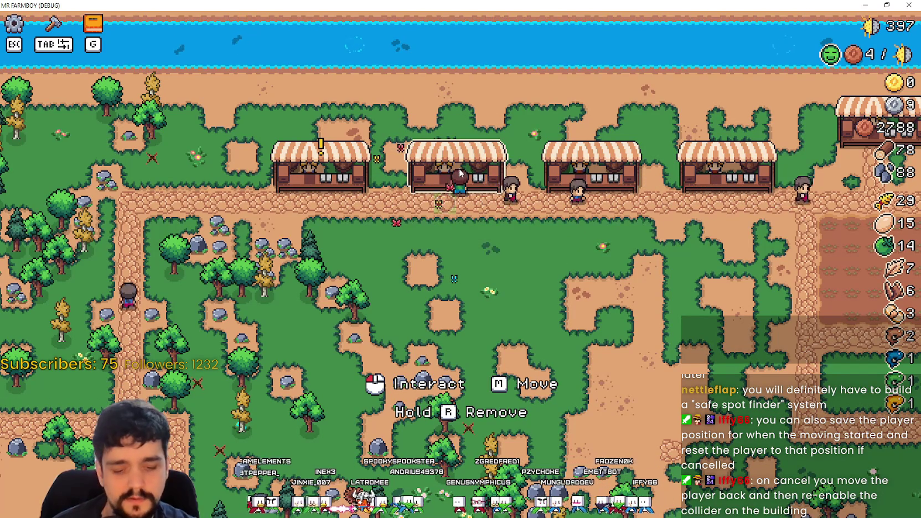
pyautogui.press('m')
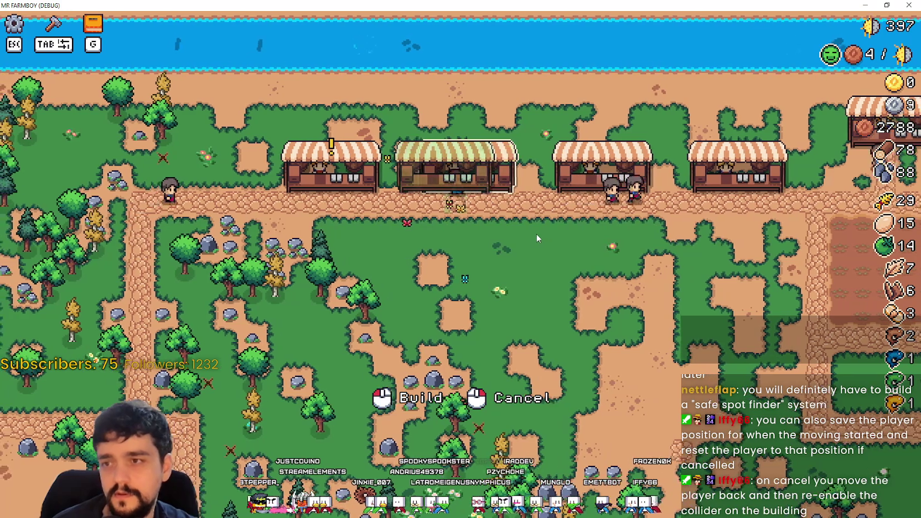
pyautogui.press('w')
pyautogui.press('d')
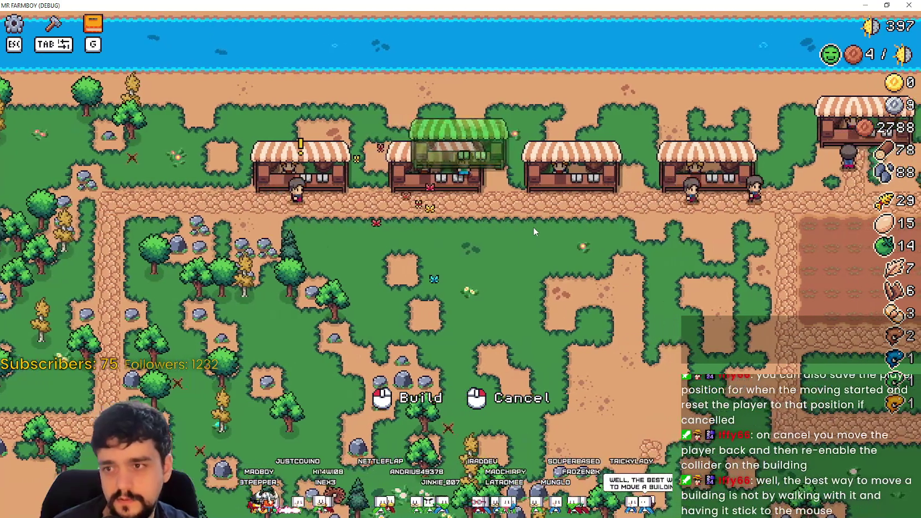
pyautogui.click(533, 226)
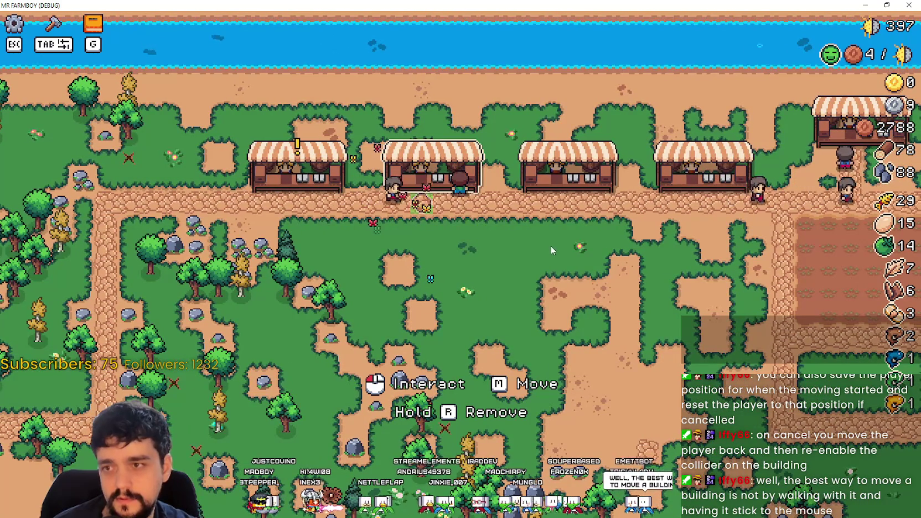
# - Pick the middle stall up again, shift it left, and place it at its new spot
pyautogui.press('m')
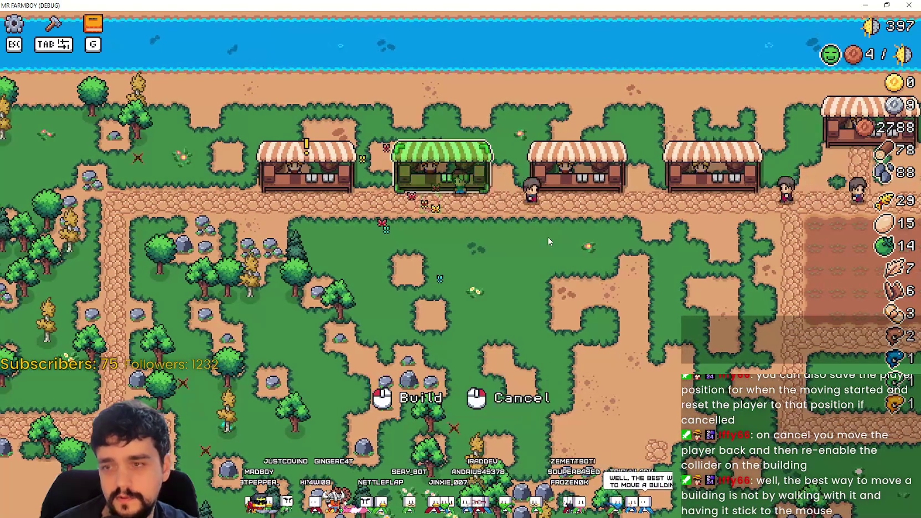
pyautogui.press('a')
pyautogui.click(547, 236)
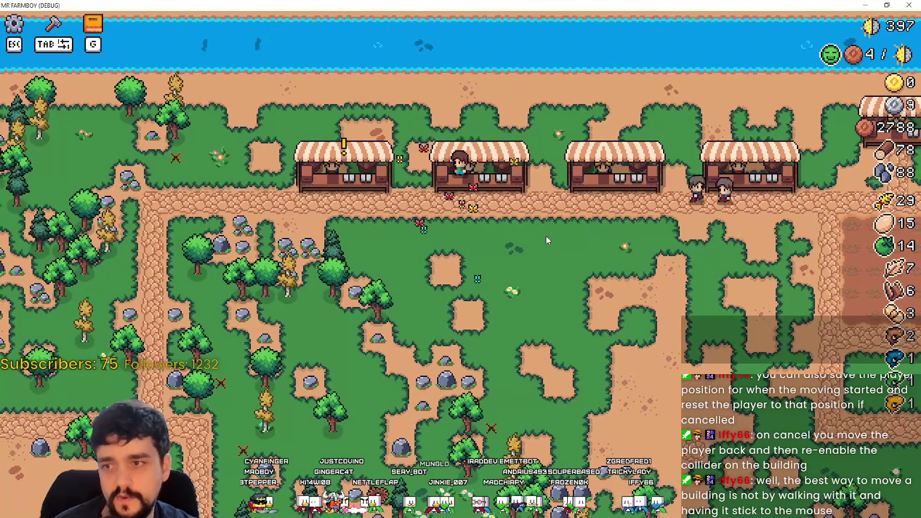
# - Walk the farmer from the stalls along the field path and down through the forest
pyautogui.press('d')
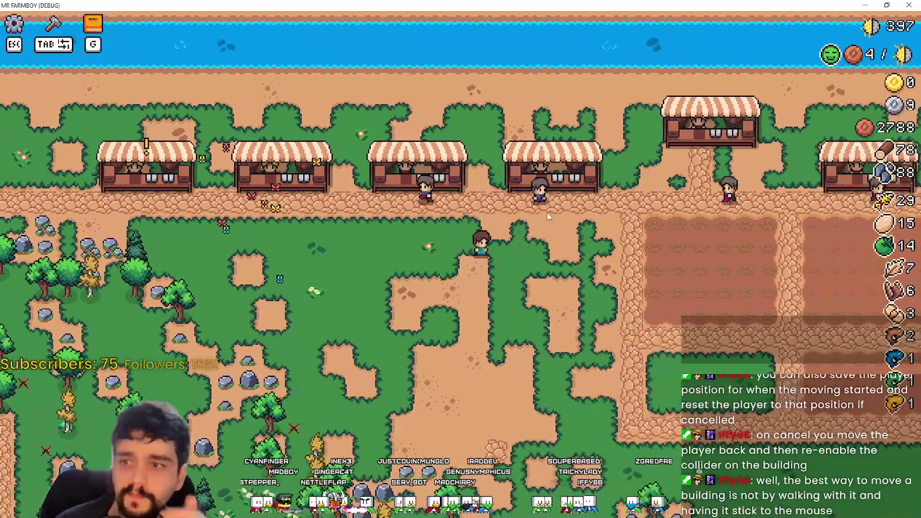
pyautogui.press('d')
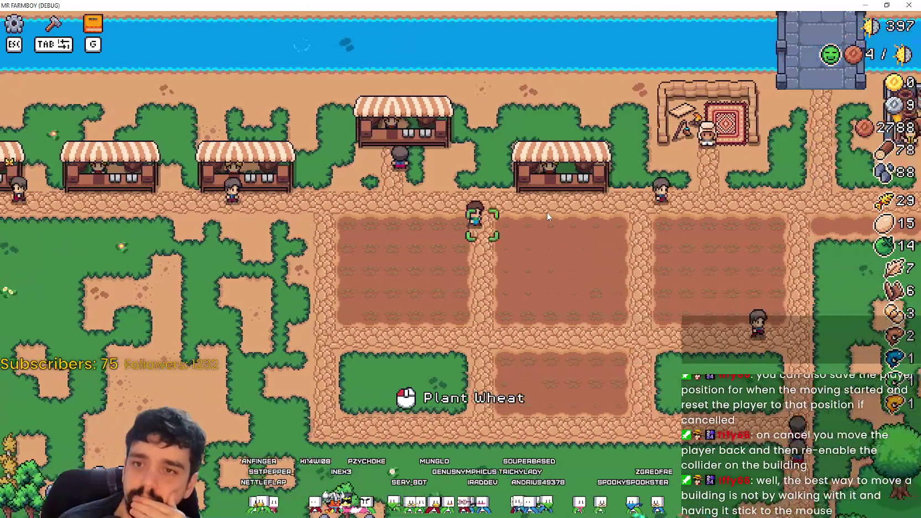
pyautogui.scroll(-1, 547, 217)
pyautogui.press('s')
pyautogui.press('a')
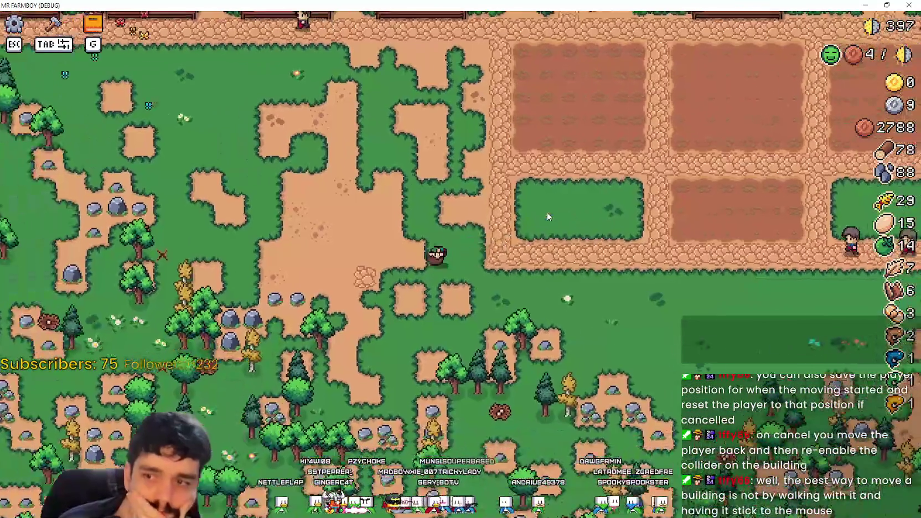
pyautogui.press('s')
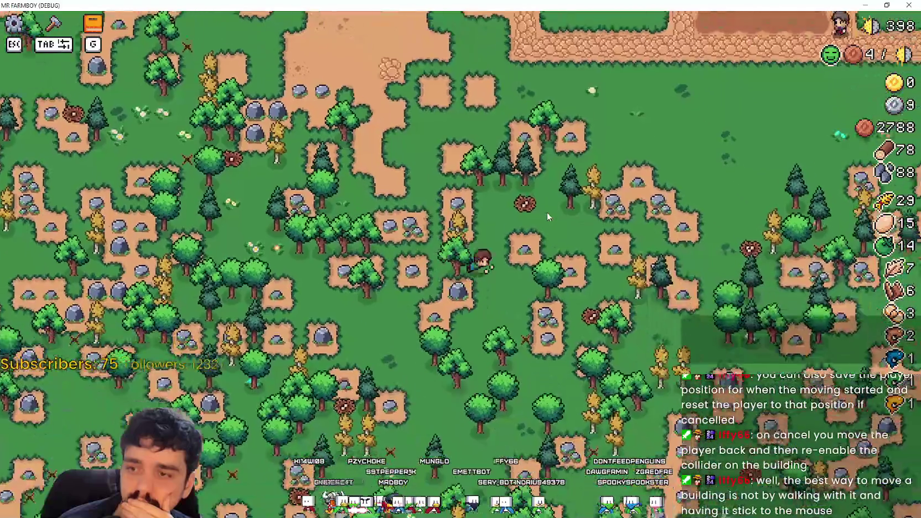
pyautogui.press('s')
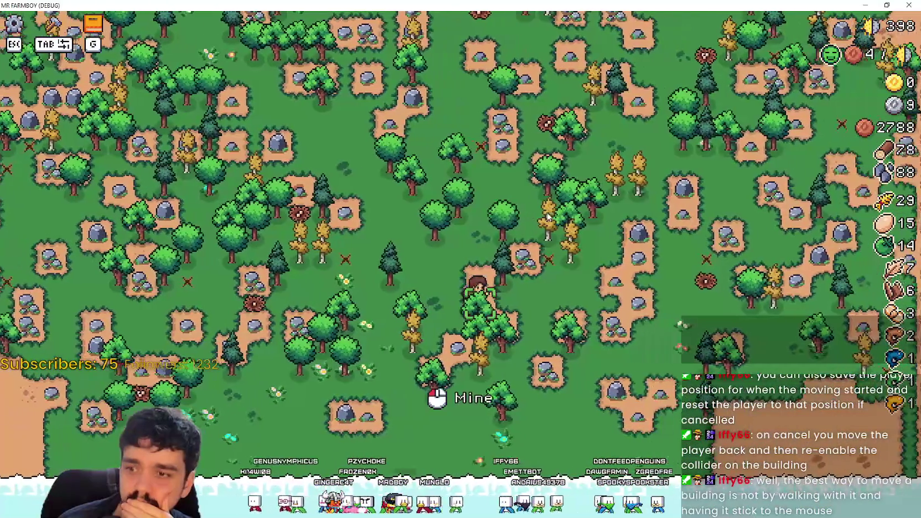
# - Walk back up past the farm fields and bring up the Crafting list of Land, Seeds and Buildings
pyautogui.press('w')
pyautogui.press('d')
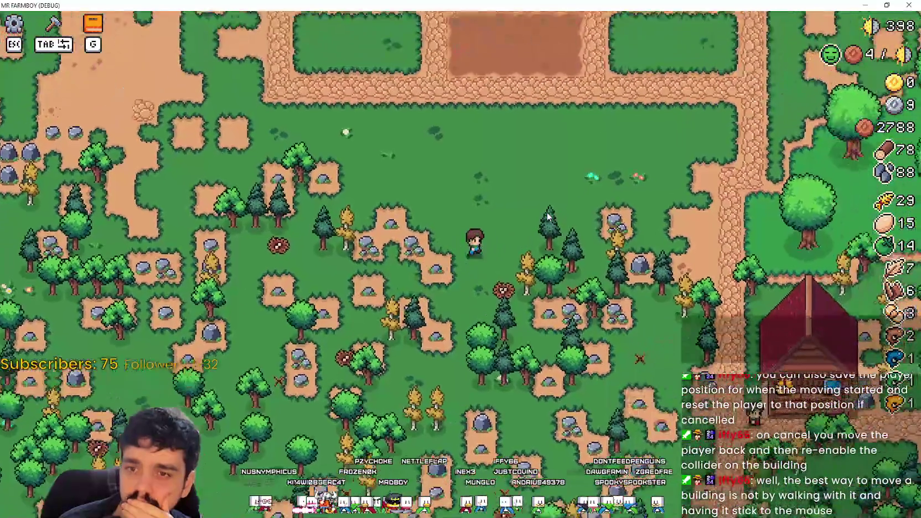
pyautogui.press('w')
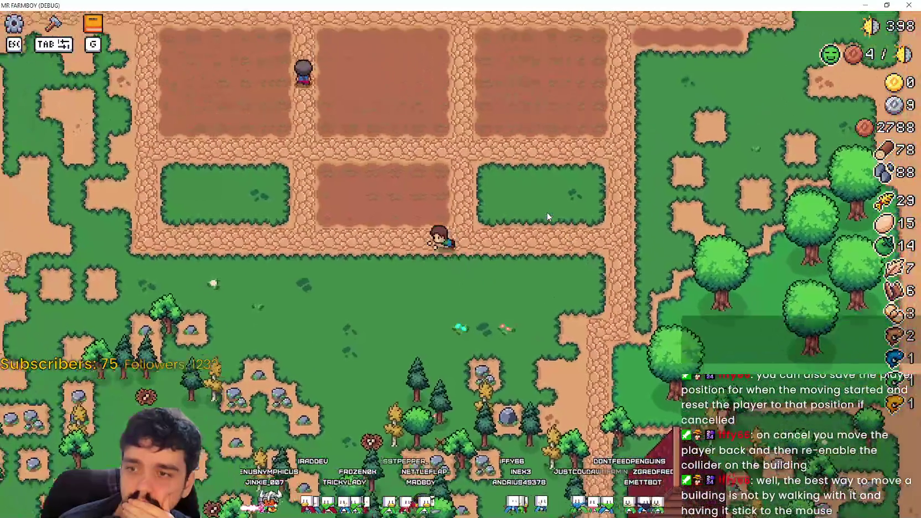
pyautogui.press('w')
pyautogui.press('a')
pyautogui.press('s')
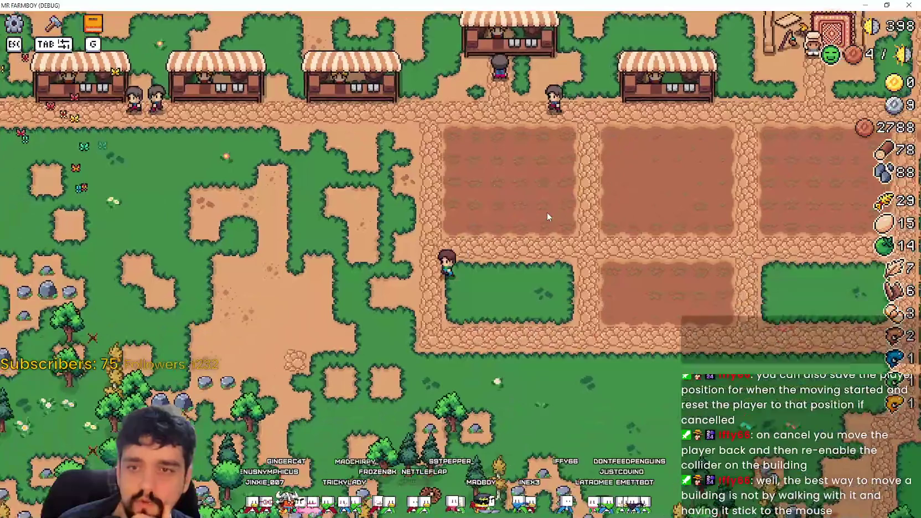
pyautogui.press('a')
pyautogui.press('Tab')
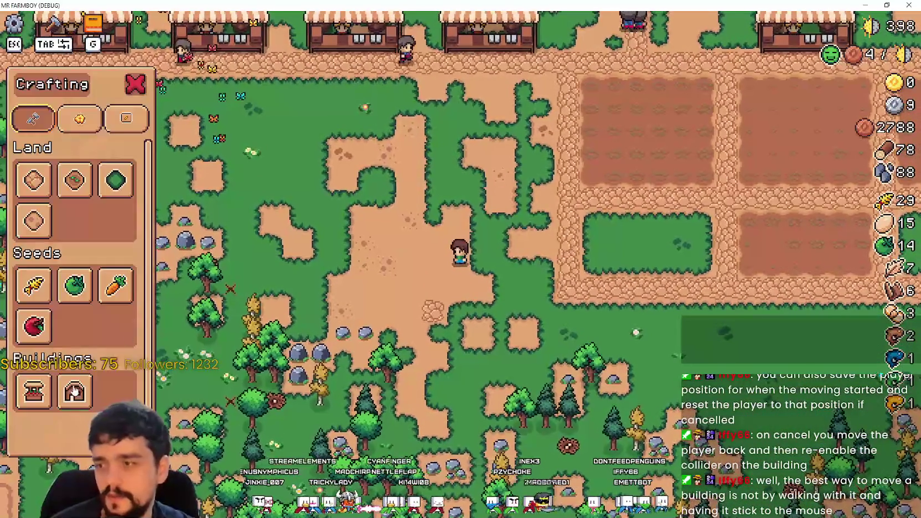
# - Close the crafting list and view the Buildings tab of the Advancements window
pyautogui.press('Tab')
pyautogui.press('w')
pyautogui.press('g')
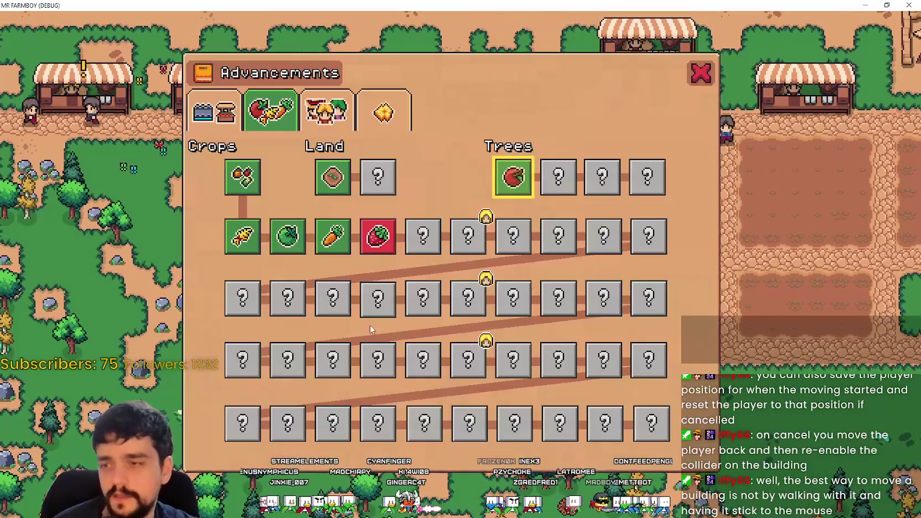
pyautogui.click(215, 113)
pyautogui.moveTo(310, 345)
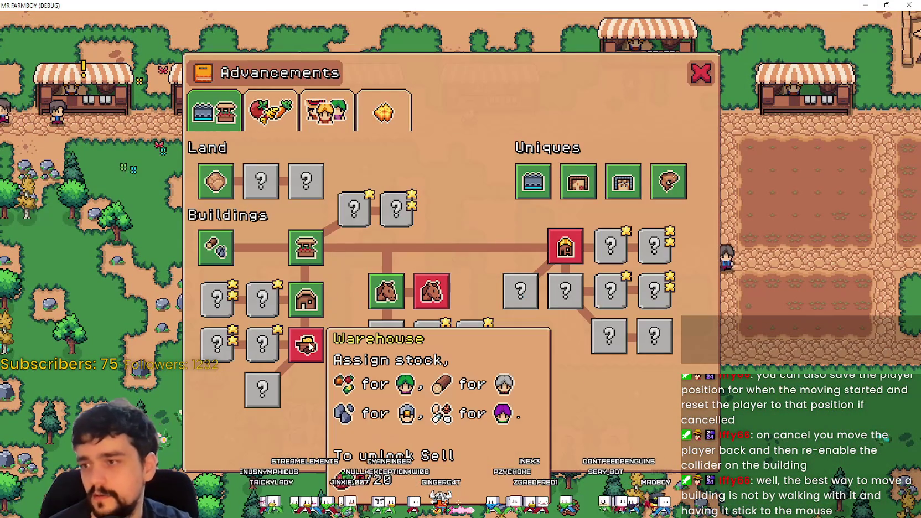
pyautogui.press('Tab')
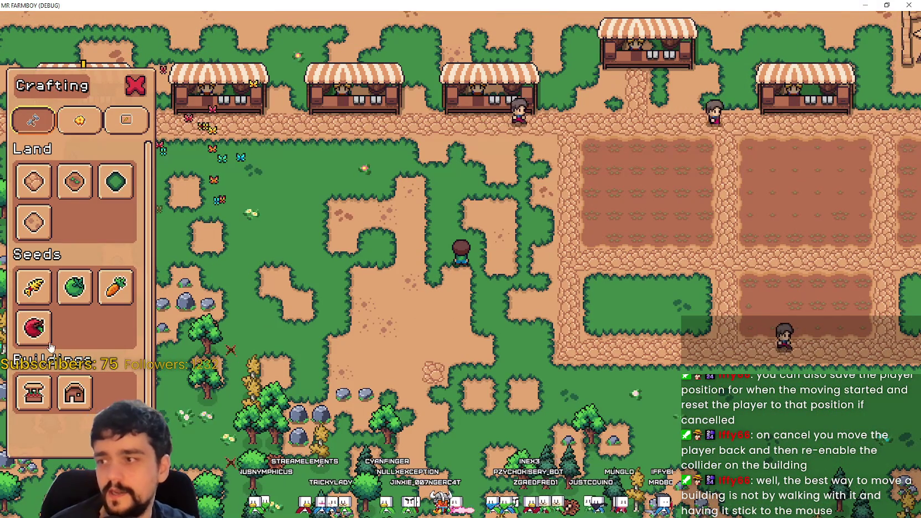
# - Close the crafting list, walk up toward the market stalls, and pause the game
pyautogui.press('Tab')
pyautogui.press('a')
pyautogui.press('w')
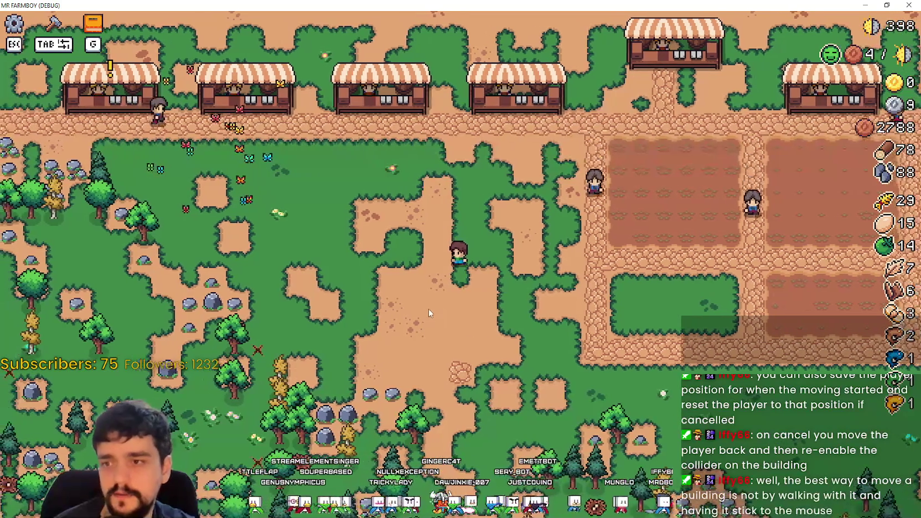
pyautogui.press('w')
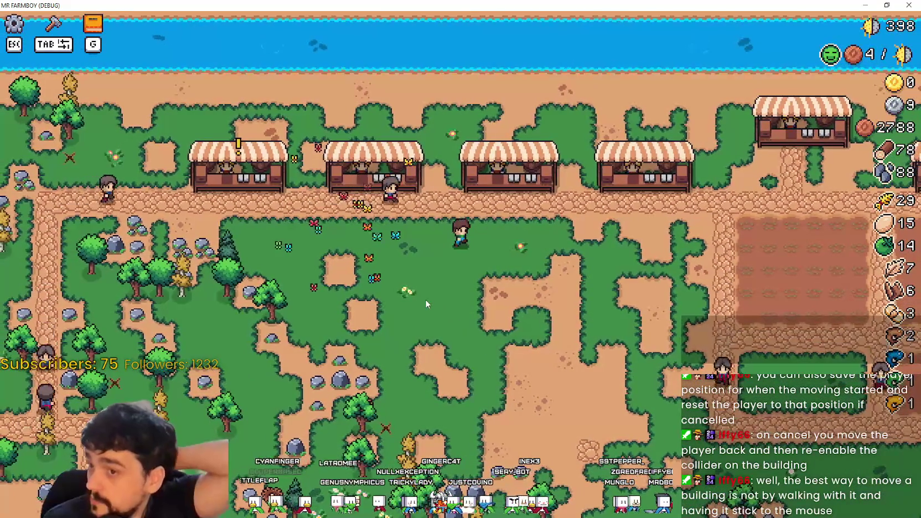
pyautogui.press('d')
pyautogui.press('Escape')
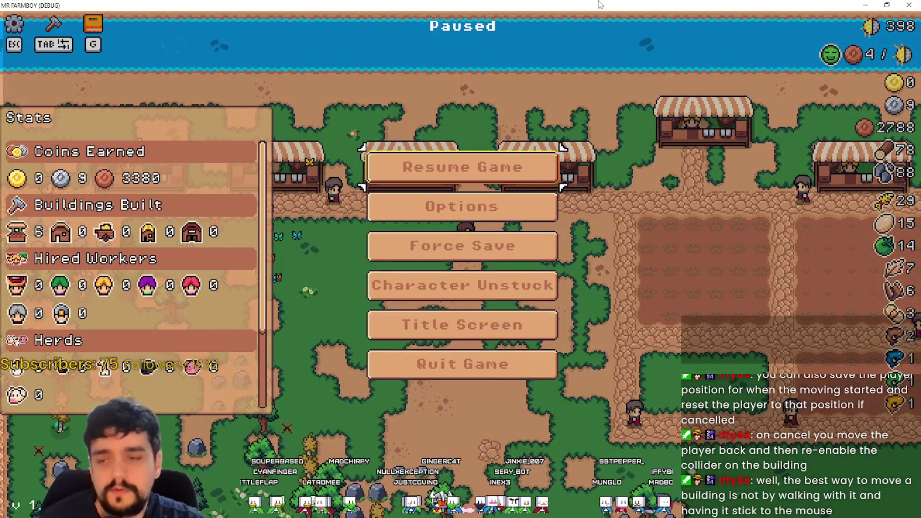
# - Look through the audio and general game options, then close them without applying changes
pyautogui.click(493, 207)
pyautogui.click(366, 113)
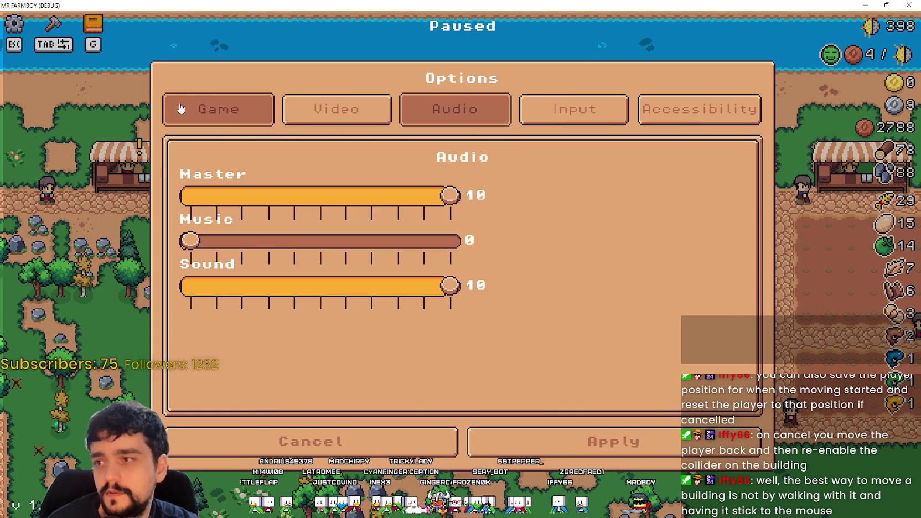
pyautogui.click(271, 119)
pyautogui.click(400, 446)
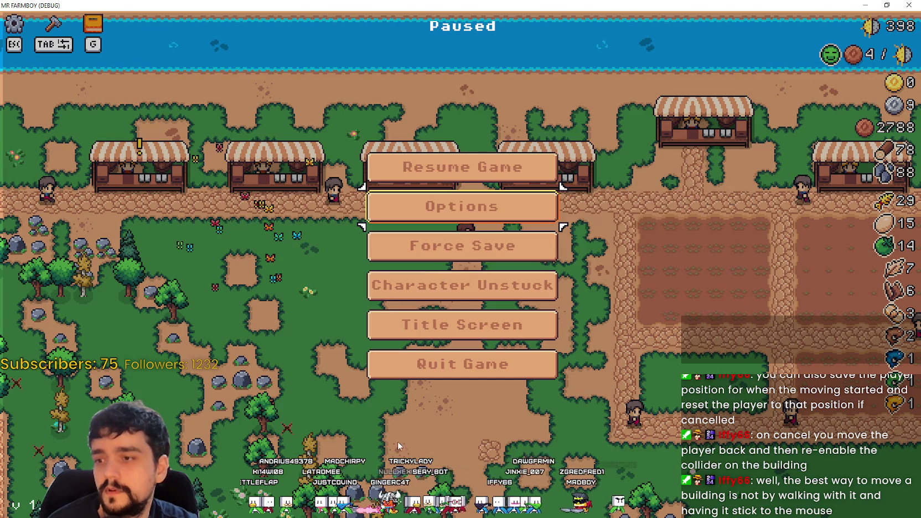
# - Quit to the title screen and load the Save 5 (Normal) game from the save list
pyautogui.click(446, 324)
pyautogui.click(461, 224)
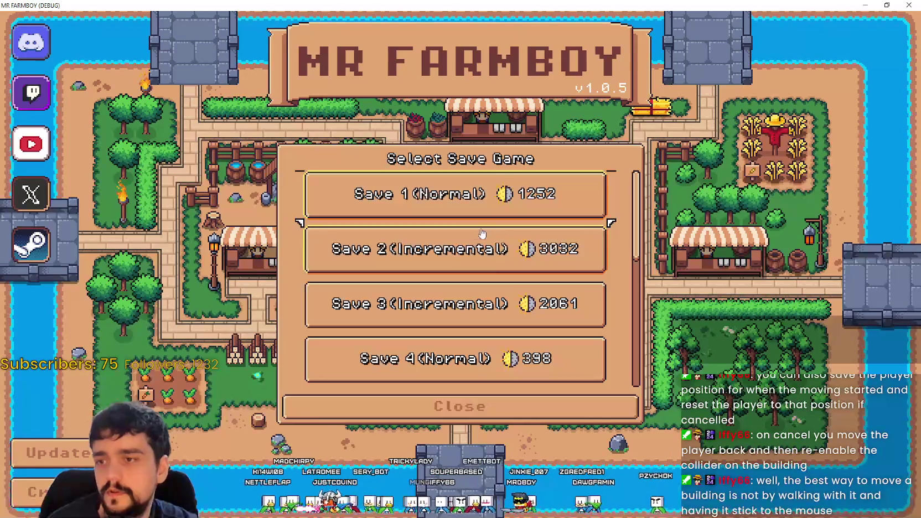
pyautogui.scroll(-5, 510, 281)
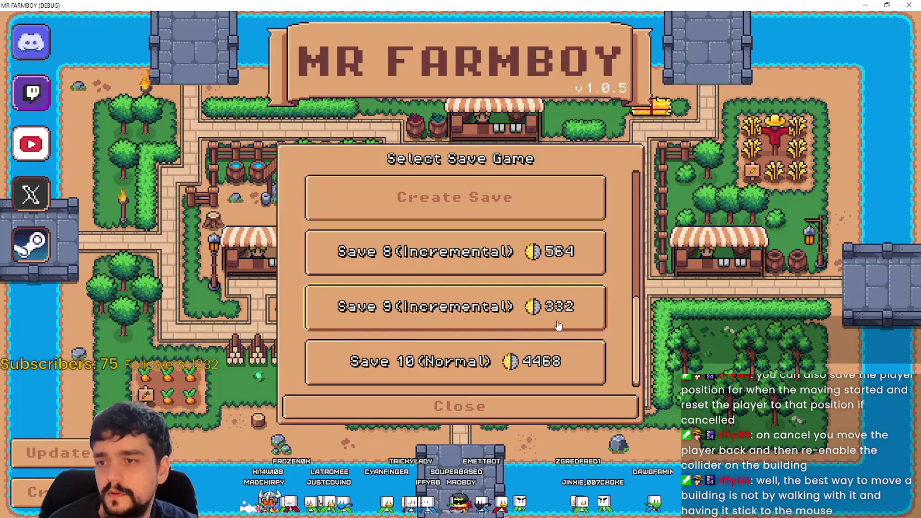
pyautogui.scroll(3, 544, 310)
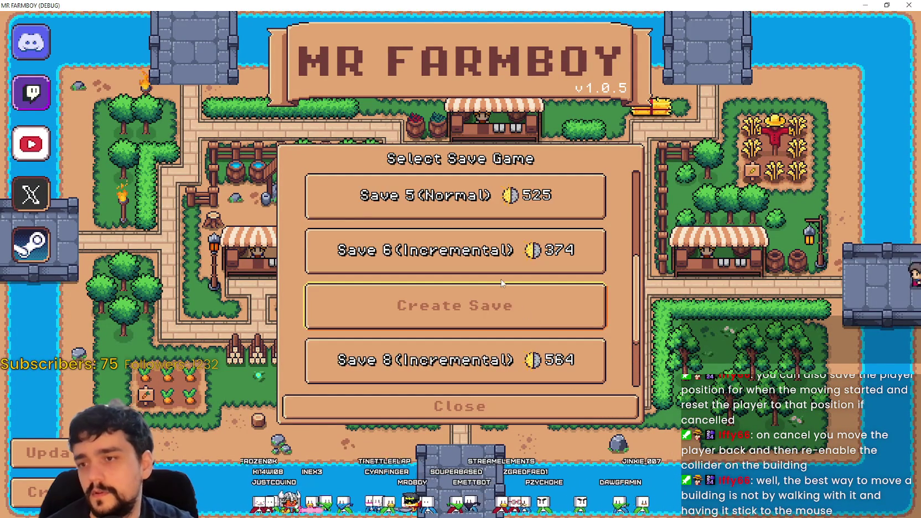
pyautogui.scroll(1, 502, 271)
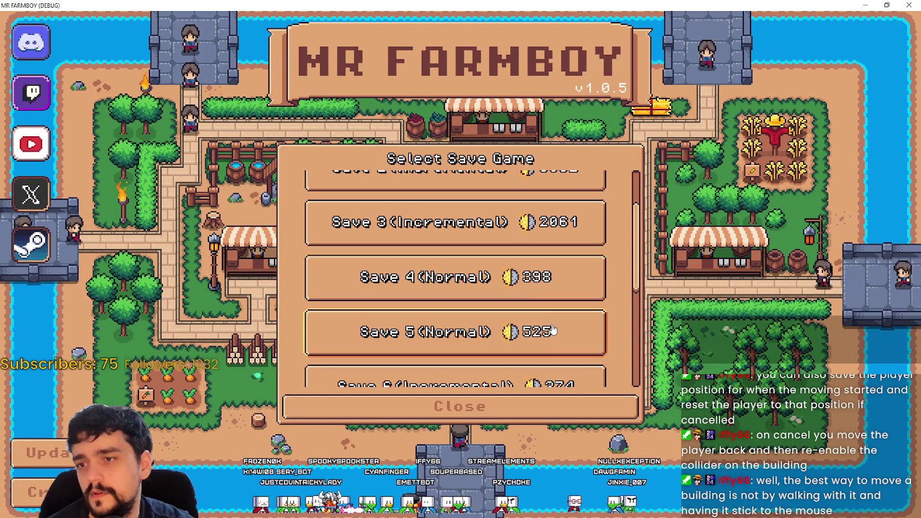
pyautogui.click(532, 327)
pyautogui.click(397, 344)
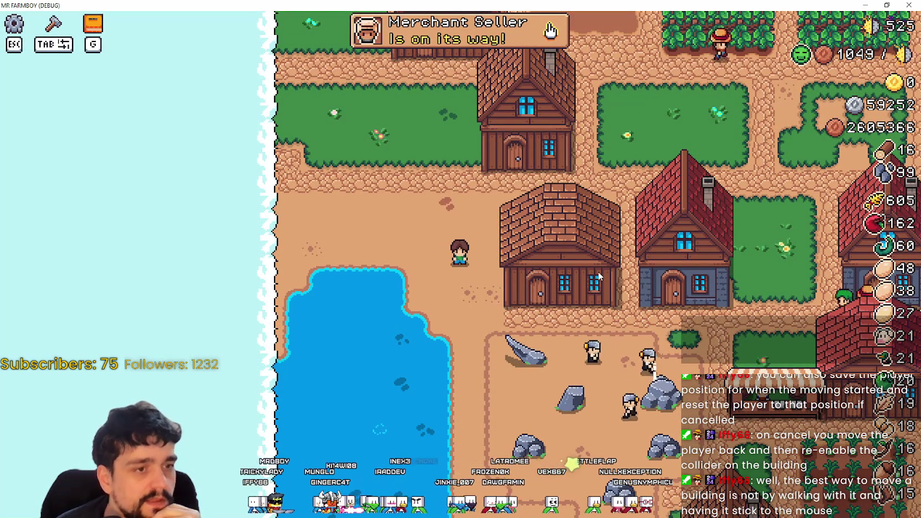
# - Walk the farmer right past the house and around the village
pyautogui.press('d')
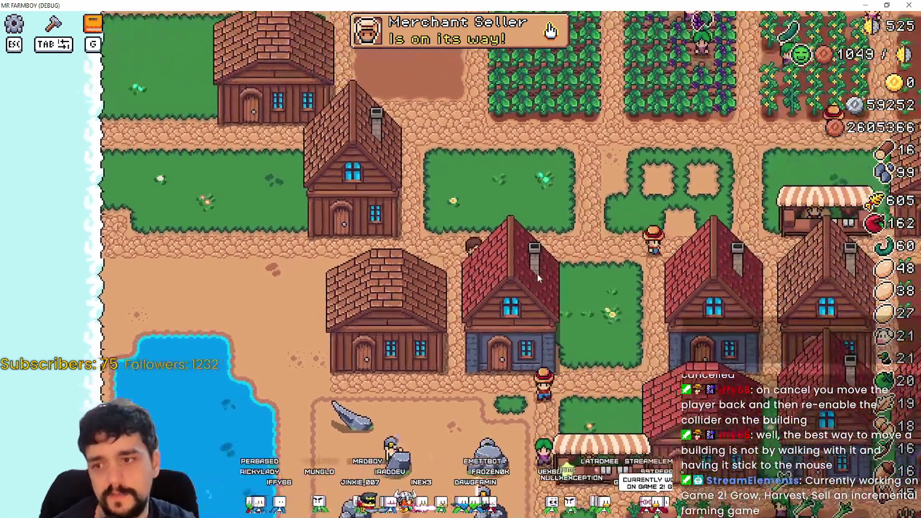
pyautogui.press('d')
pyautogui.press('w')
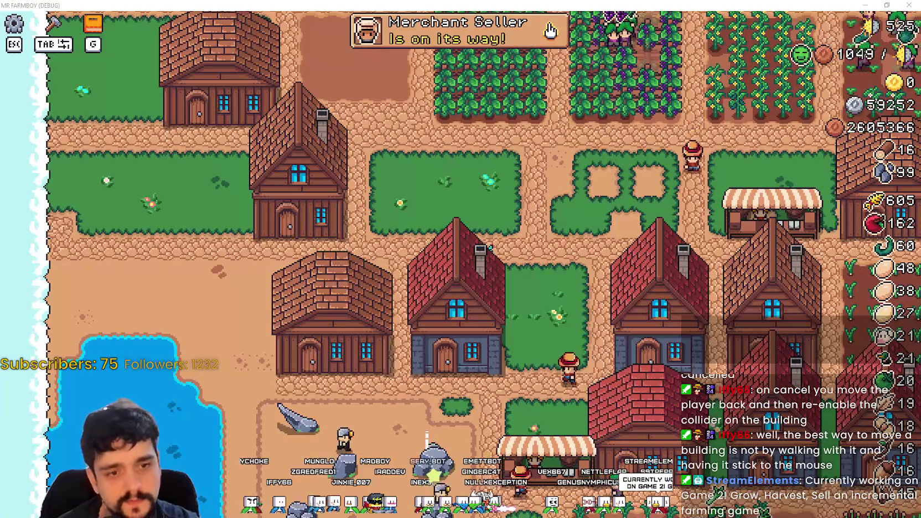
pyautogui.press('w')
pyautogui.press('d')
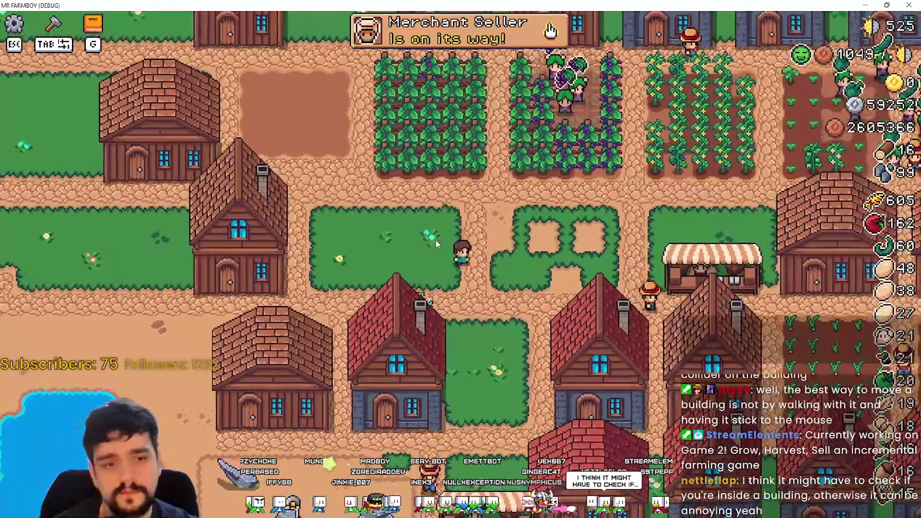
pyautogui.press('a')
pyautogui.press('s')
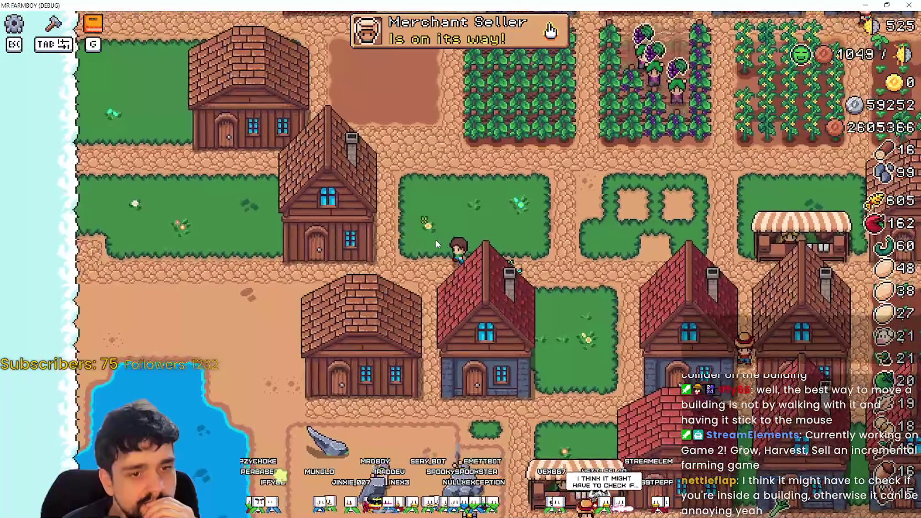
# - Walk the player left and up to the central grass patch, then switch back to Godot
pyautogui.press('d')
pyautogui.press('w')
pyautogui.press('d')
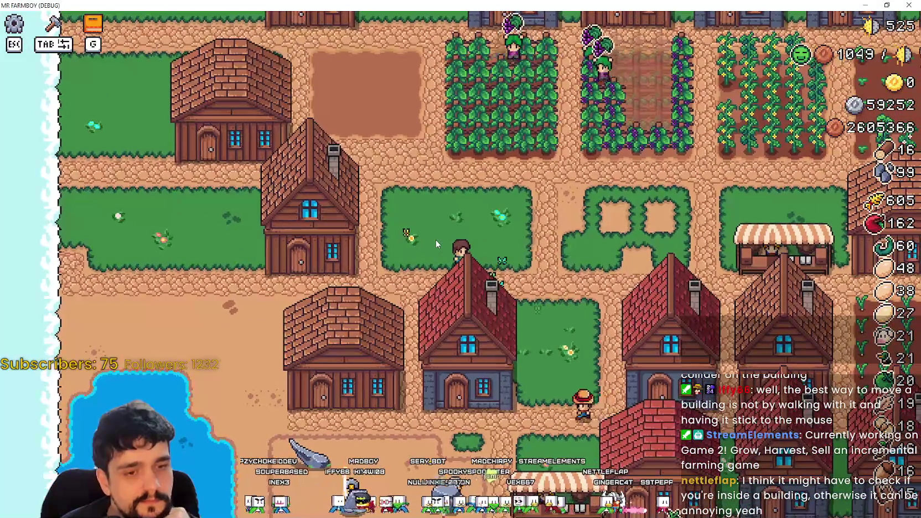
pyautogui.press('a')
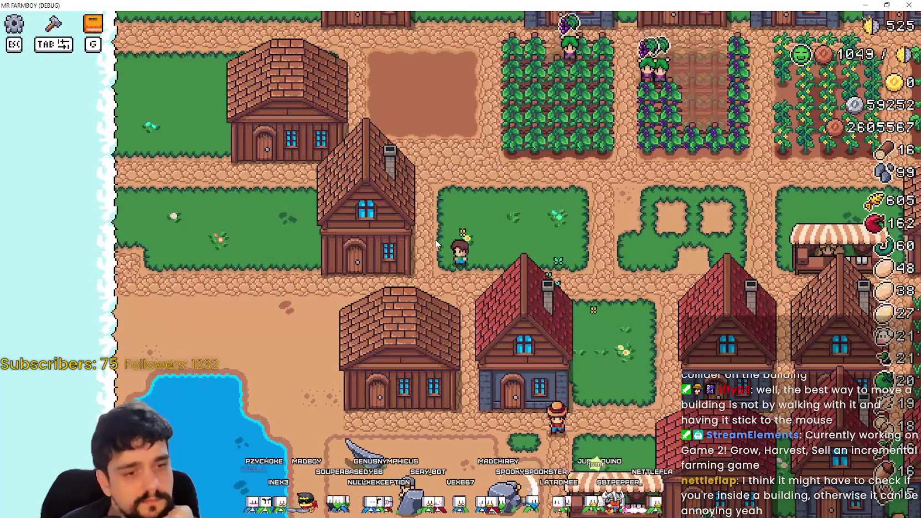
pyautogui.press('w')
pyautogui.press('d')
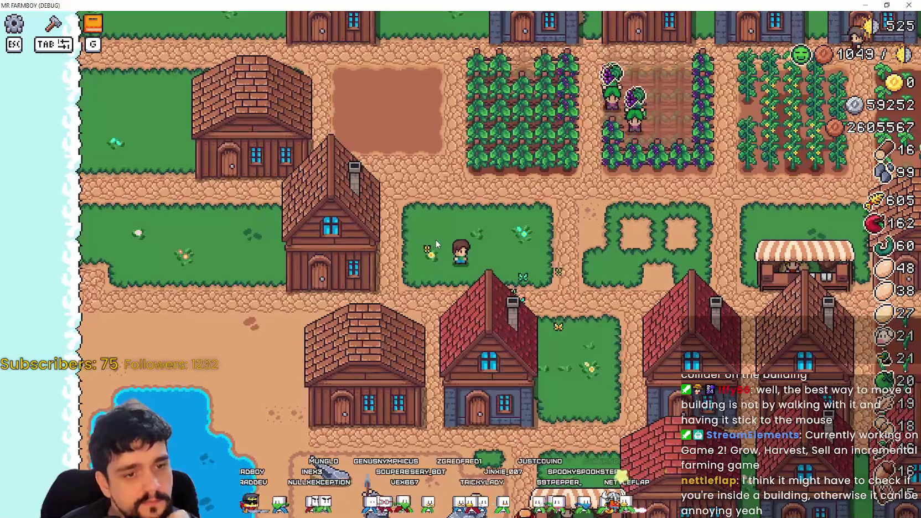
pyautogui.press('d')
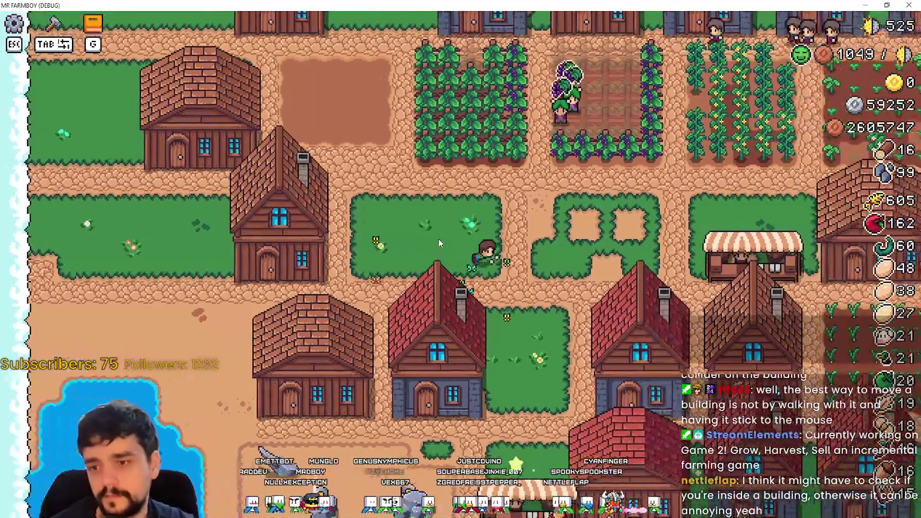
pyautogui.press('a')
pyautogui.press('w')
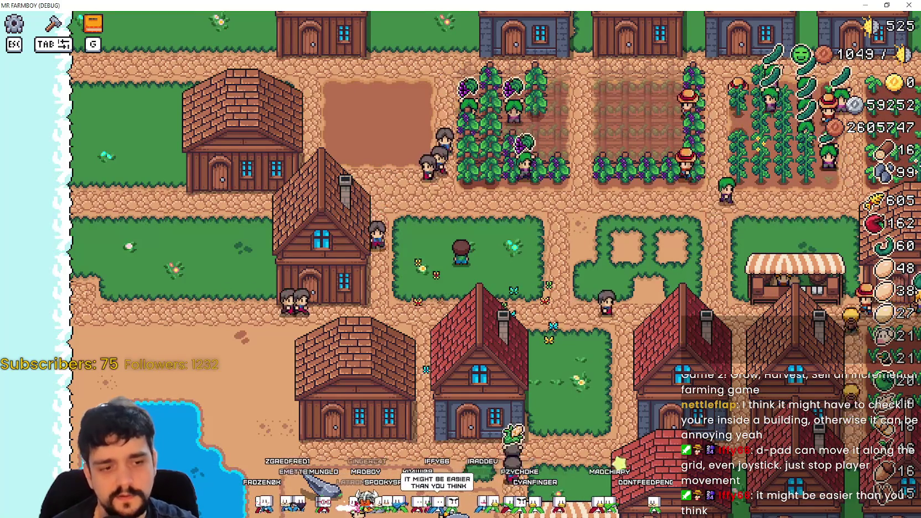
pyautogui.hotkey('alt', 'Tab')
# - Enlarge the scene tree and bring the Warehouse scene into view among the open scene tabs
pyautogui.click(691, 214)
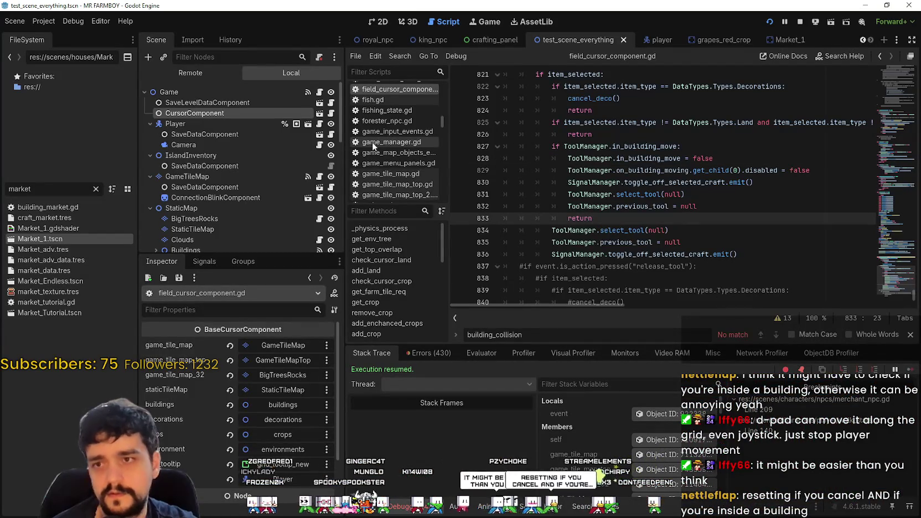
pyautogui.click(252, 261)
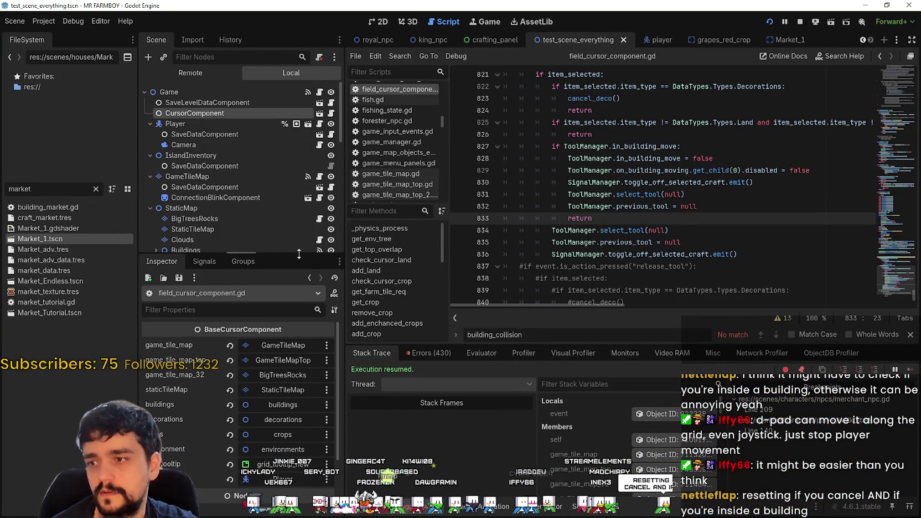
pyautogui.moveTo(299, 253); pyautogui.dragTo(299, 323)
pyautogui.click(783, 40)
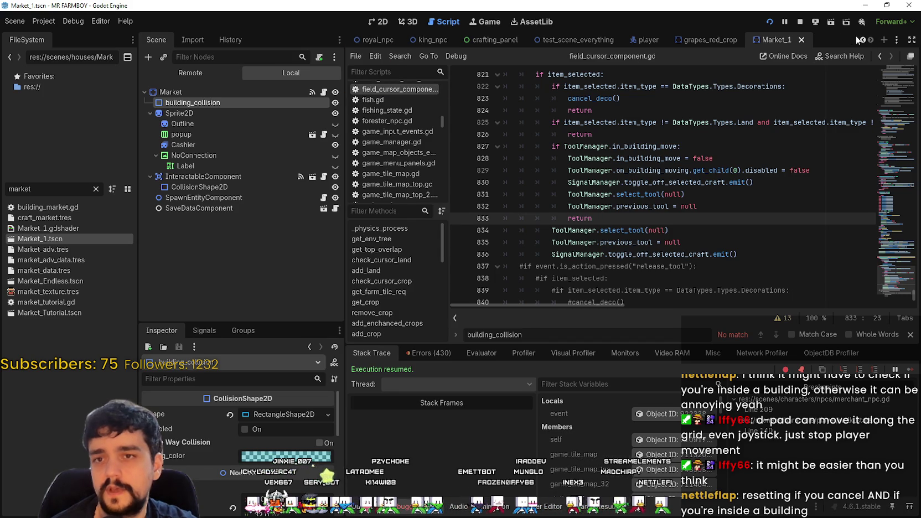
pyautogui.click(863, 40)
pyautogui.click(863, 40)
pyautogui.click(862, 40)
pyautogui.click(863, 40)
pyautogui.click(863, 39)
pyautogui.click(863, 40)
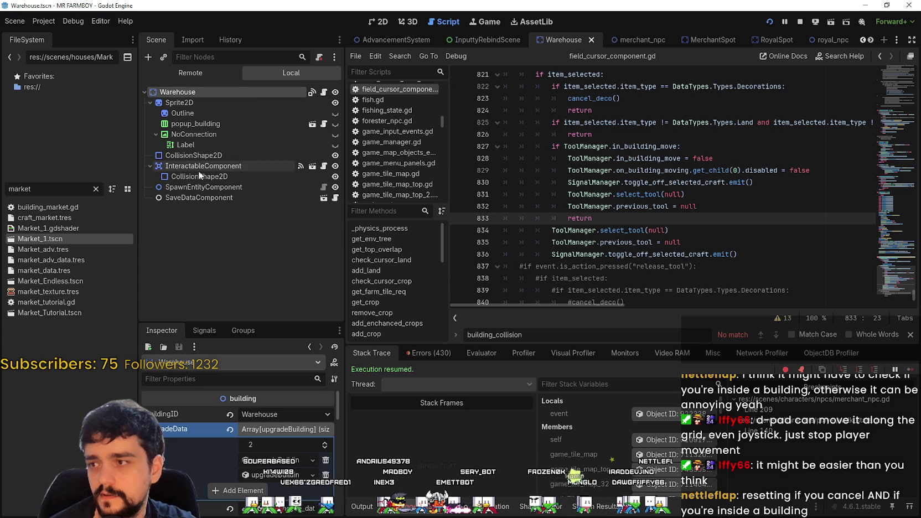
# - Confirm the Warehouse's CollisionShape2D is child 1 and switch line 829 to get_child(1)
pyautogui.click(150, 103)
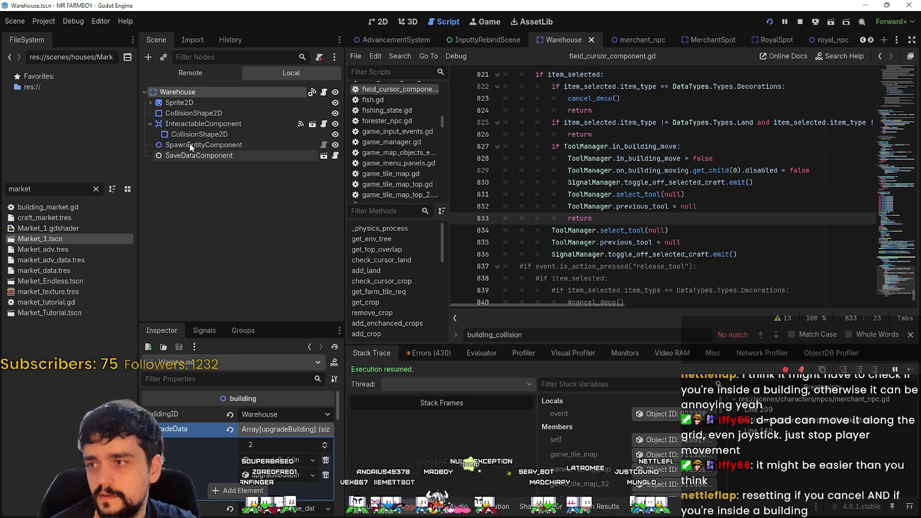
pyautogui.click(191, 113)
pyautogui.click(738, 168)
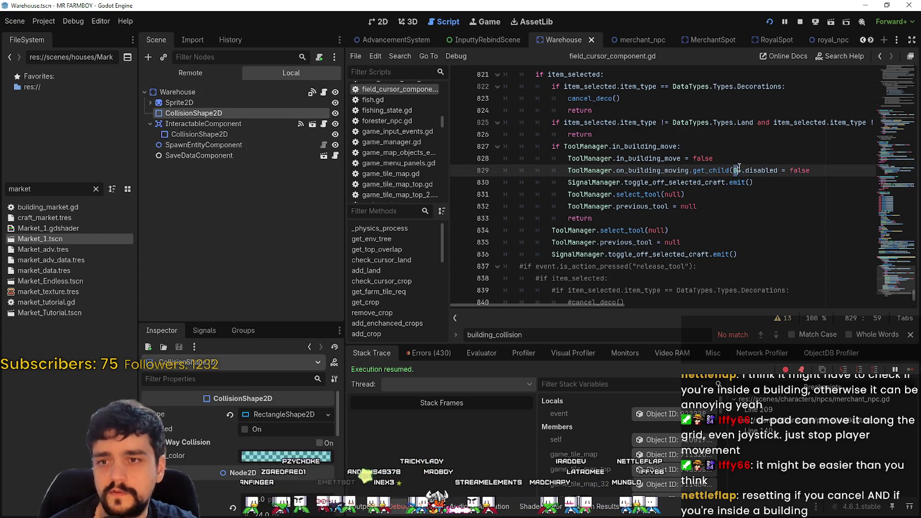
pyautogui.write('1')
pyautogui.click(726, 207)
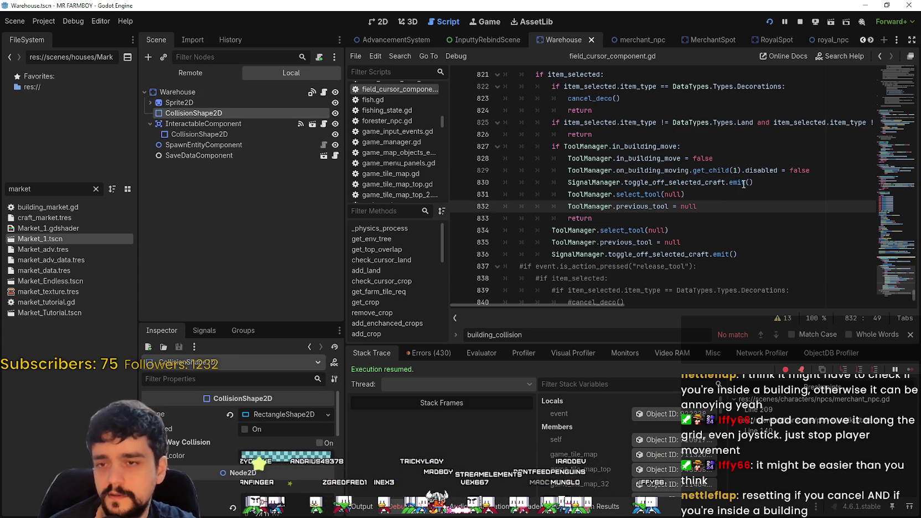
pyautogui.click(688, 170)
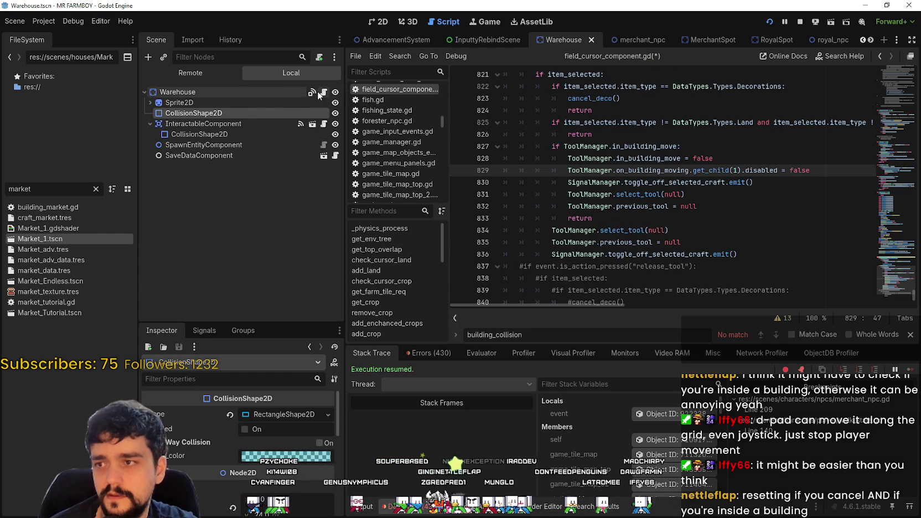
pyautogui.click(323, 92)
# - Jump to building.gd via Lookup Symbol, change line 176 to get_child(1), and save
pyautogui.rightClick(562, 89)
pyautogui.click(619, 242)
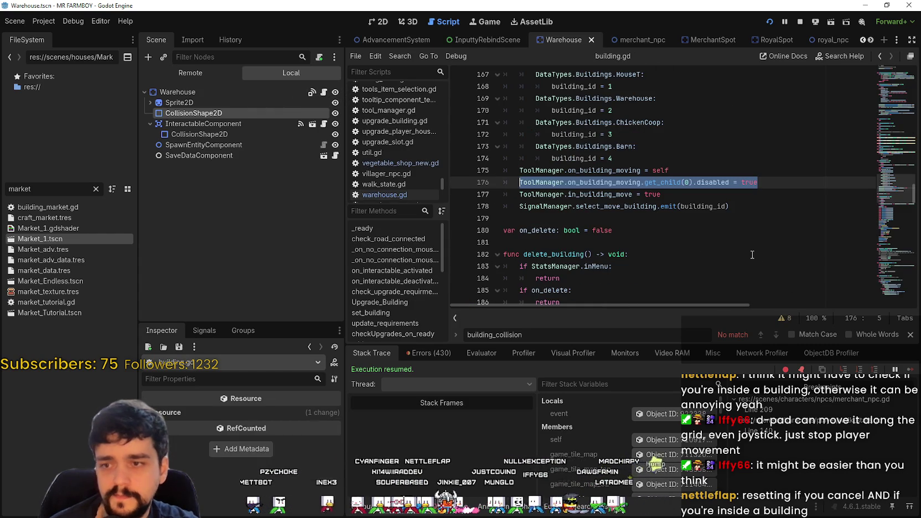
pyautogui.click(686, 182)
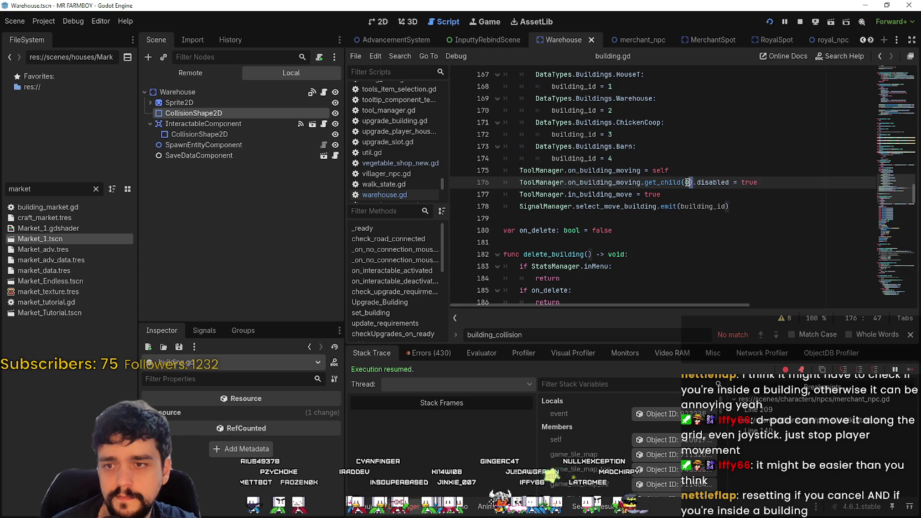
pyautogui.press('BackSpace')
pyautogui.press('BackSpace')
pyautogui.write('(0')
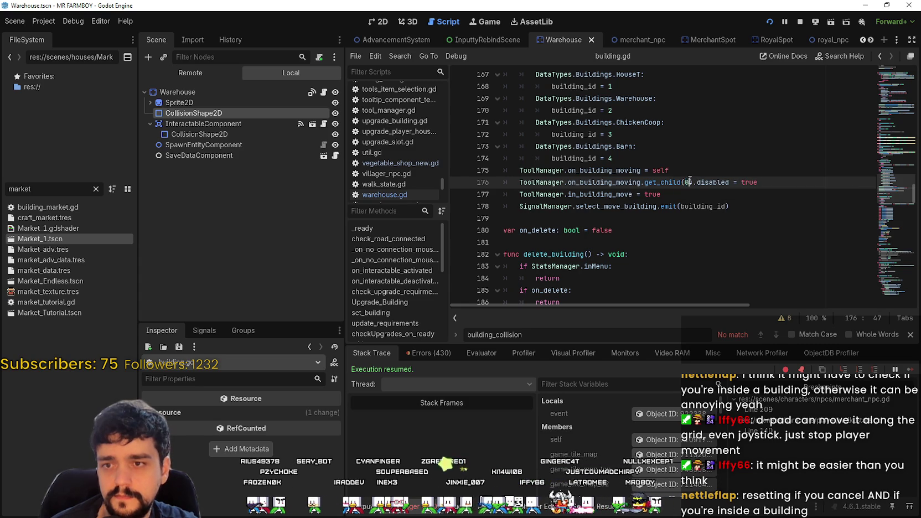
pyautogui.write('1')
pyautogui.click(689, 194)
pyautogui.hotkey('ctrl', 's')
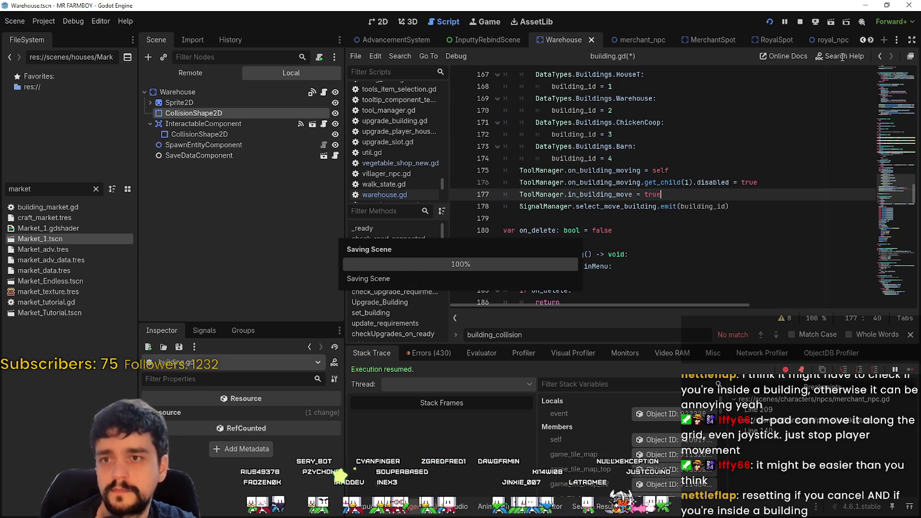
# - Switch to test_scene_everything, open the cursor component's script, and save it
pyautogui.click(870, 40)
pyautogui.click(870, 40)
pyautogui.click(870, 40)
pyautogui.click(870, 40)
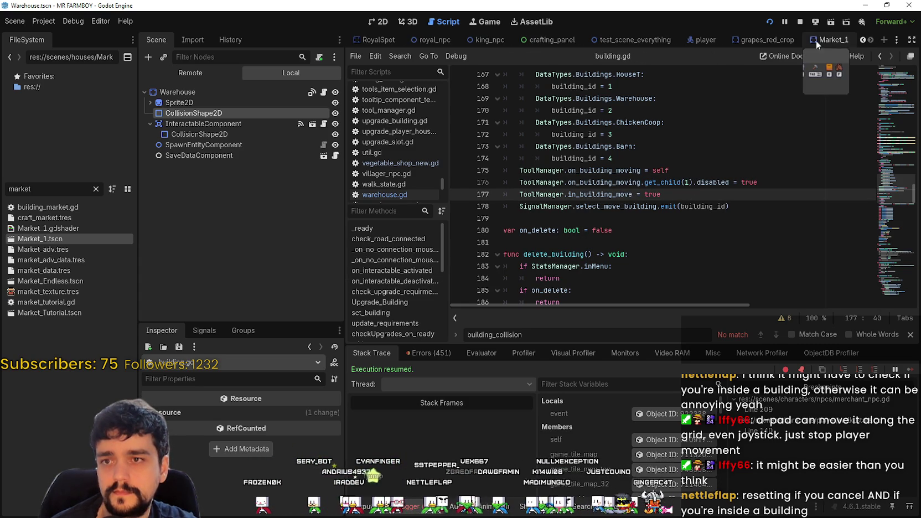
pyautogui.click(645, 40)
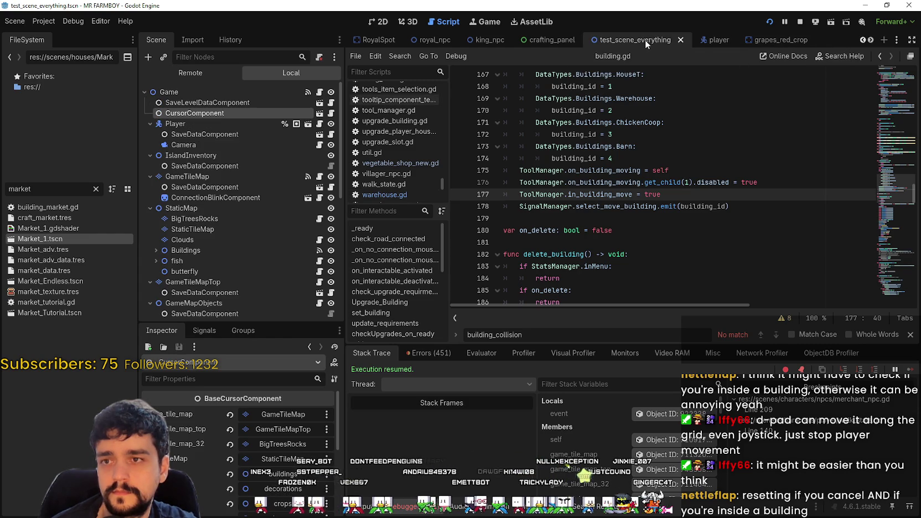
pyautogui.click(331, 113)
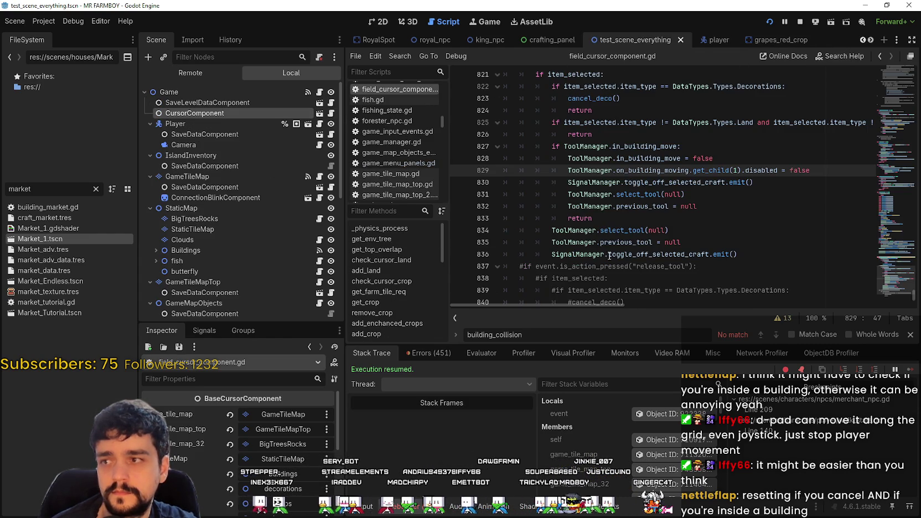
pyautogui.click(751, 182)
pyautogui.hotkey('ctrl', 's')
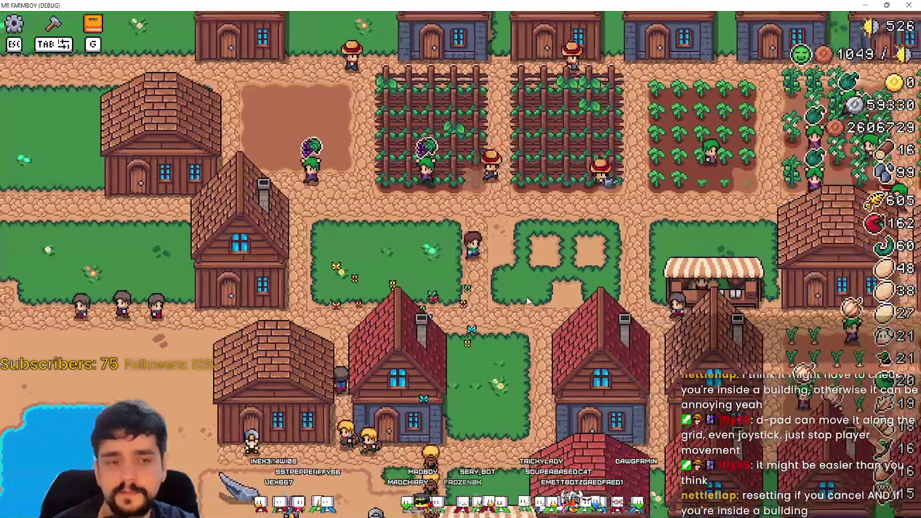
# - Reset the stuck character from the pause menu and resume play
pyautogui.press('Escape')
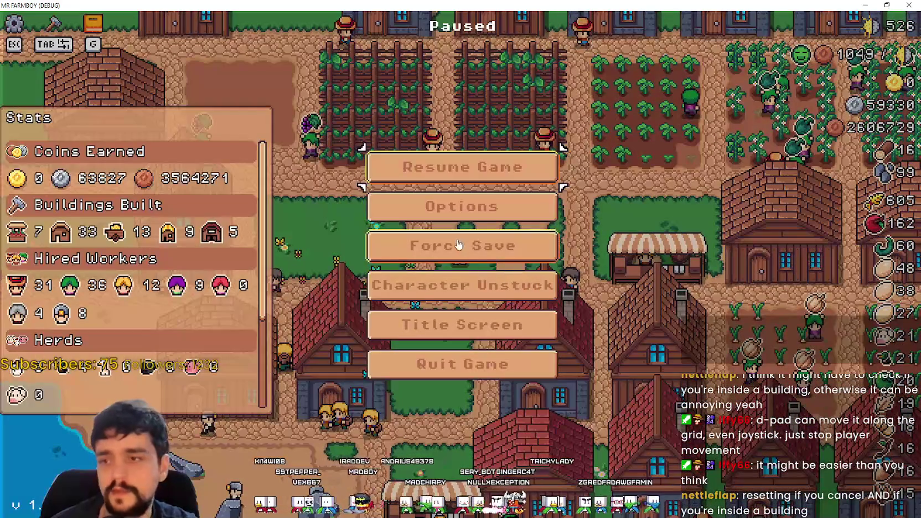
pyautogui.click(496, 295)
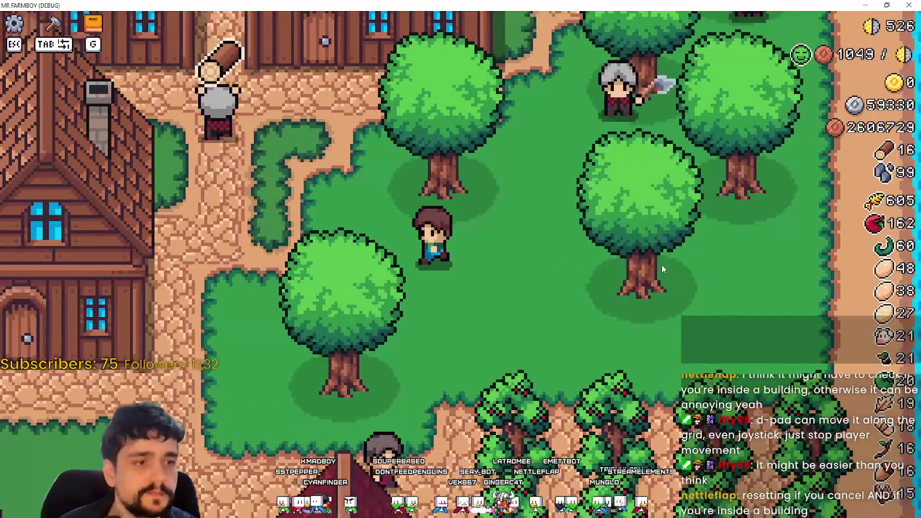
pyautogui.press('Escape')
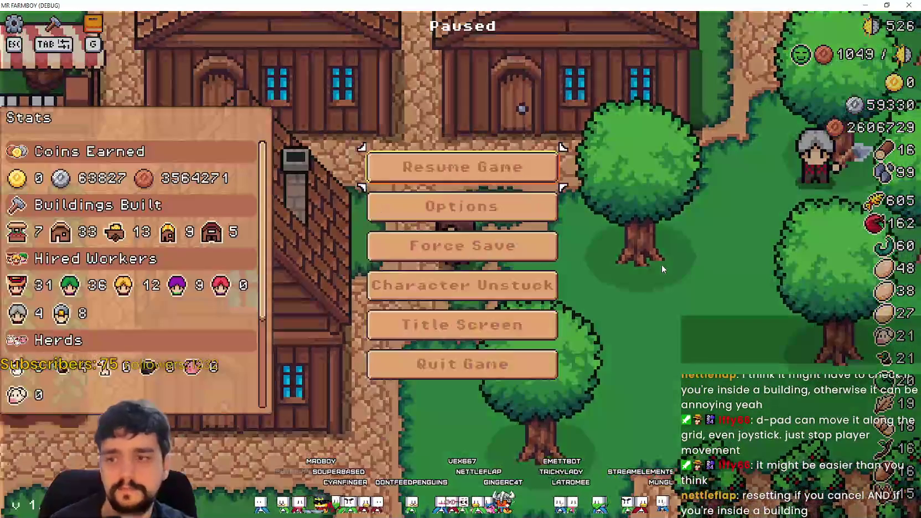
pyautogui.click(526, 293)
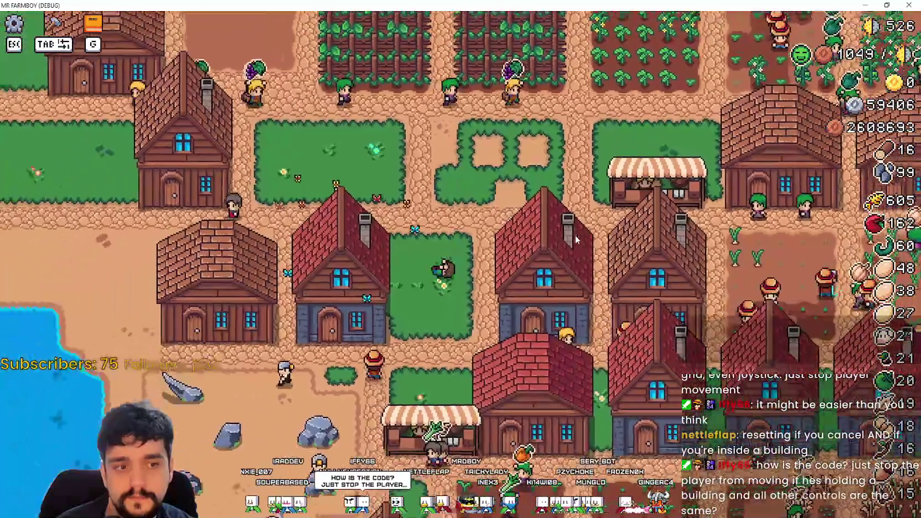
# - Walk to the brown house, pick it up with M, carry it and place it
pyautogui.scroll(2, 566, 235)
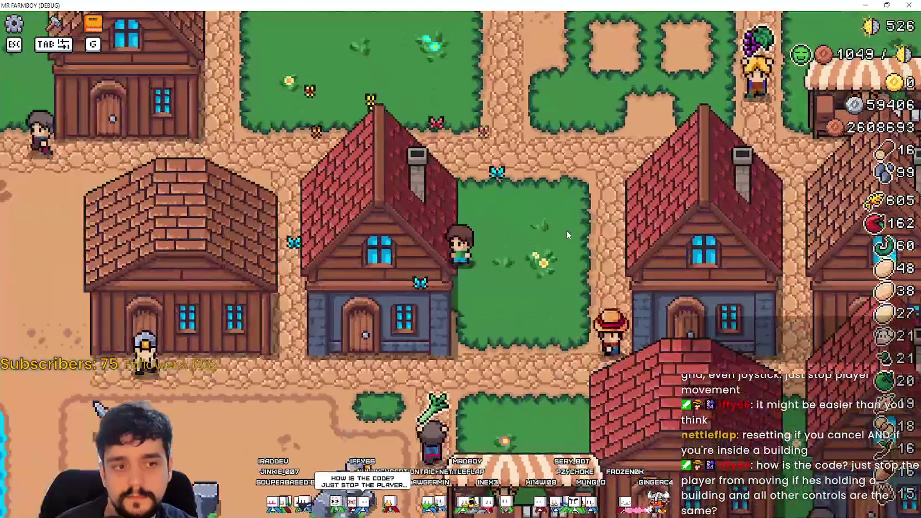
pyautogui.scroll(-2, 566, 235)
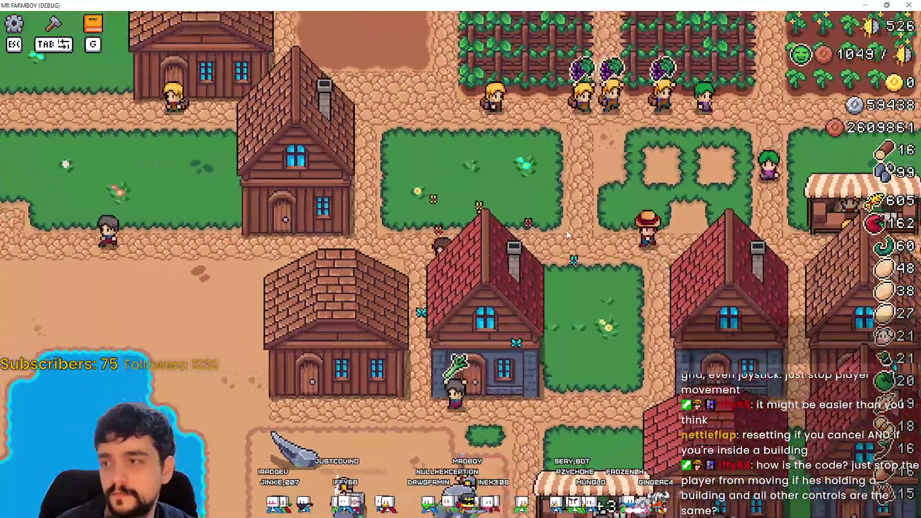
pyautogui.press('a')
pyautogui.press('s')
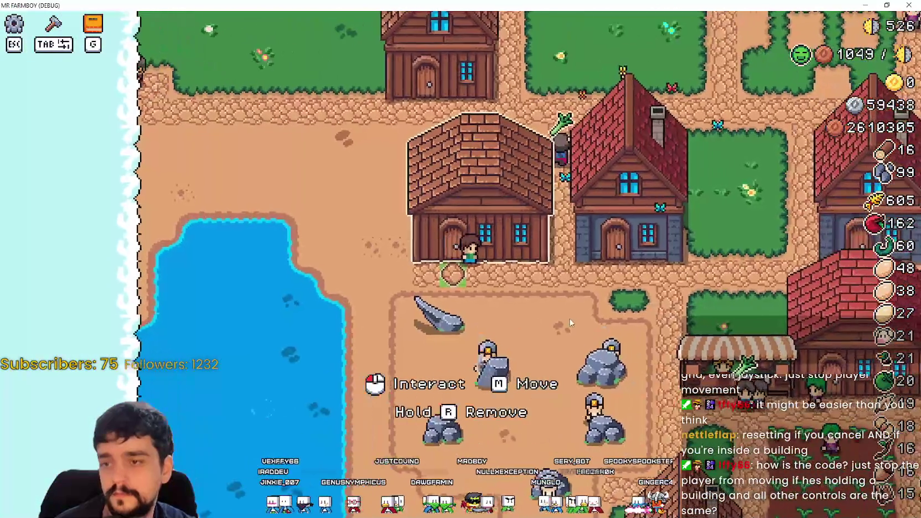
pyautogui.press('d')
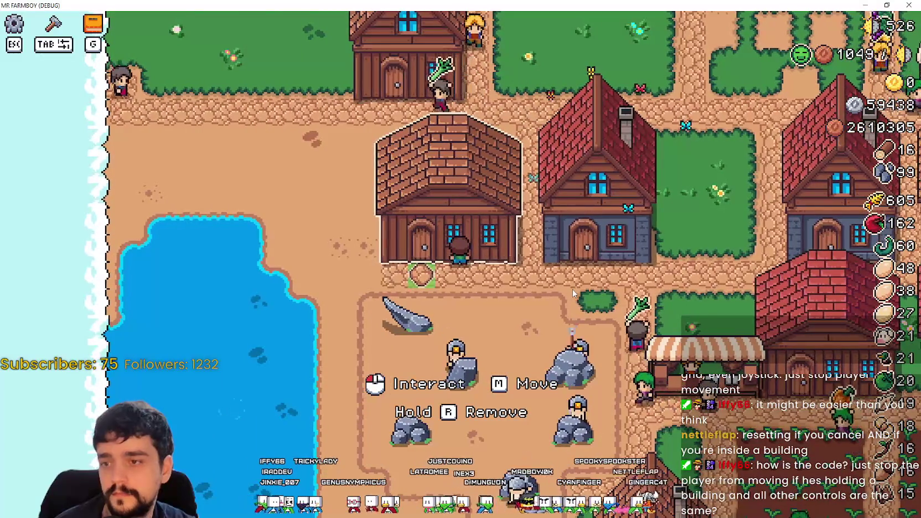
pyautogui.press('m')
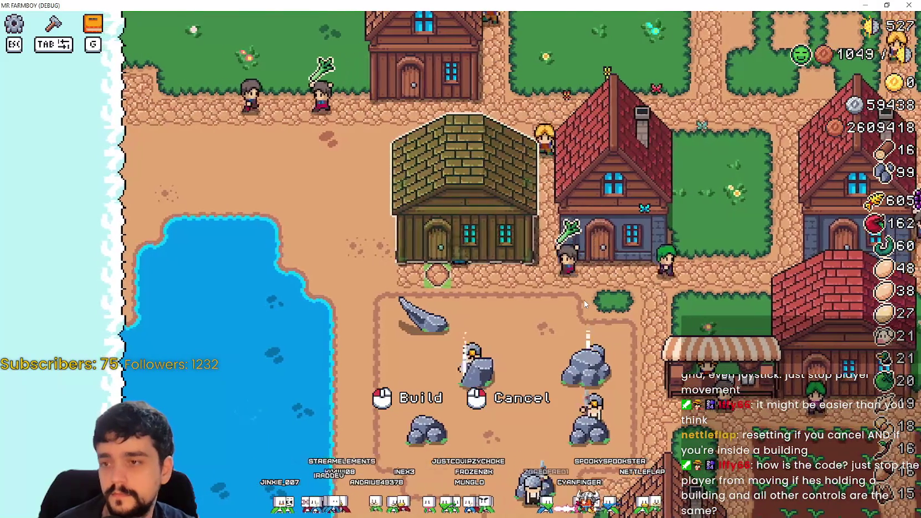
pyautogui.press('w')
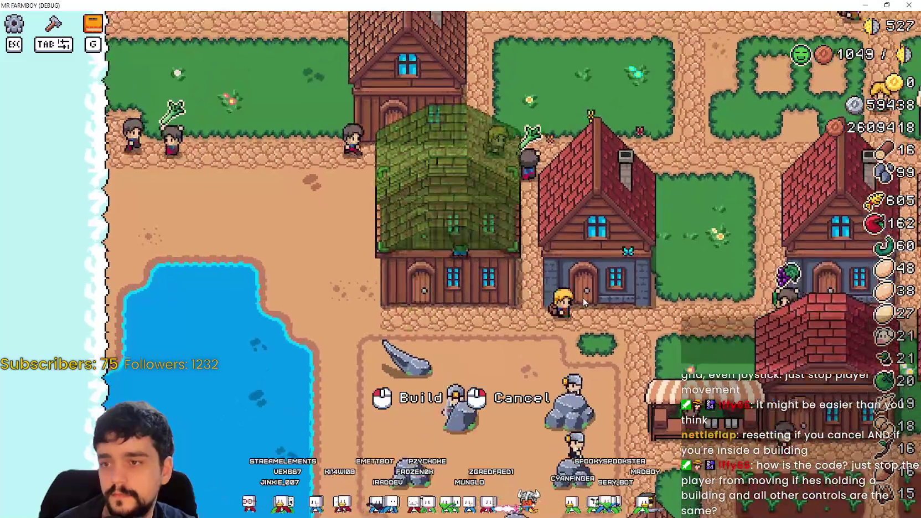
pyautogui.press('w')
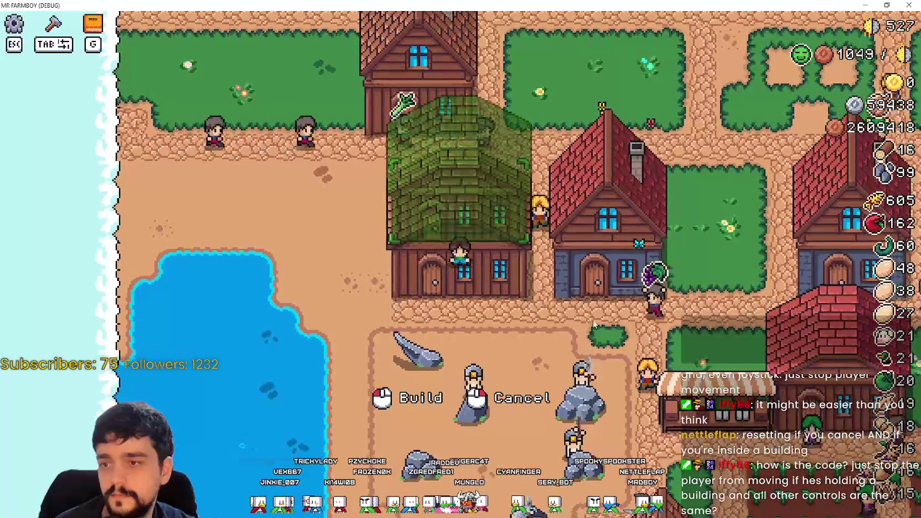
pyautogui.press('s')
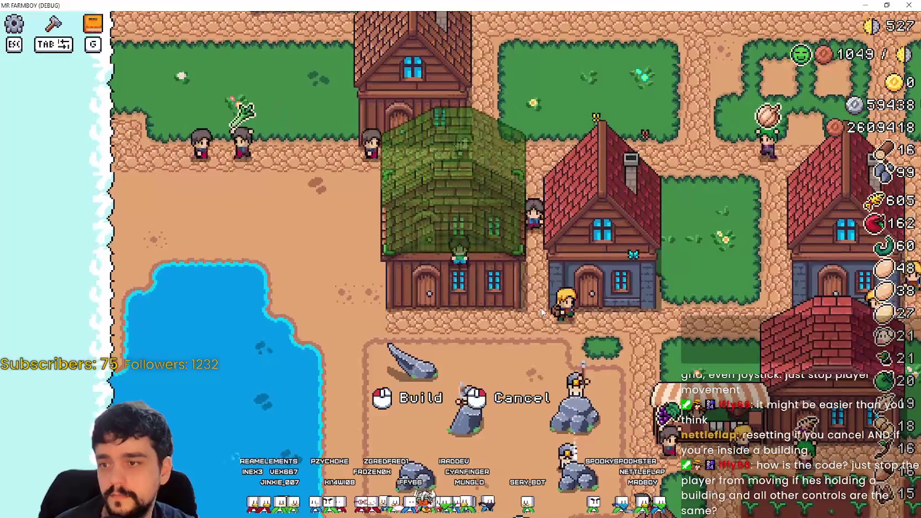
pyautogui.press('d')
pyautogui.click(533, 313)
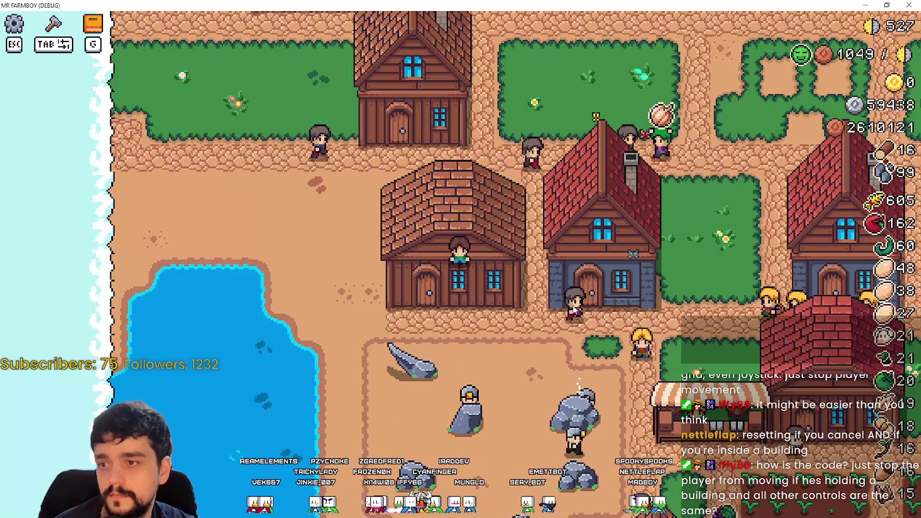
# - Return to the house door, pick it up again and set it on its original spot
pyautogui.press('w')
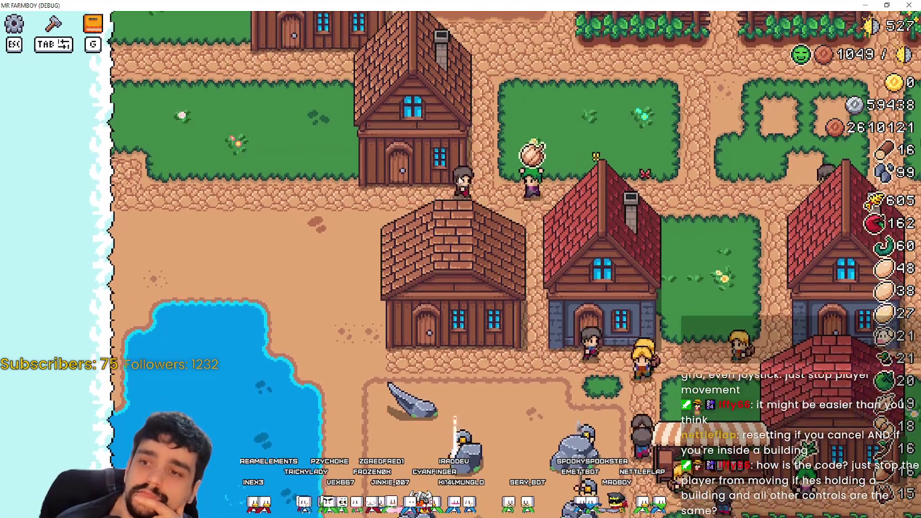
pyautogui.press('a')
pyautogui.press('s')
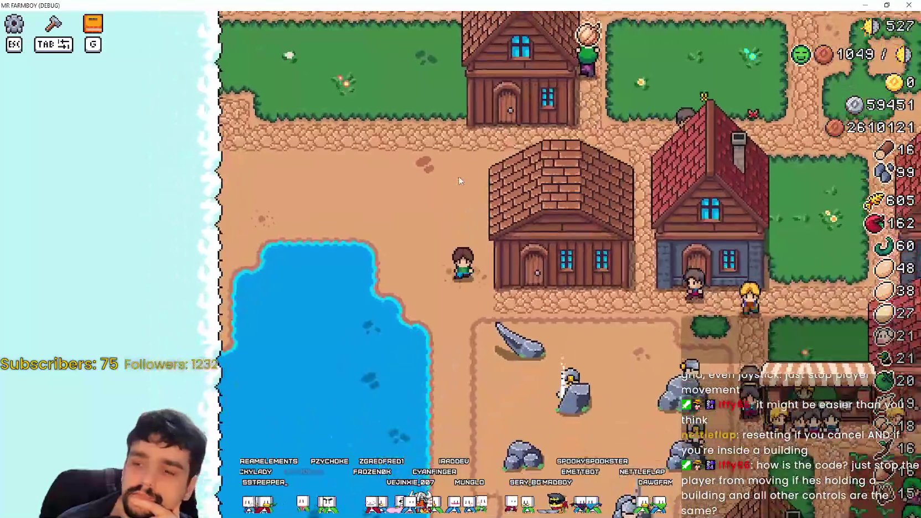
pyautogui.press('d')
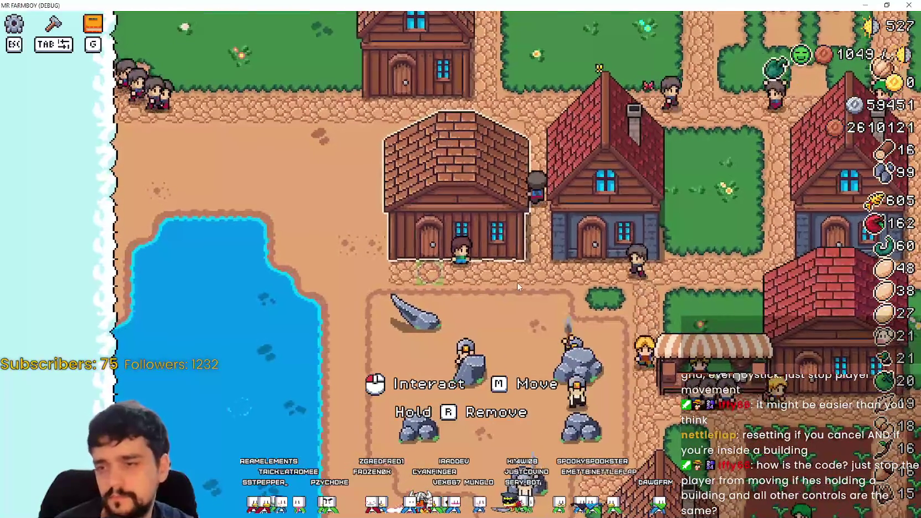
pyautogui.press('m')
pyautogui.press('w')
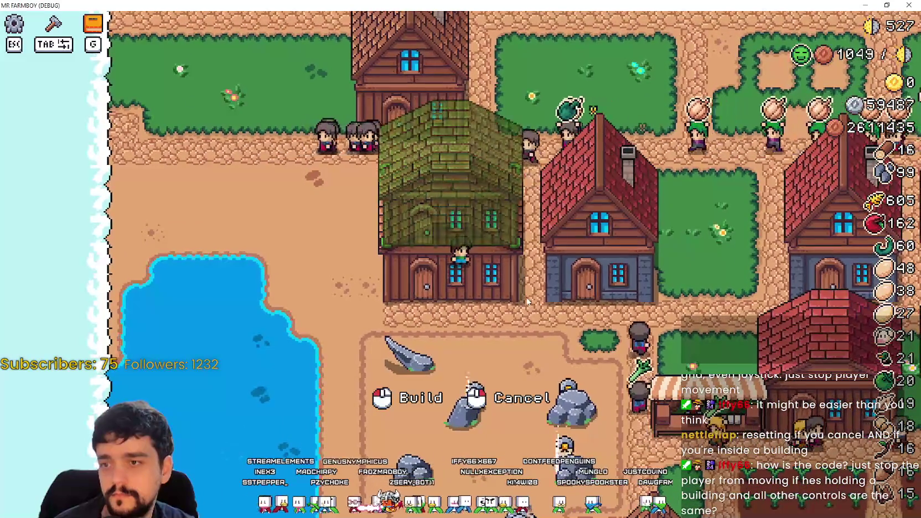
pyautogui.press('w')
pyautogui.press('d')
pyautogui.press('a')
pyautogui.click(529, 312)
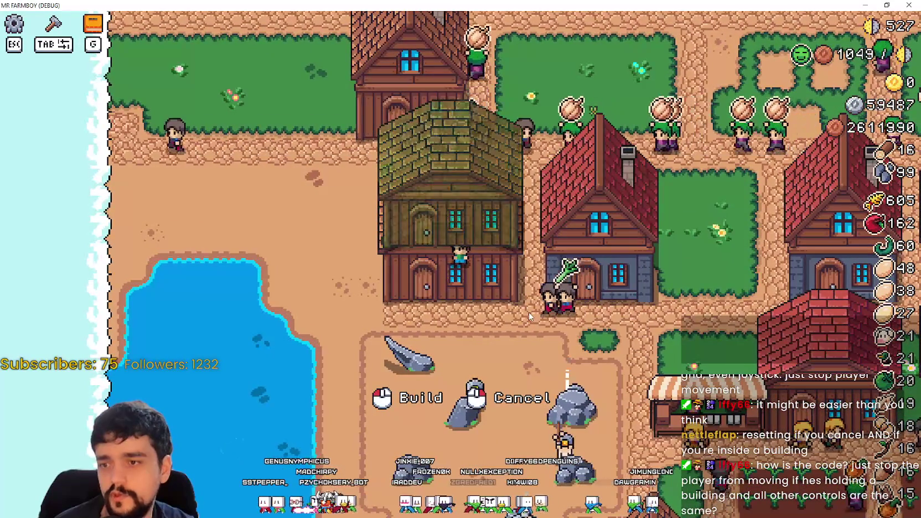
# - Pick the house up a third time, carry it to a valid spot and set it down
pyautogui.press('s')
pyautogui.press('a')
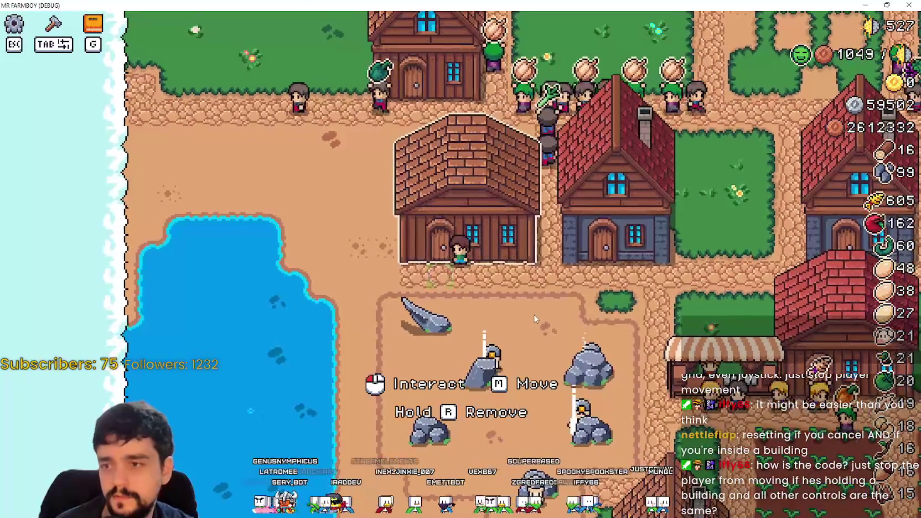
pyautogui.press('m')
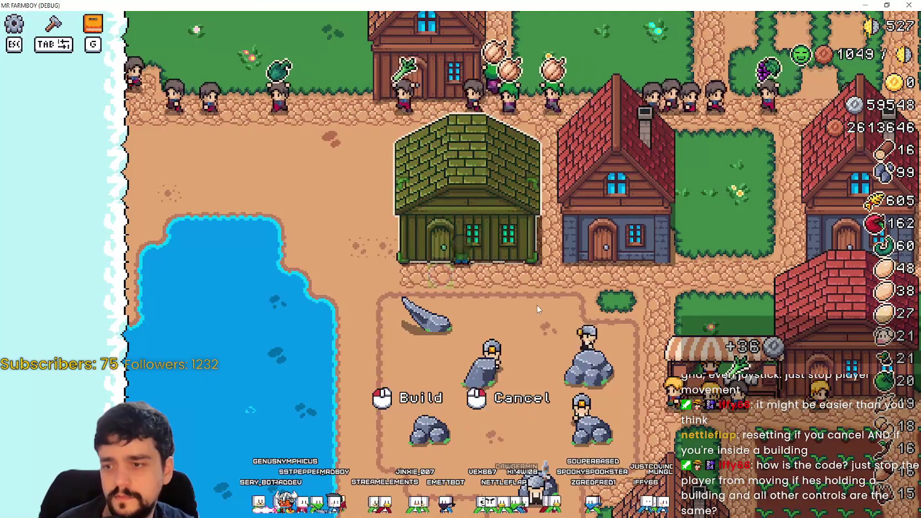
pyautogui.press('w')
pyautogui.press('s')
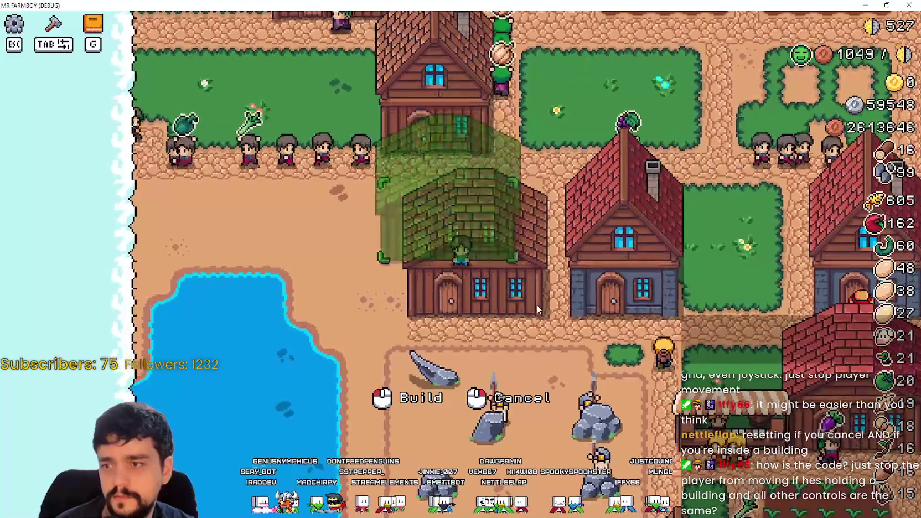
pyautogui.click(536, 305)
# - Pick up the house once more from its door, set it back down and walk away
pyautogui.press('a')
pyautogui.press('s')
pyautogui.press('d')
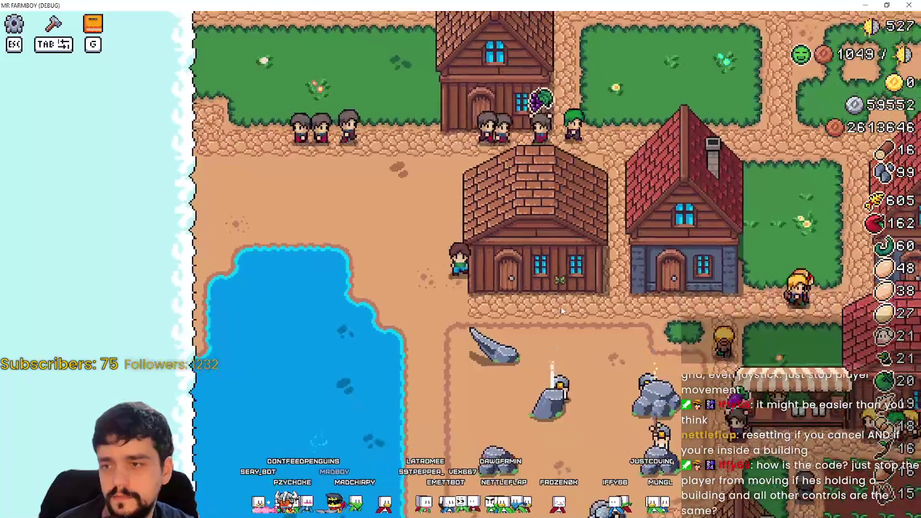
pyautogui.press('m')
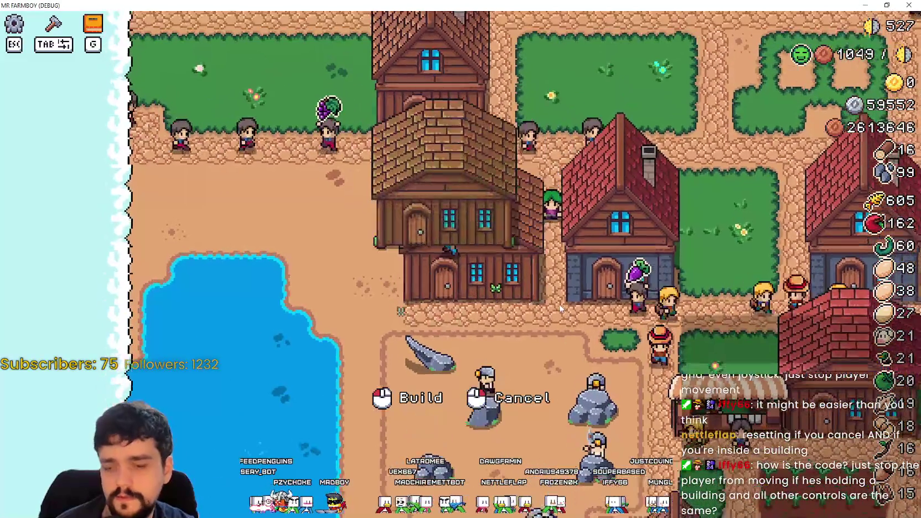
pyautogui.click(559, 304)
pyautogui.press('w')
pyautogui.press('a')
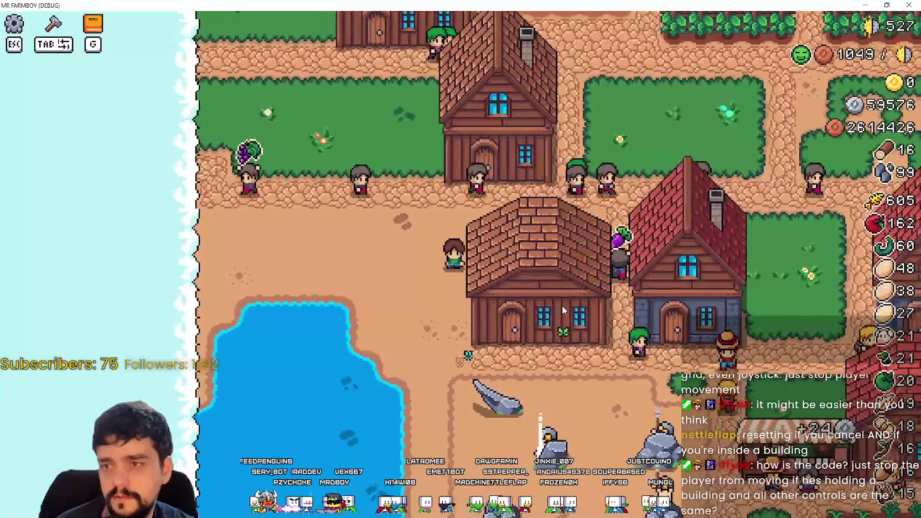
# - Zoom out and pan across the town, fields, lake and forest, then zoom back in
pyautogui.scroll(-3, 562, 307)
pyautogui.press('s')
pyautogui.press('d')
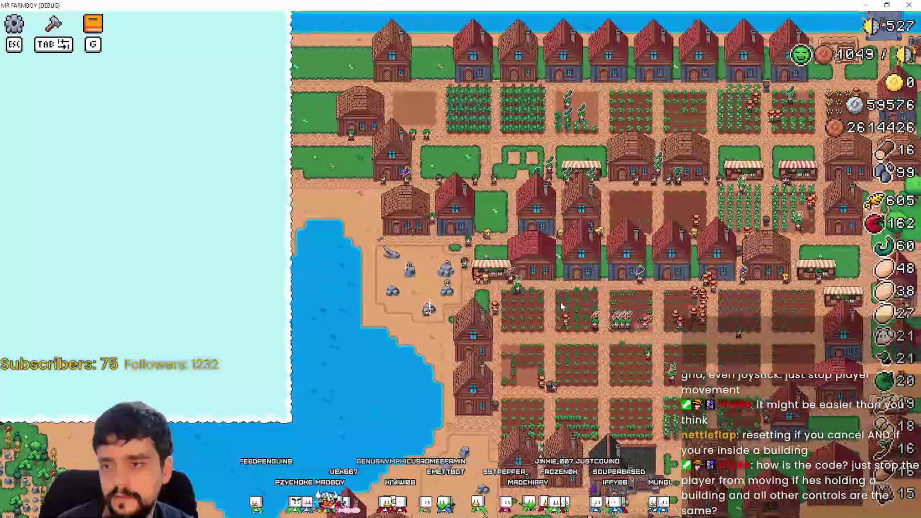
pyautogui.press('w')
pyautogui.press('a')
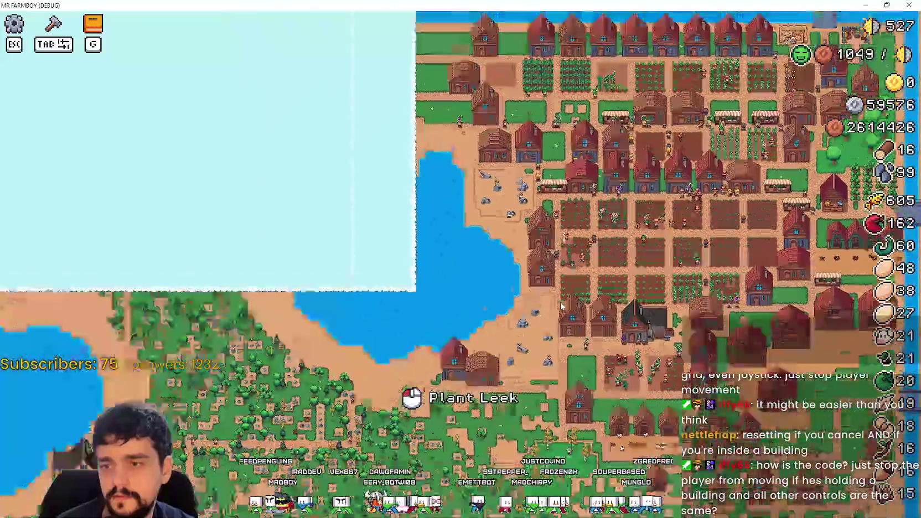
pyautogui.press('s')
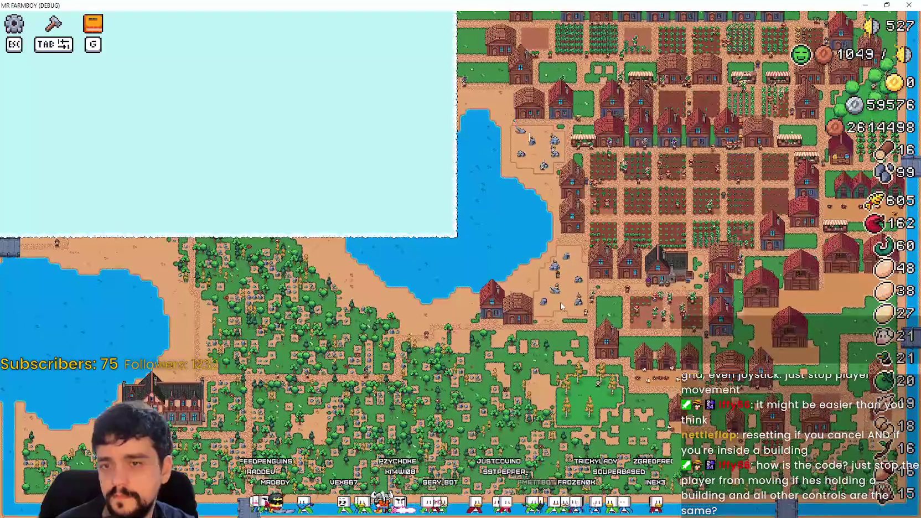
pyautogui.scroll(5, 561, 304)
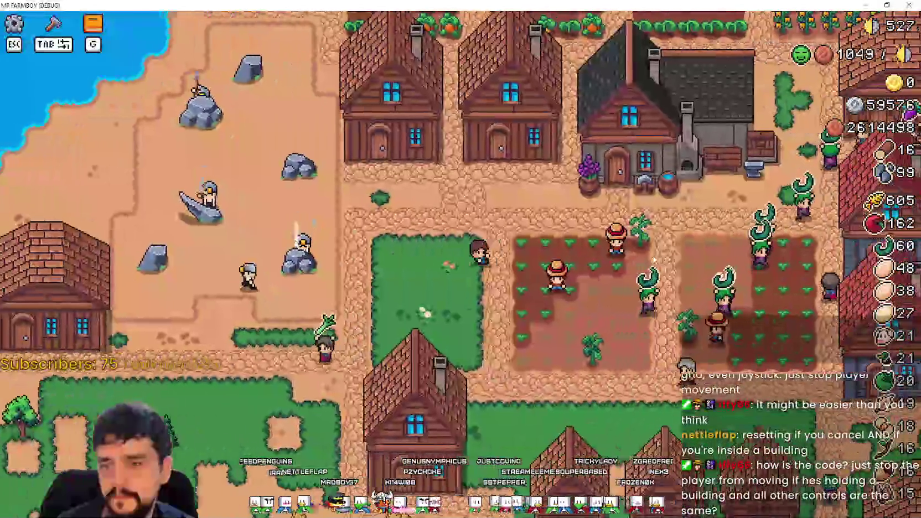
# - Walk the farmer over to the red barns and switch back to the Godot editor
pyautogui.press('d')
pyautogui.press('s')
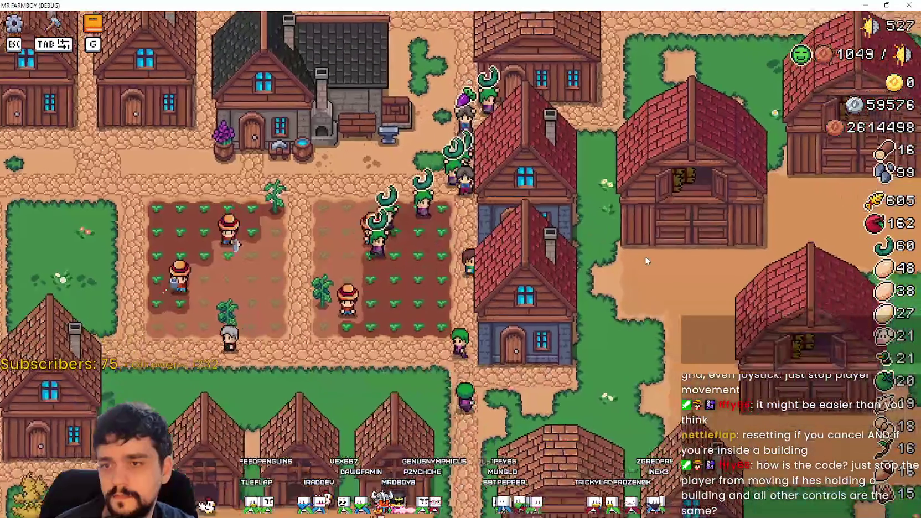
pyautogui.press('d')
pyautogui.press('w')
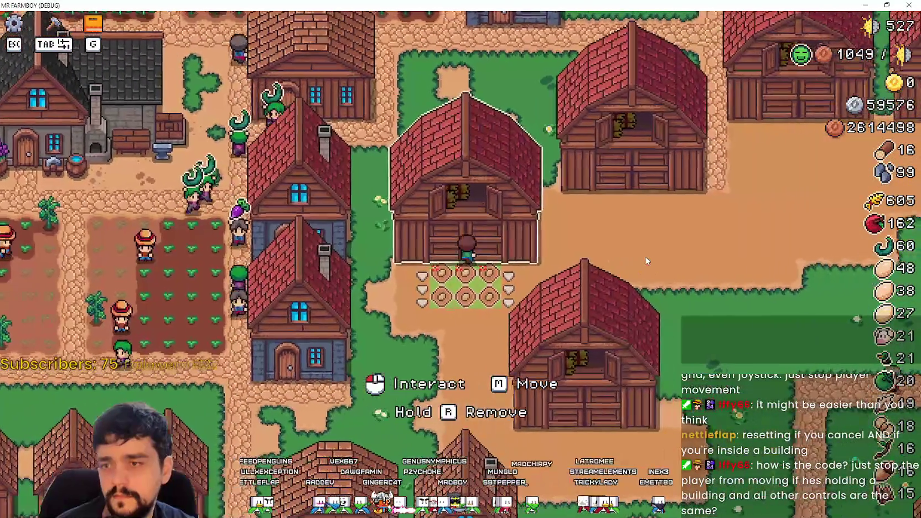
pyautogui.press('s')
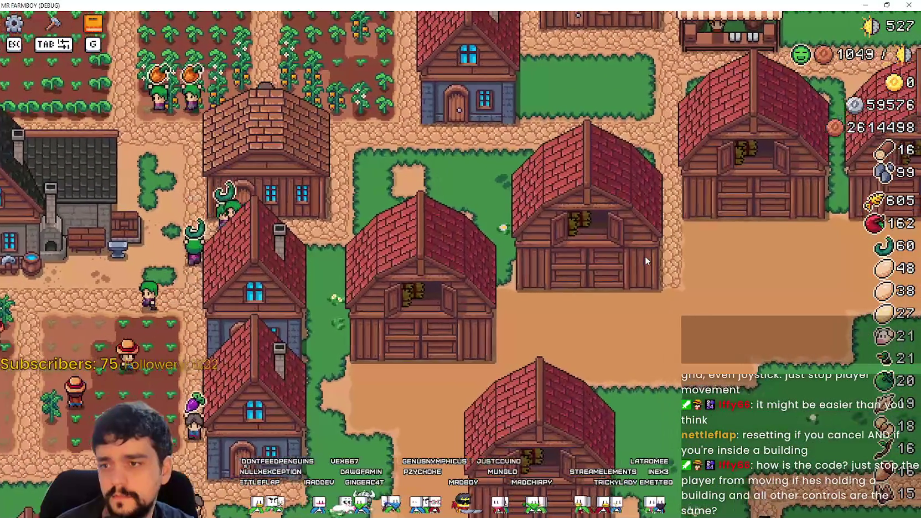
pyautogui.hotkey('alt', 'Tab')
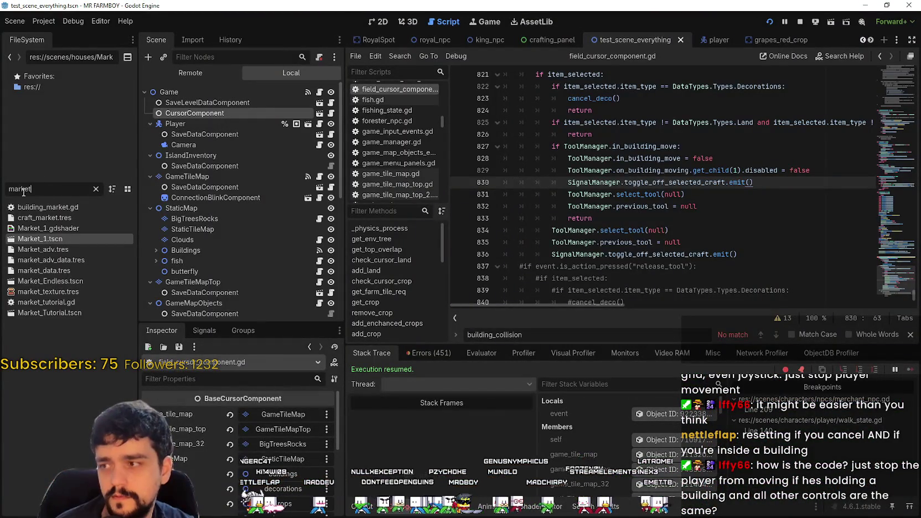
# - Clear the market filter, inspect Barn.tscn's collision nodes, then return to the running game
pyautogui.press('BackSpace')
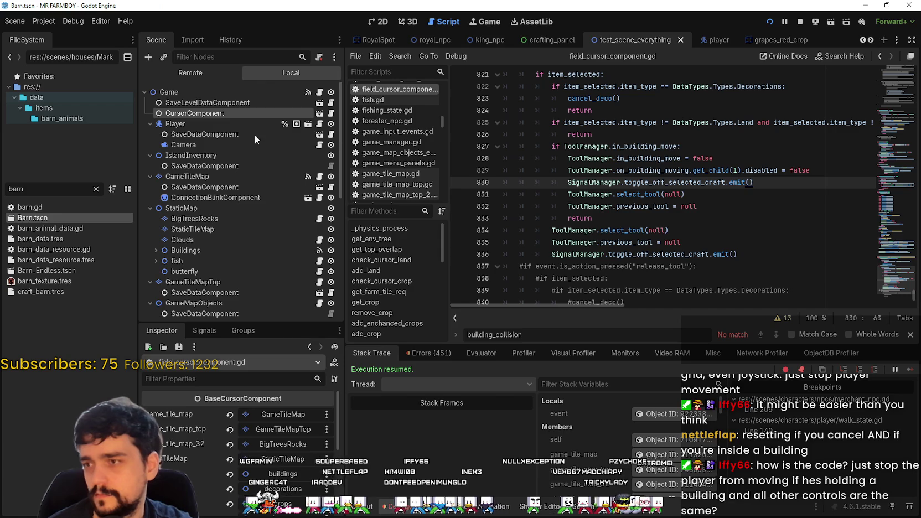
pyautogui.click(150, 102)
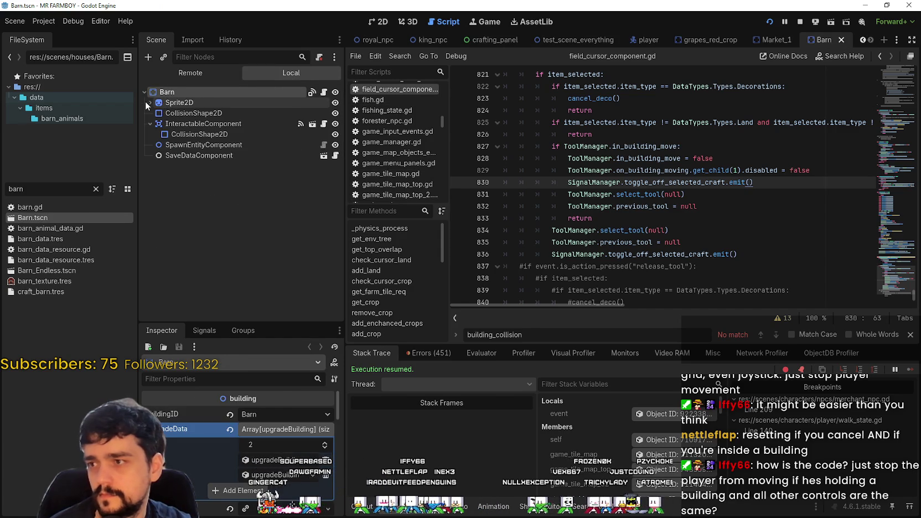
pyautogui.click(653, 170)
pyautogui.hotkey('alt', 'Tab')
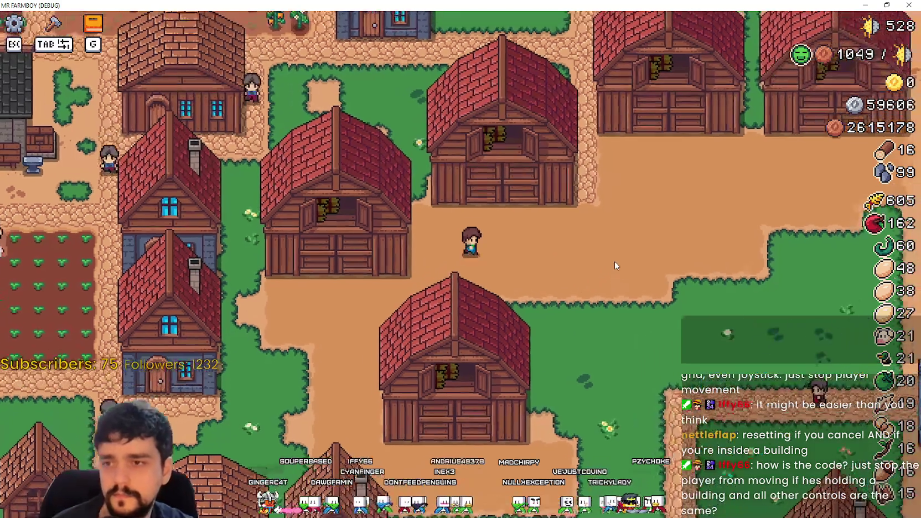
# - Pick up the middle barn with M and place it twice, once further right
pyautogui.press('m')
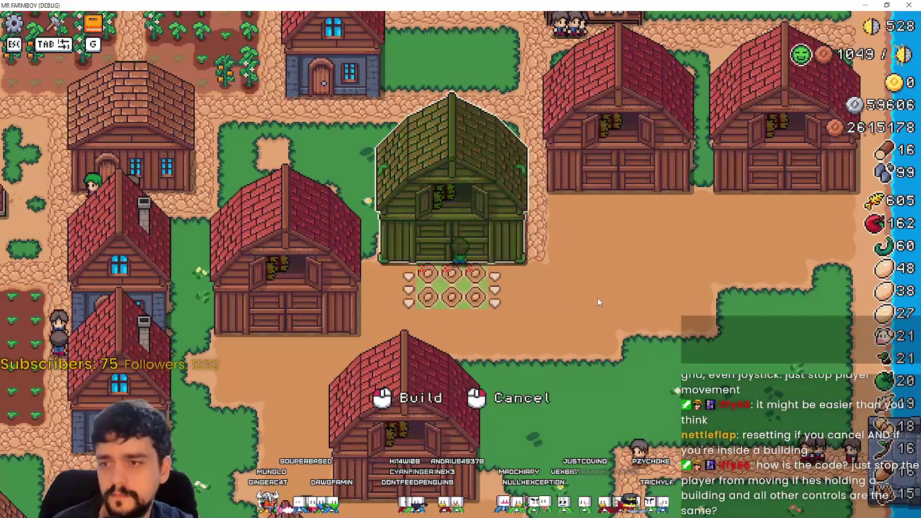
pyautogui.press('w')
pyautogui.press('s')
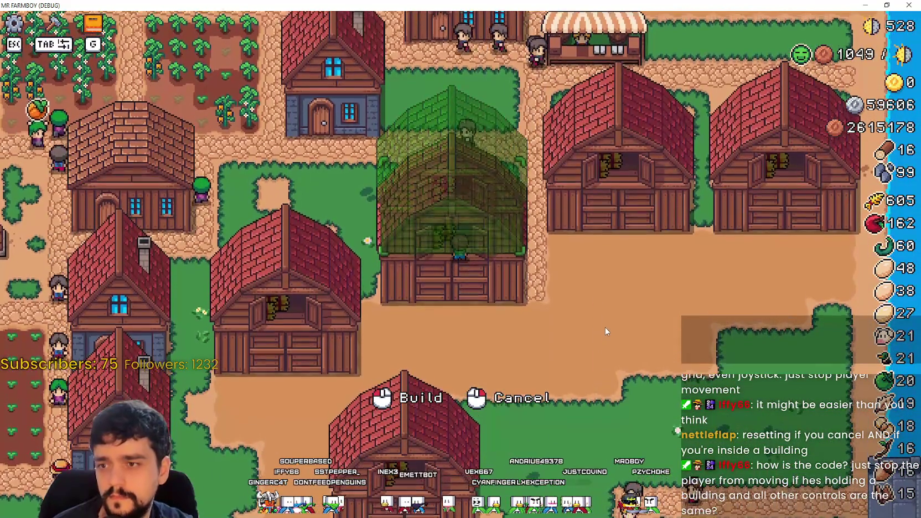
pyautogui.click(605, 328)
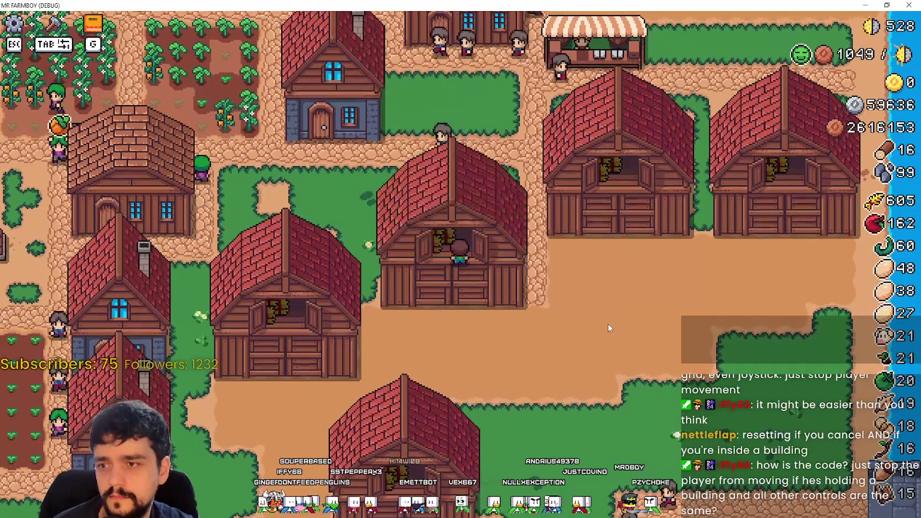
pyautogui.press('m')
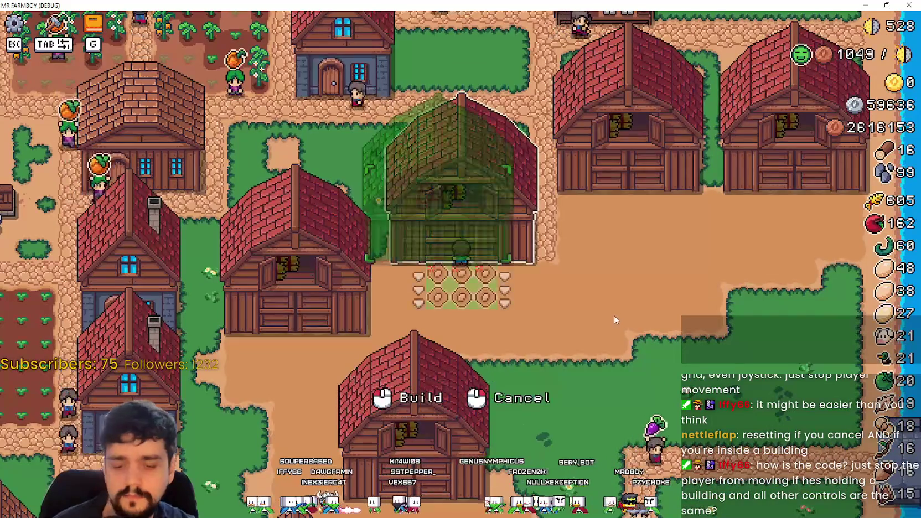
pyautogui.press('w')
pyautogui.press('d')
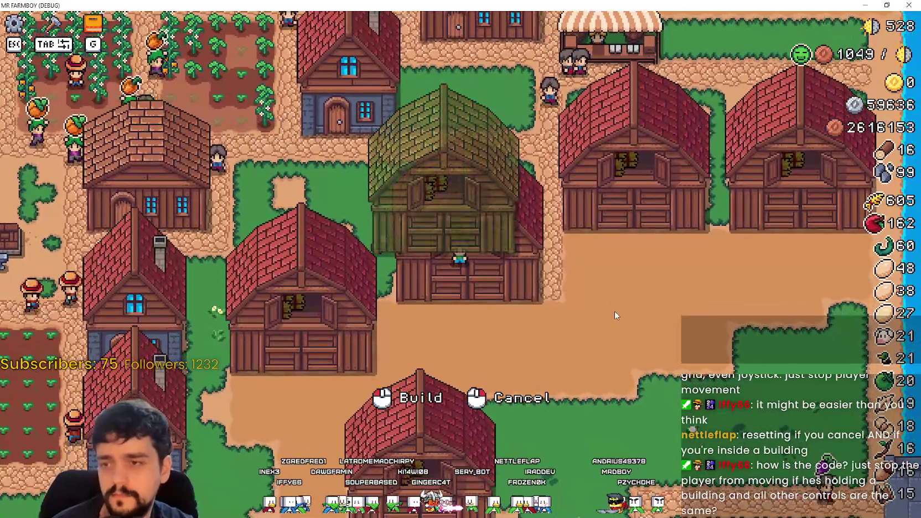
pyautogui.click(614, 311)
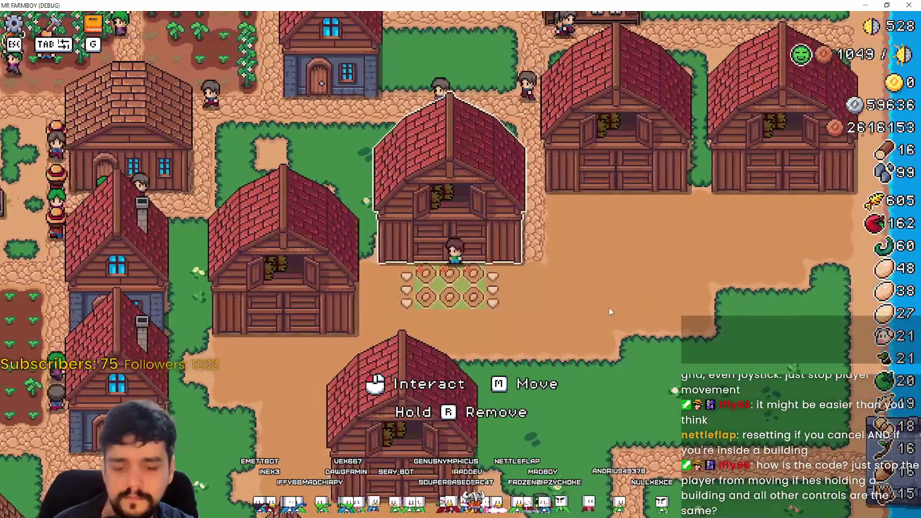
# - Pick the barn up once more and right-click to cancel, leaving it in place
pyautogui.press('m')
pyautogui.press('w')
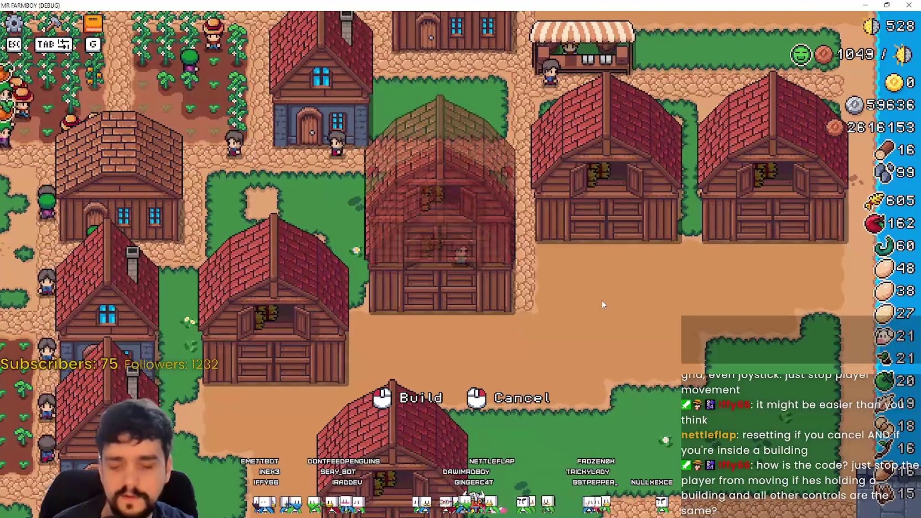
pyautogui.rightClick(602, 300)
# - Walk the farmer out of and away from the barn
pyautogui.press('s')
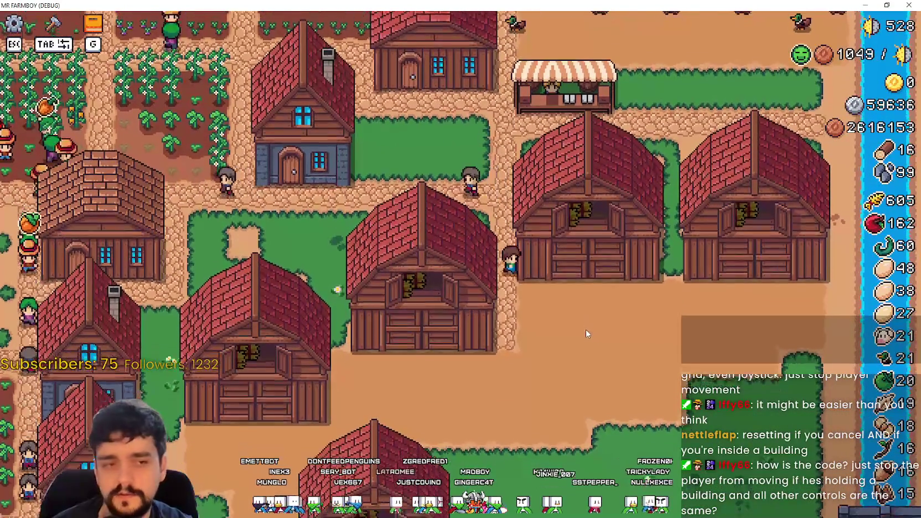
pyautogui.press('s')
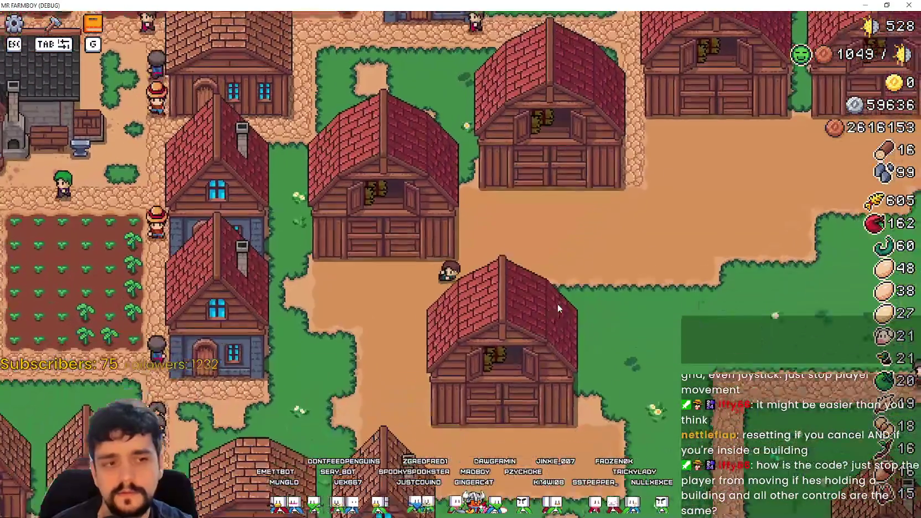
pyautogui.scroll(-6, 552, 301)
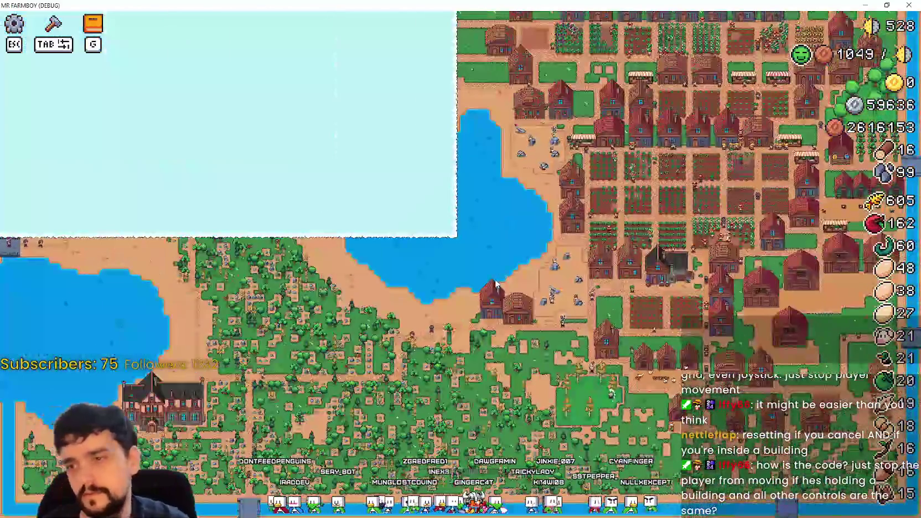
pyautogui.scroll(10, 499, 282)
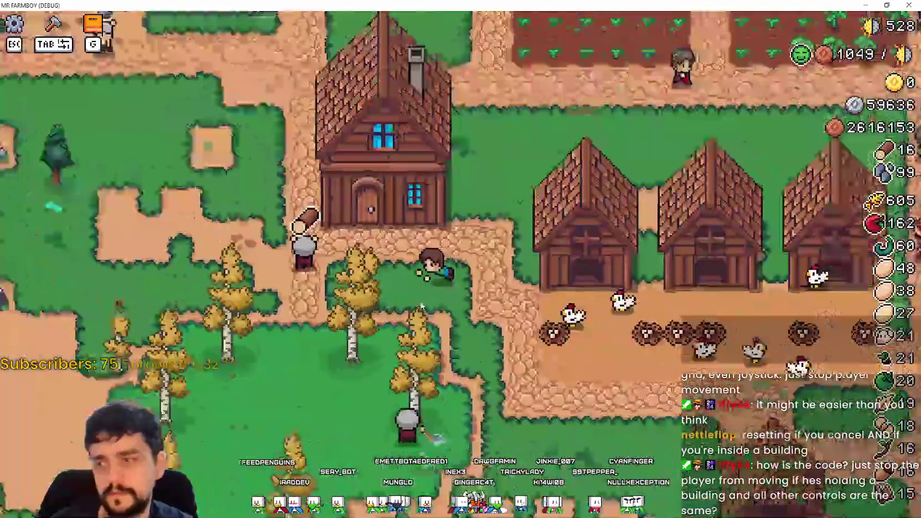
# - Walk left through the forest and along the dirt path to the inn's front door
pyautogui.press('a')
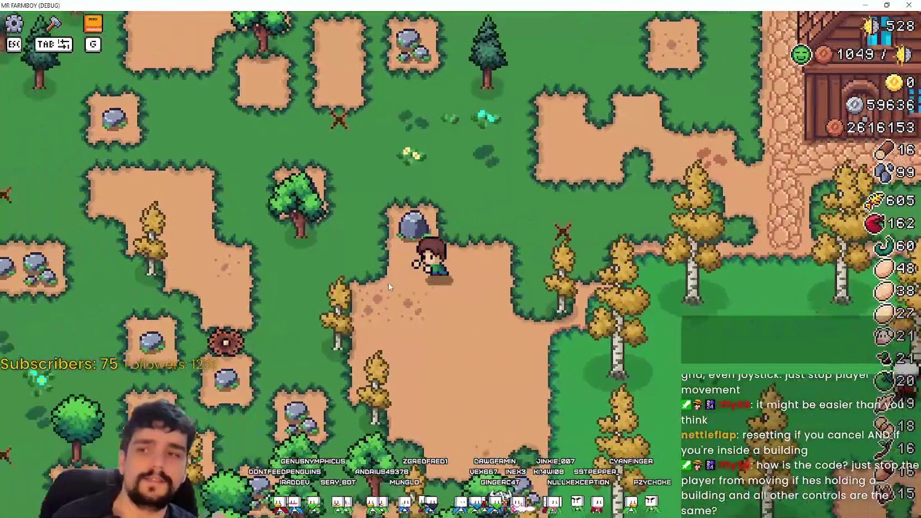
pyautogui.press('a')
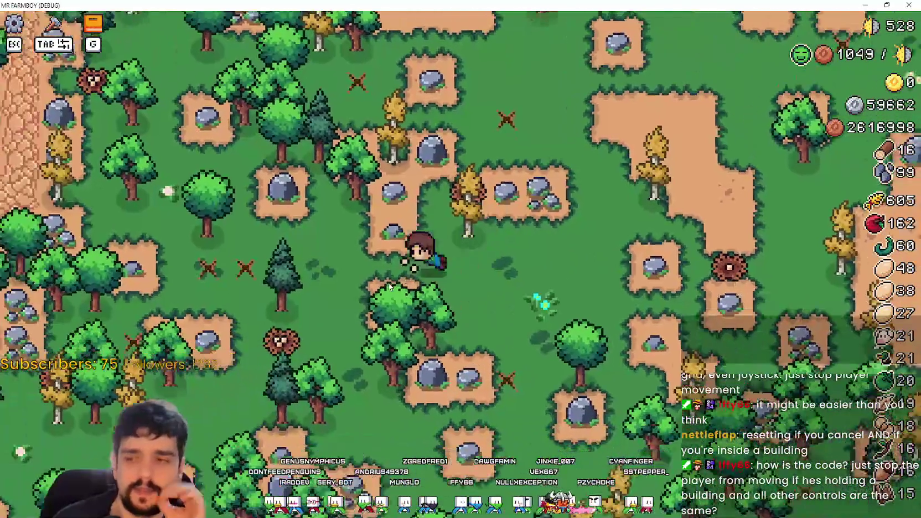
pyautogui.press('a')
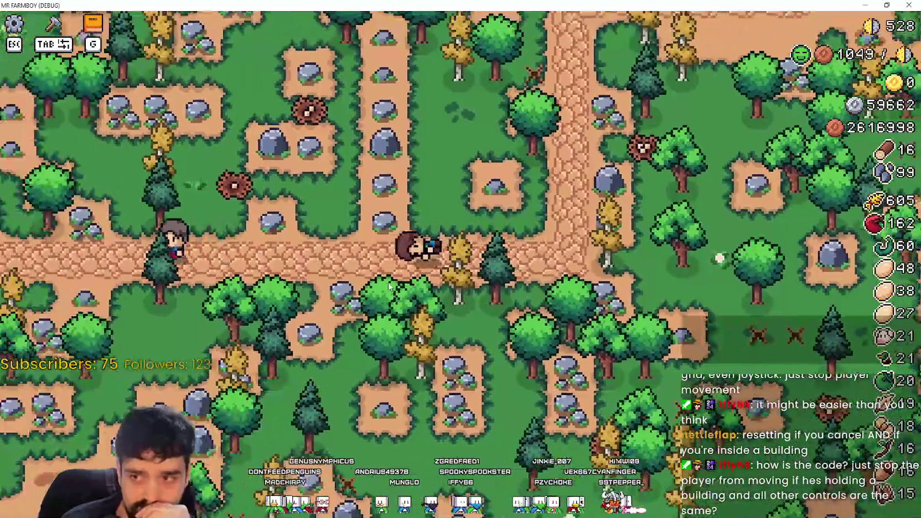
pyautogui.press('a')
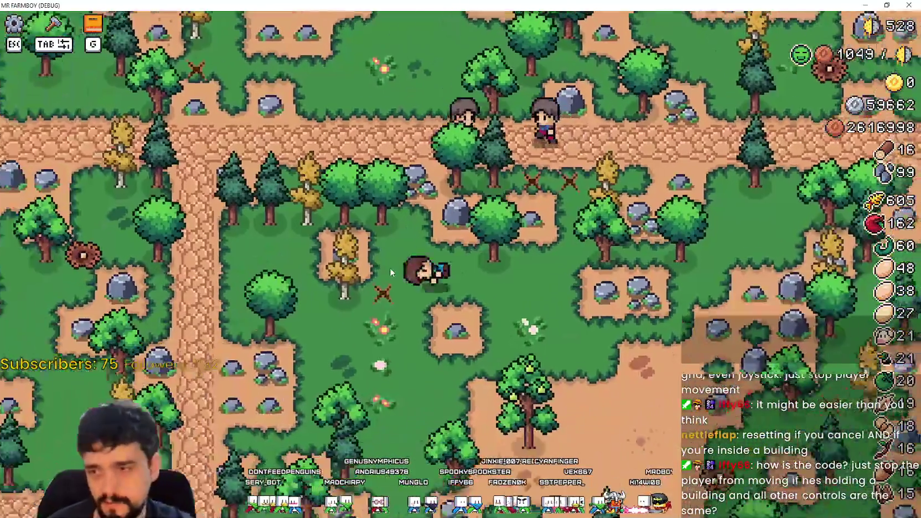
pyautogui.press('s')
pyautogui.press('a')
pyautogui.press('s')
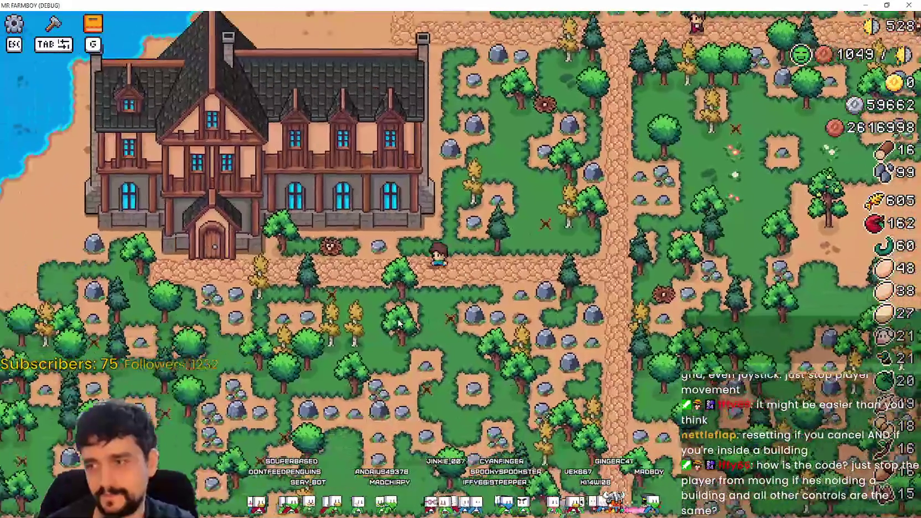
pyautogui.press('a')
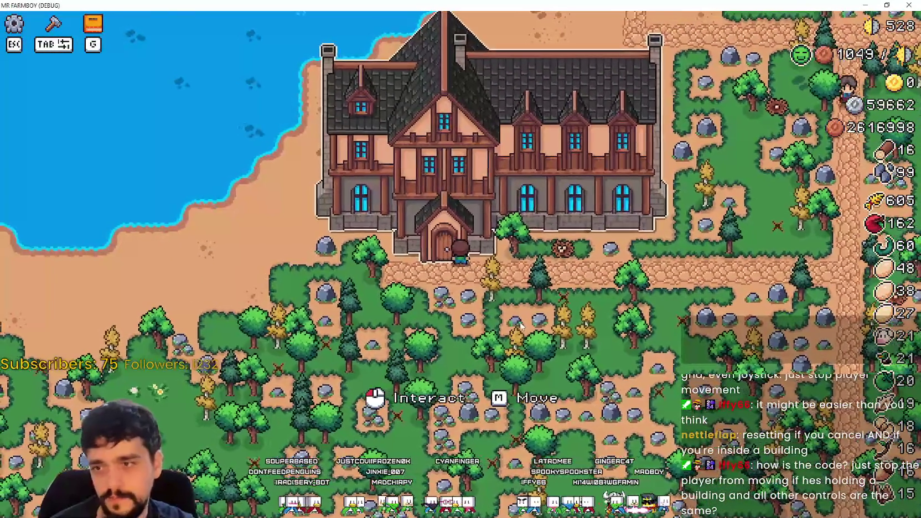
pyautogui.hotkey('alt', 'Tab')
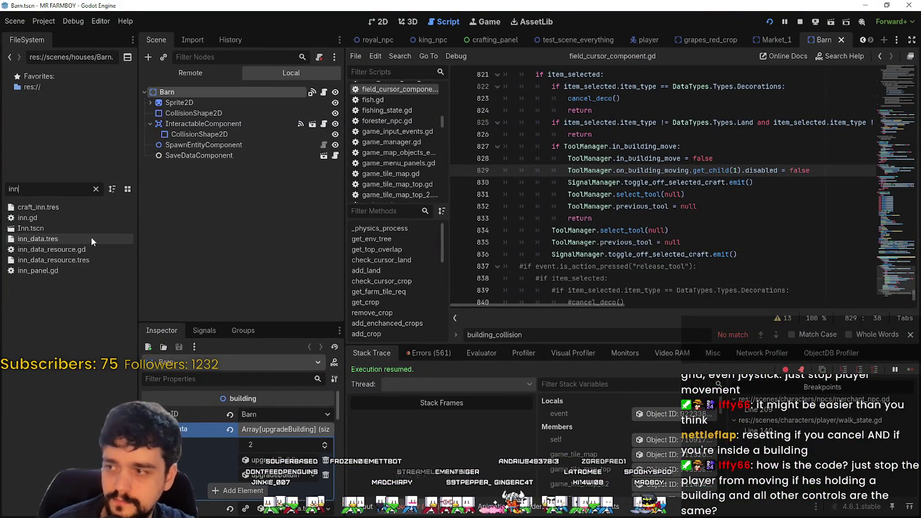
# - Open Inn.tscn and its inn.gd script, then filter files for 'merchant' and open MerchantSpot.tscn
pyautogui.doubleClick(85, 229)
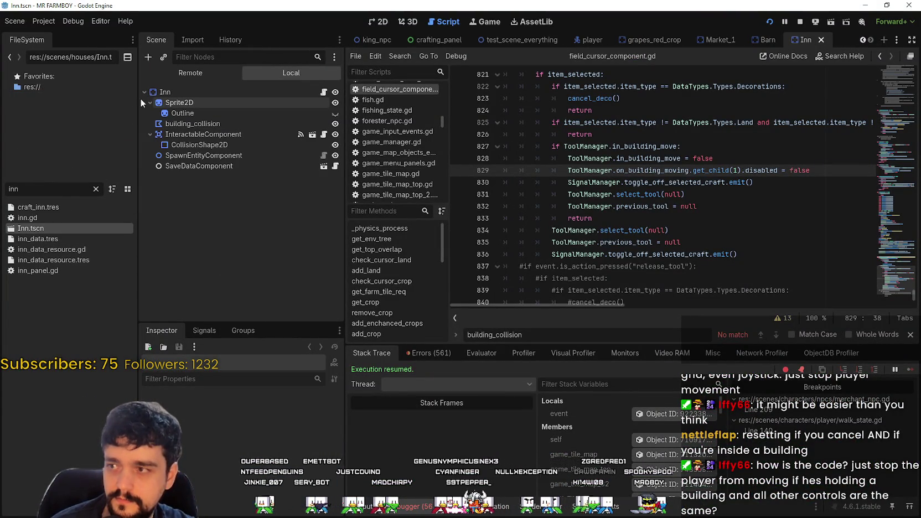
pyautogui.hotkey('alt', 'Tab')
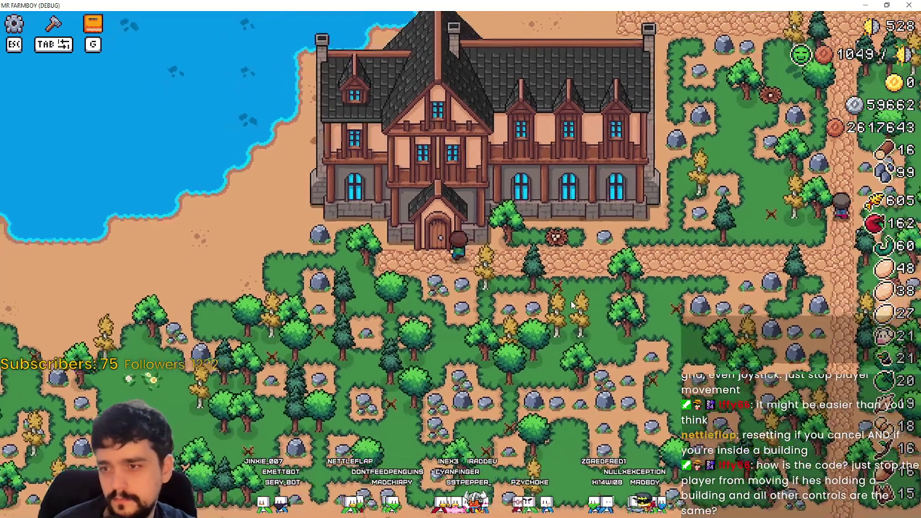
pyautogui.hotkey('alt', 'Tab')
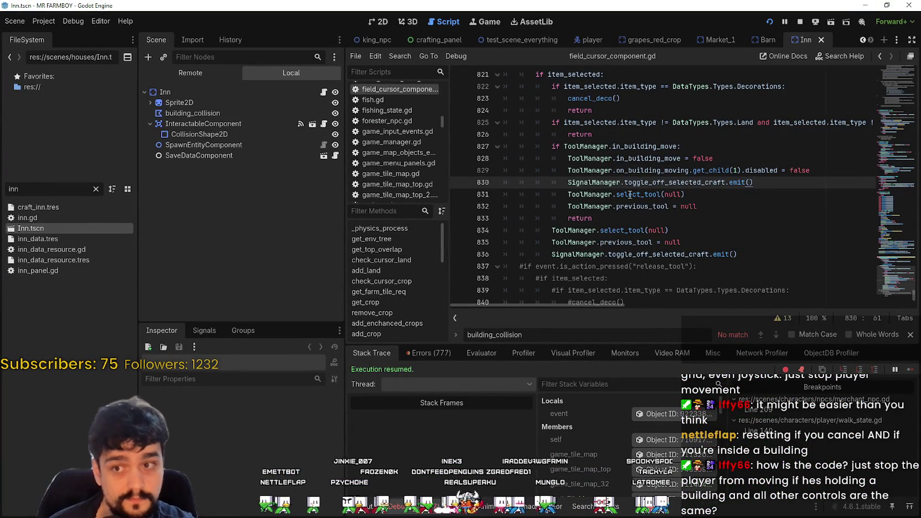
pyautogui.scroll(3, 765, 211)
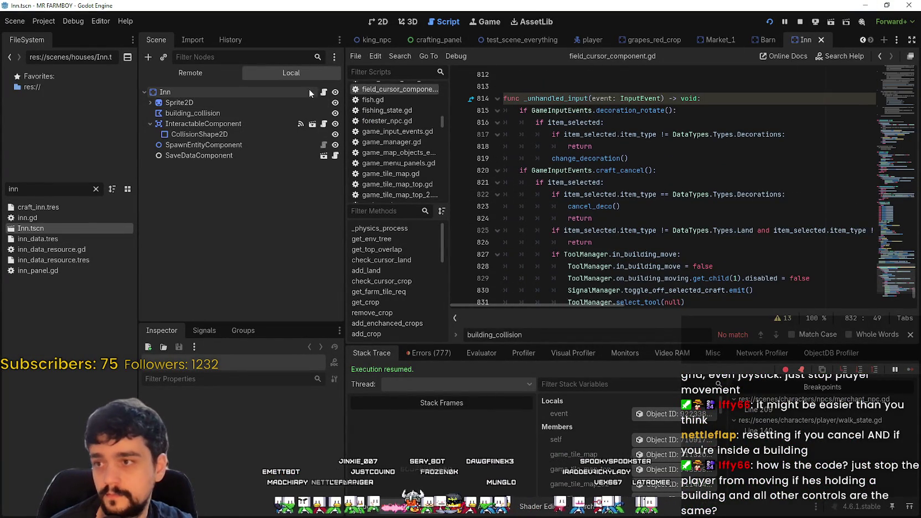
pyautogui.hotkey('alt', 'Left')
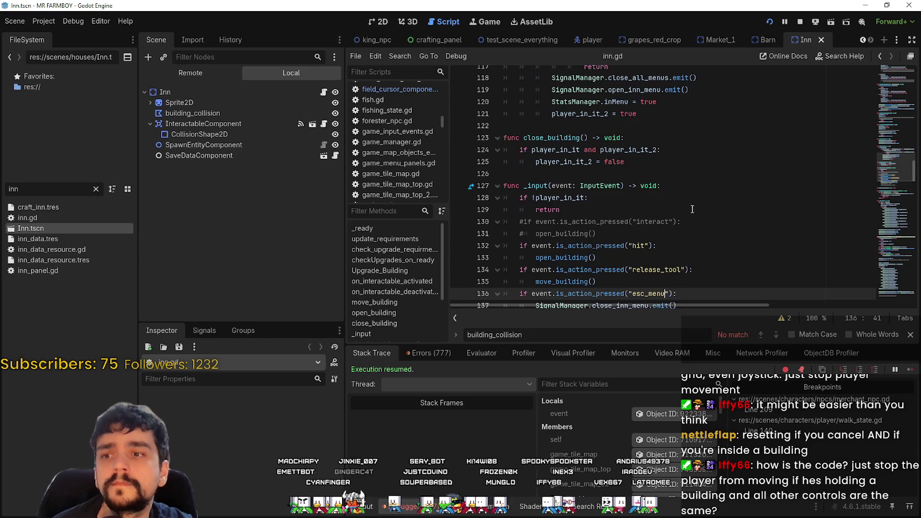
pyautogui.scroll(-2, 694, 210)
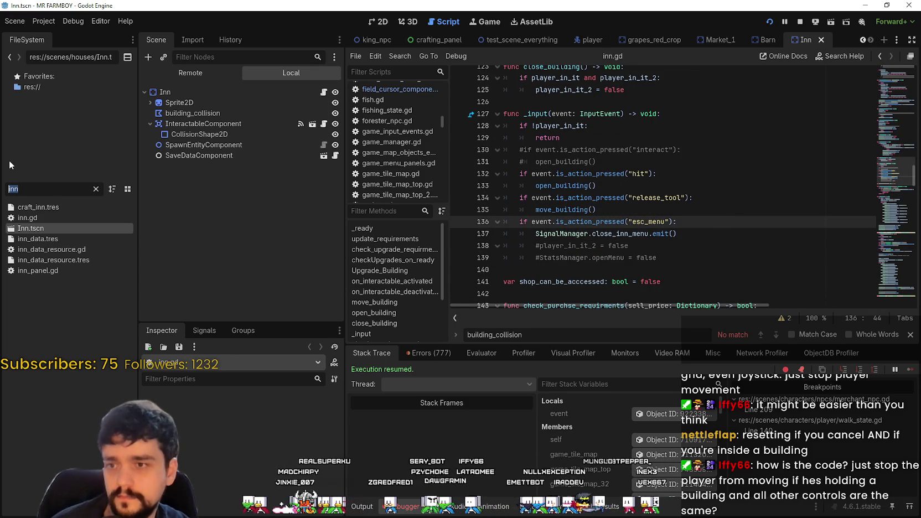
pyautogui.write('merchant')
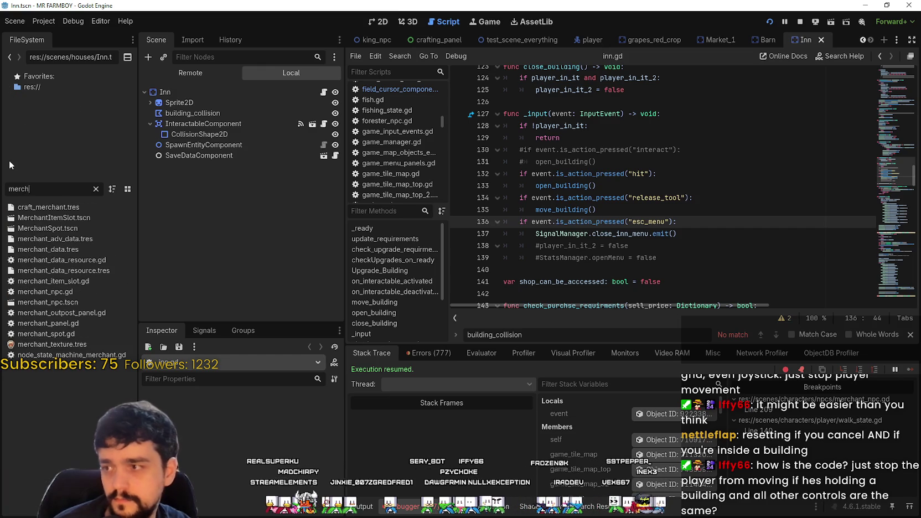
pyautogui.doubleClick(73, 231)
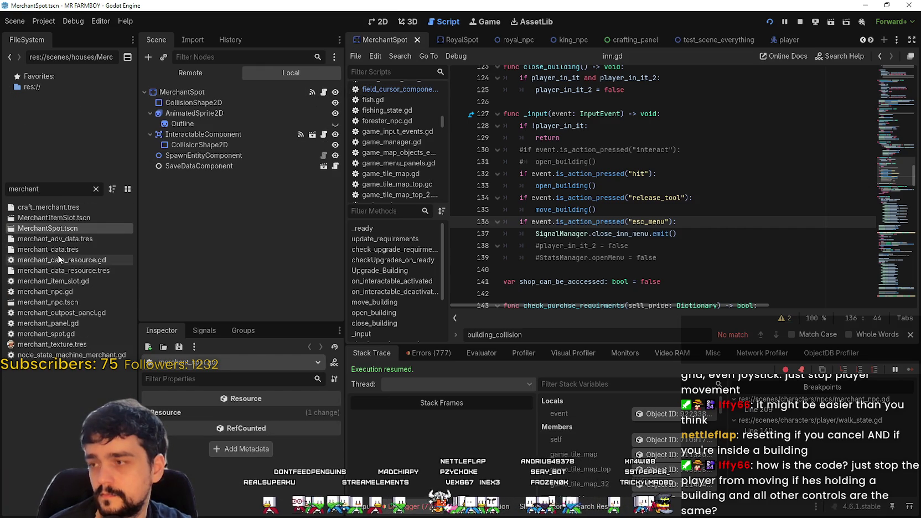
# - Paste merchant_spot.gd's GameInputEvents _input checks over inn.gd's old input code, removing blank line 135
pyautogui.click(324, 92)
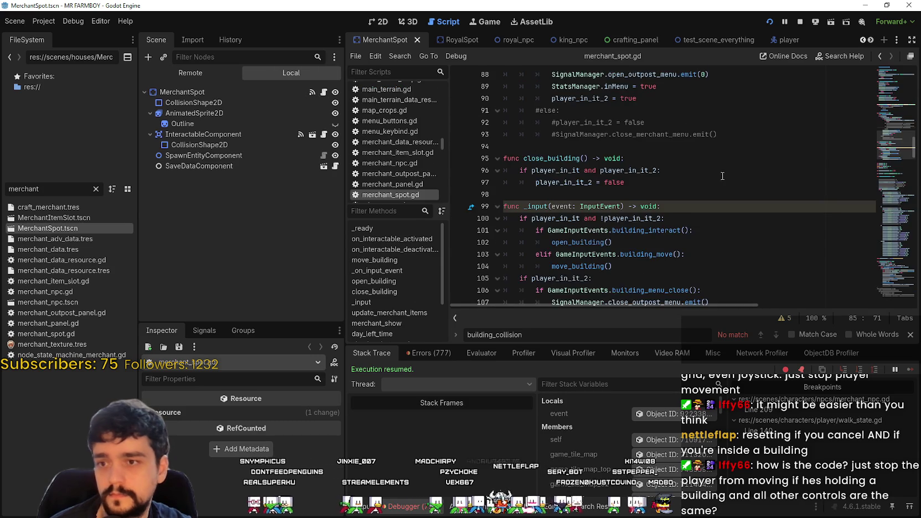
pyautogui.scroll(-1, 723, 176)
pyautogui.moveTo(720, 266); pyautogui.dragTo(485, 187)
pyautogui.hotkey('ctrl', 'c')
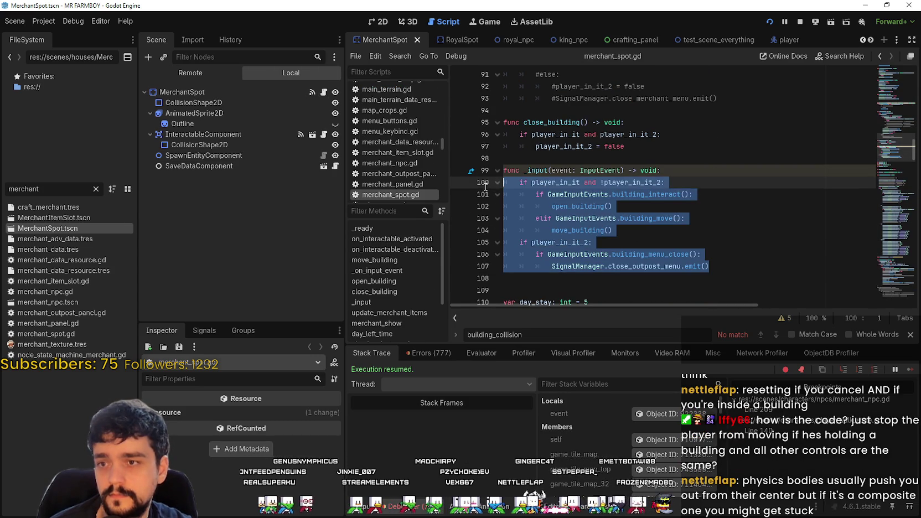
pyautogui.click(784, 219)
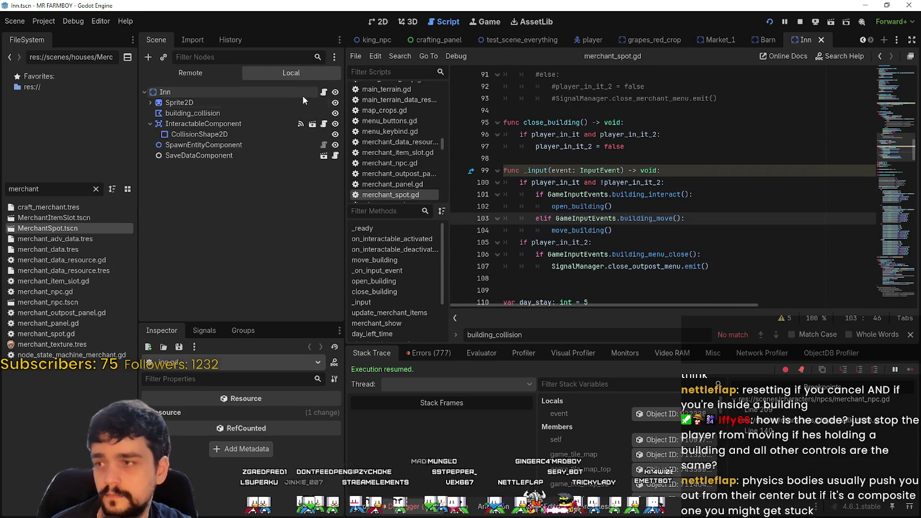
pyautogui.click(324, 92)
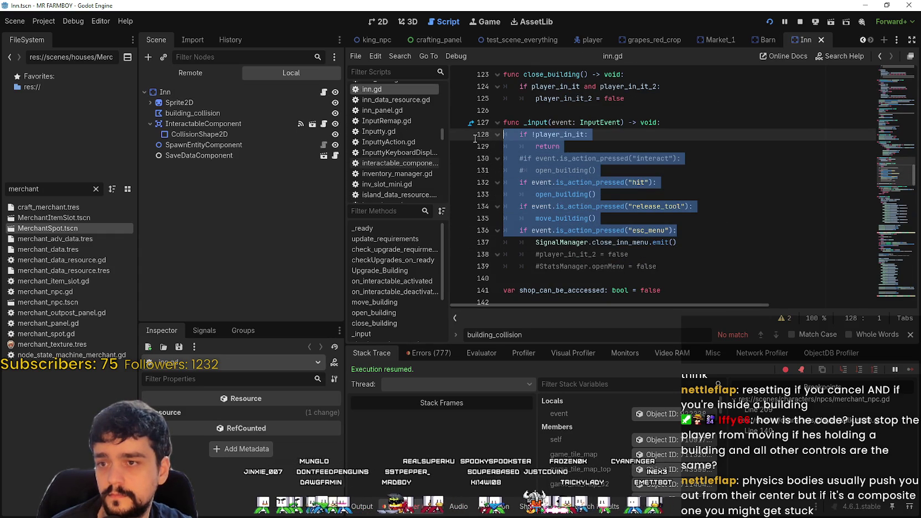
pyautogui.hotkey('ctrl', 'v')
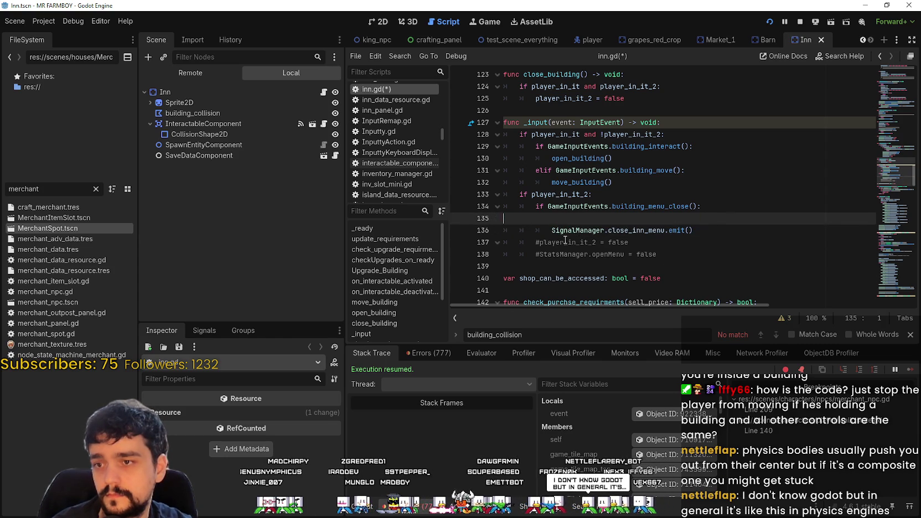
pyautogui.press('BackSpace')
pyautogui.press('BackSpace')
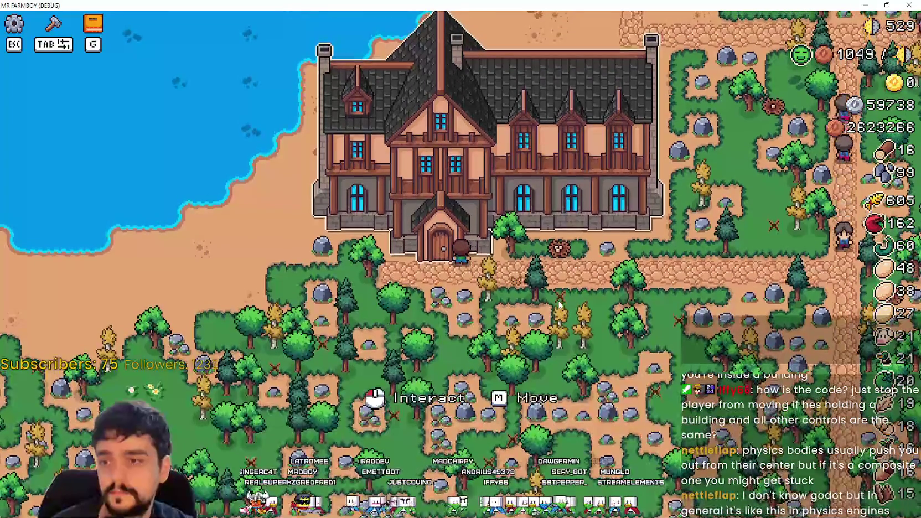
# - Pick up the inn, carry its ghost around and place it, then lift and set it down again
pyautogui.press('m')
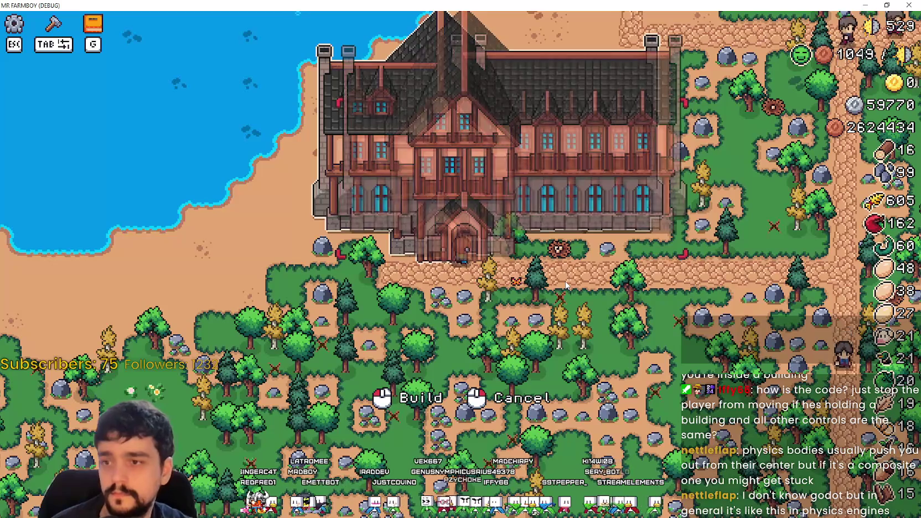
pyautogui.press('s')
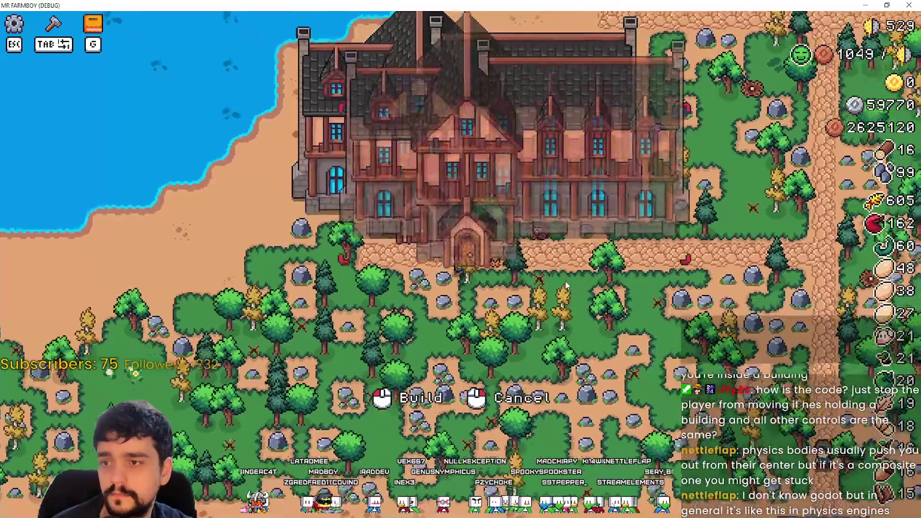
pyautogui.press('w')
pyautogui.press('a')
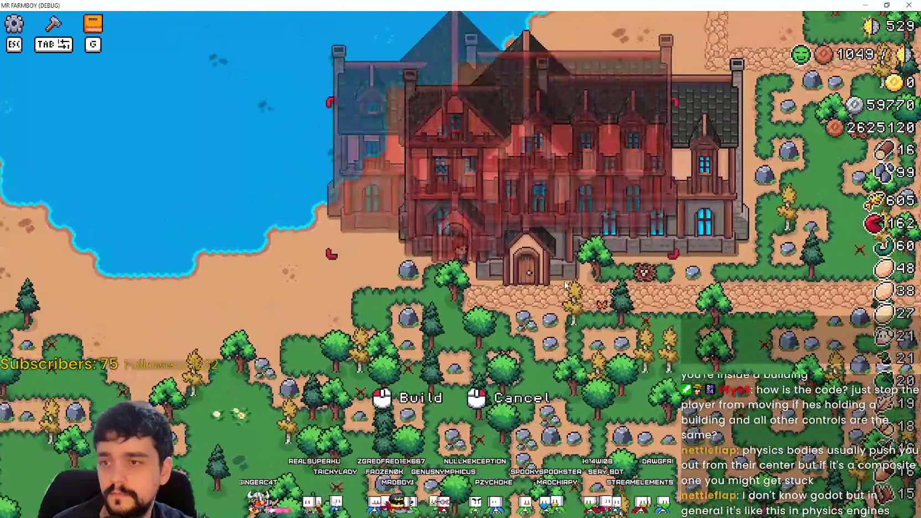
pyautogui.press('s')
pyautogui.press('d')
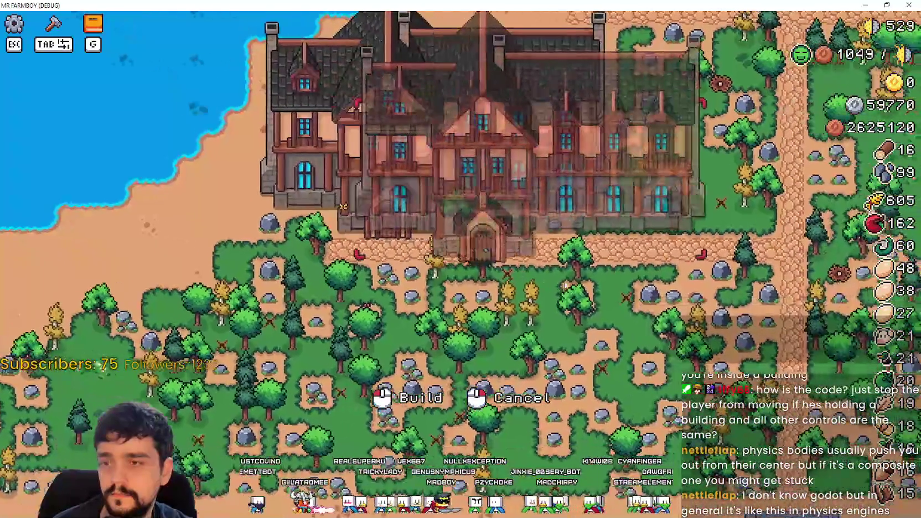
pyautogui.click(581, 297)
pyautogui.press('e')
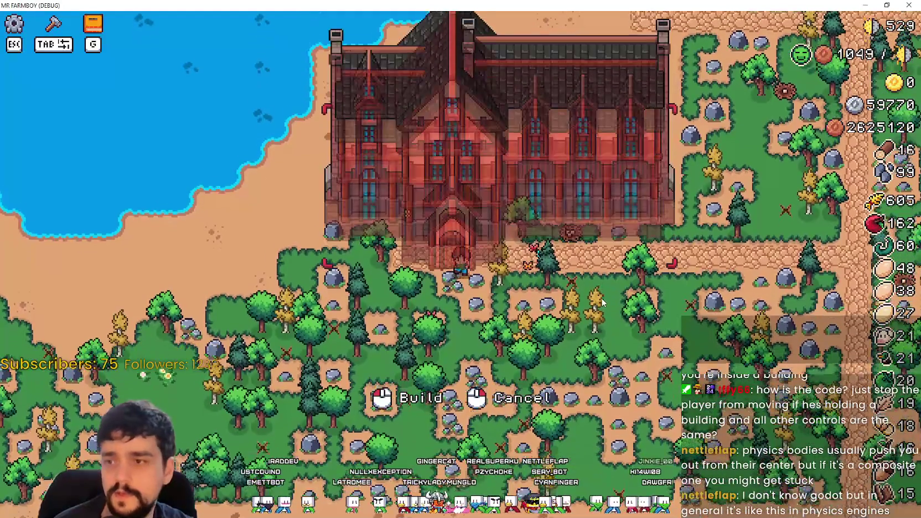
pyautogui.click(599, 304)
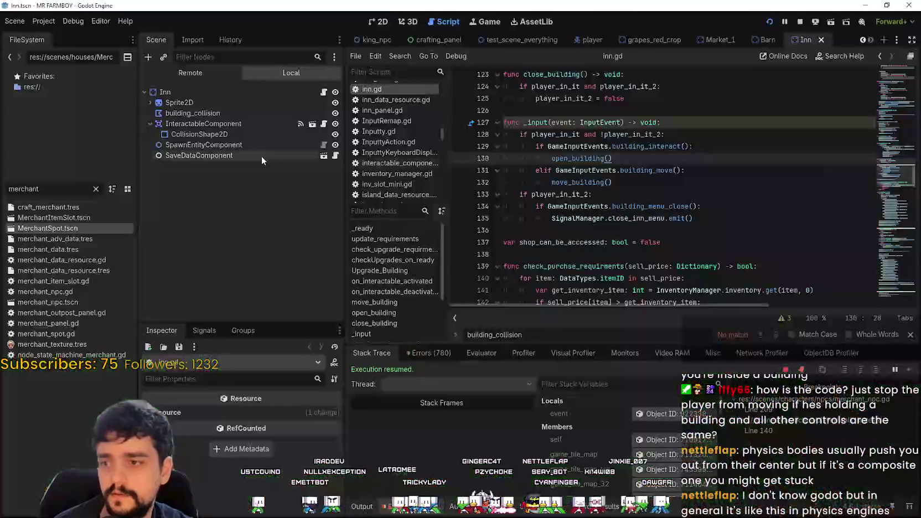
# - Place the caret at the end of inn.gd line 134, then view the Inn scene in 2D
pyautogui.click(620, 216)
pyautogui.click(743, 209)
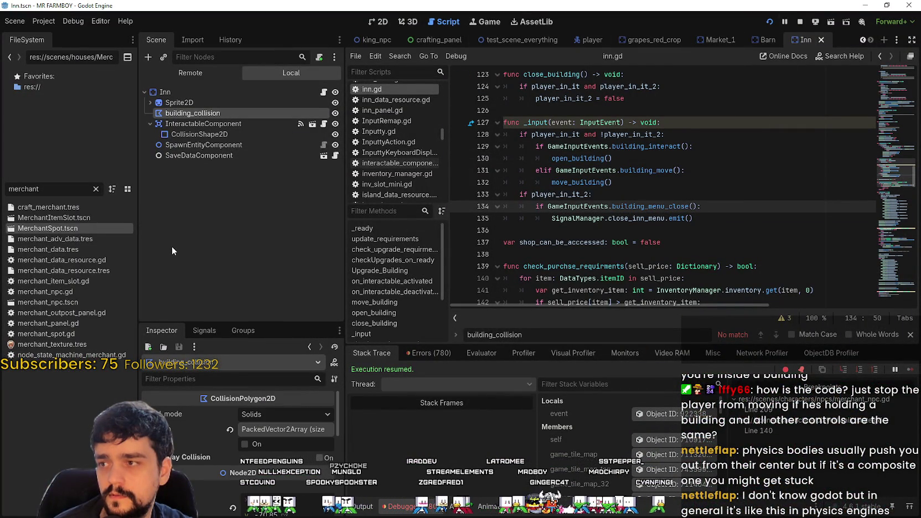
pyautogui.click(174, 90)
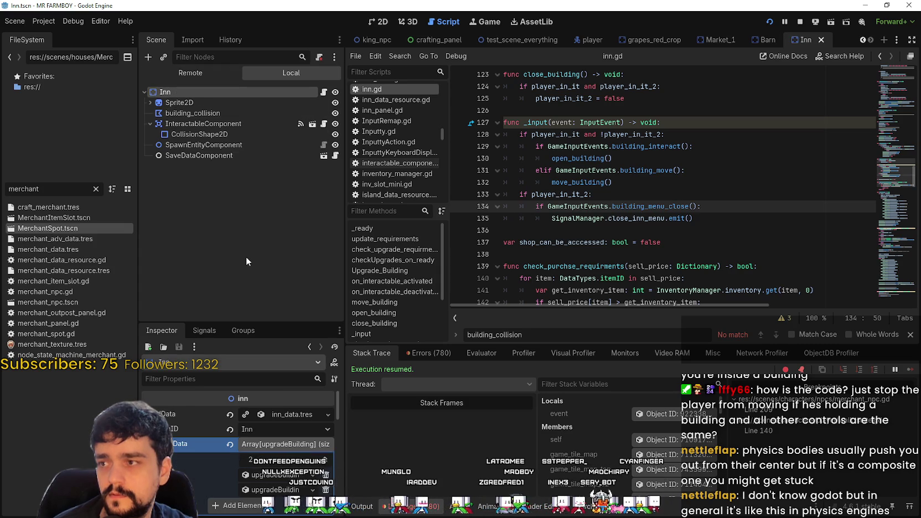
pyautogui.click(382, 22)
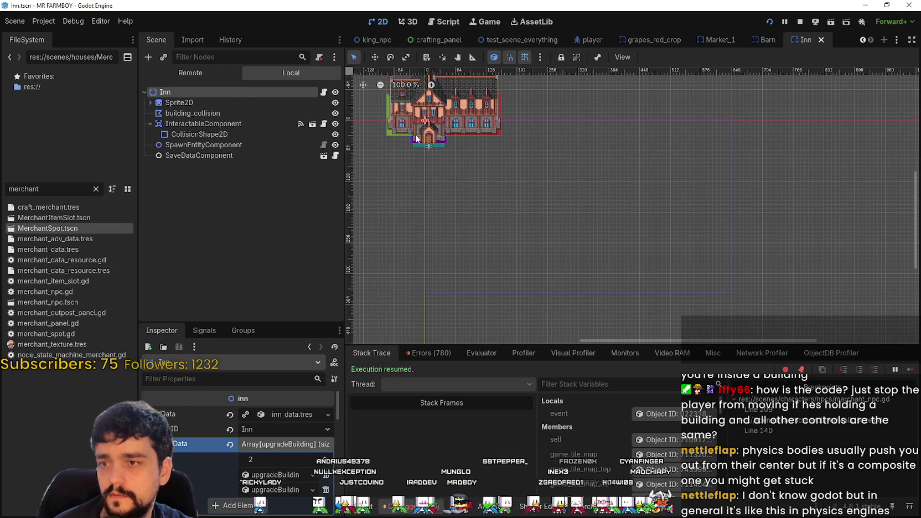
pyautogui.scroll(13, 419, 142)
pyautogui.scroll(-1, 481, 193)
pyautogui.click(206, 114)
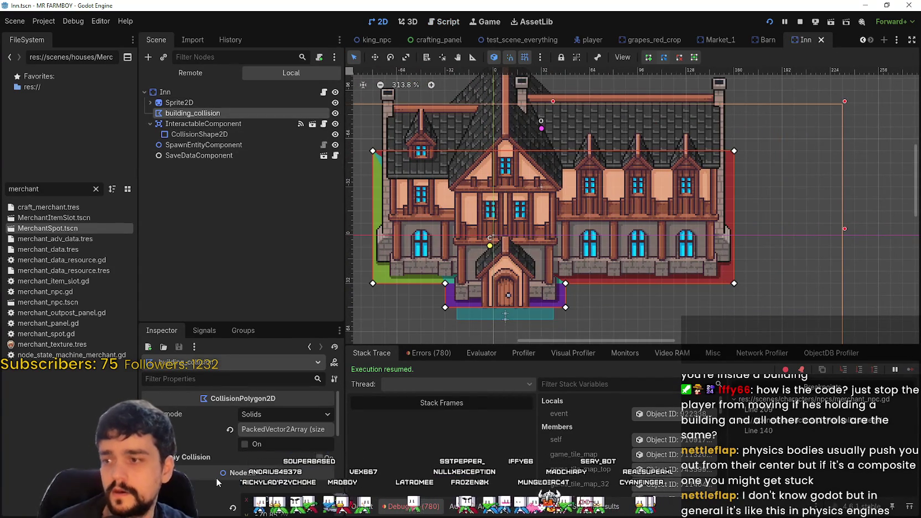
pyautogui.press('Up')
pyautogui.press('Up')
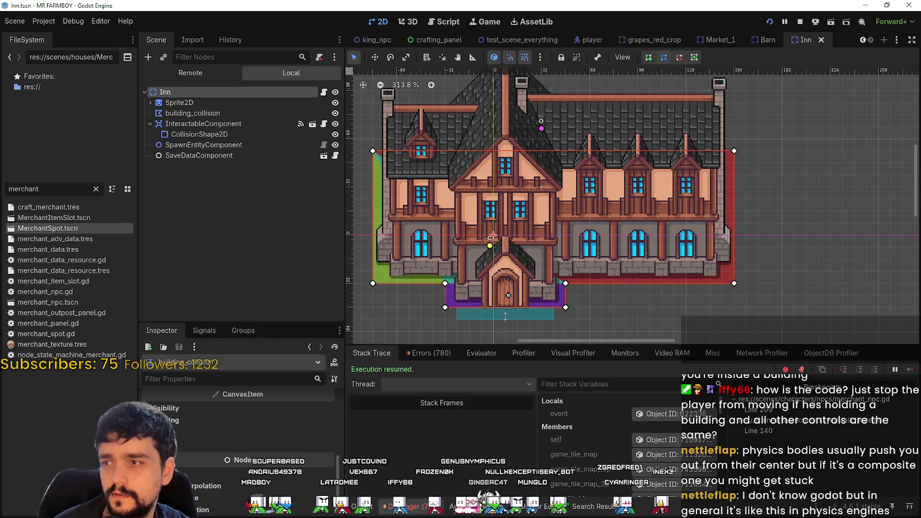
# - Select the Inn's building_collision node and frame its collision shape in the view
pyautogui.scroll(-8, 238, 432)
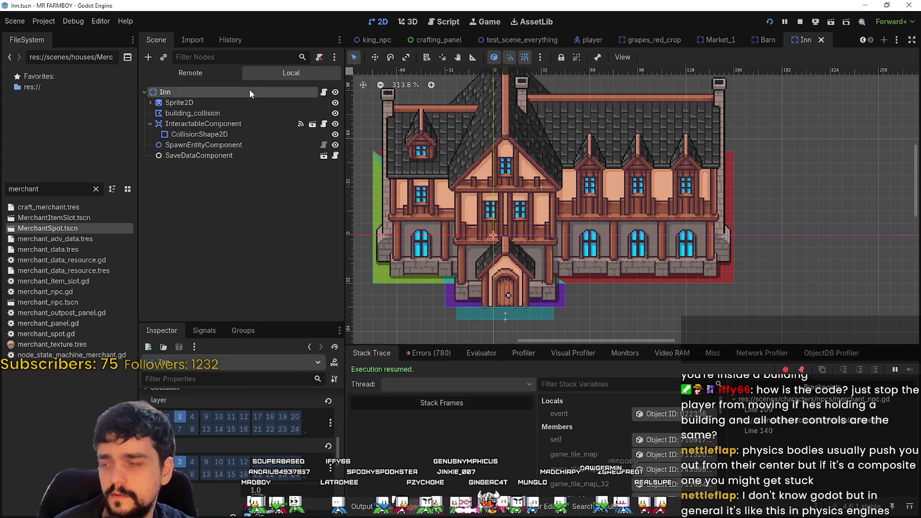
pyautogui.click(250, 113)
pyautogui.hotkey('shift', 'f')
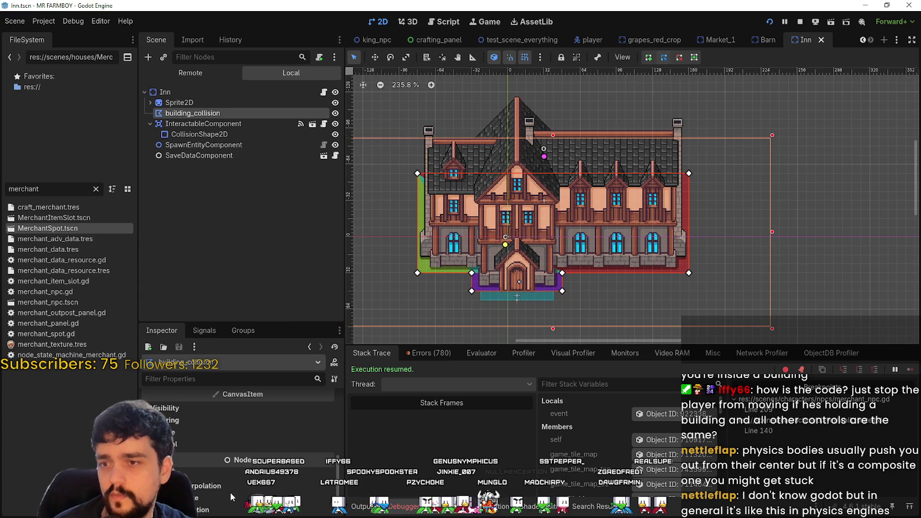
pyautogui.scroll(5, 231, 490)
pyautogui.scroll(2, 305, 469)
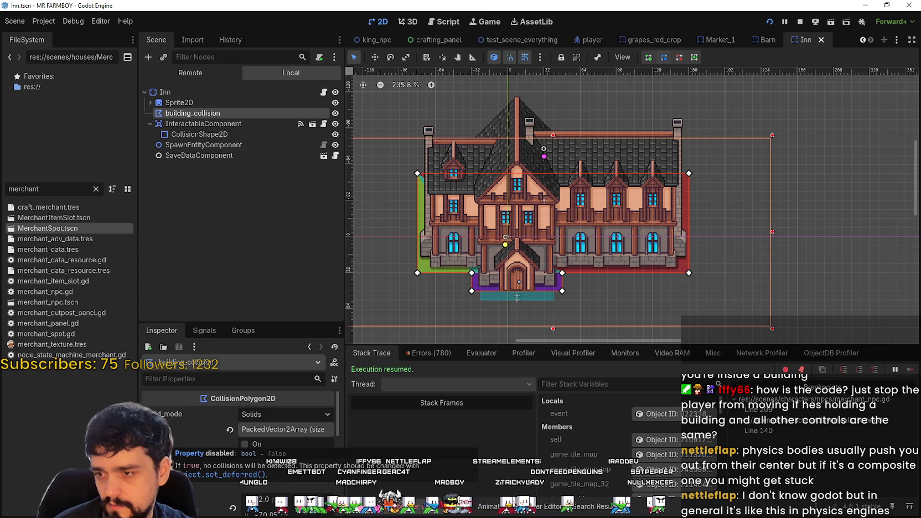
# - Show the debugger's Errors list, recheck Sprite2D and building_collision, and run the game with F5
pyautogui.click(414, 352)
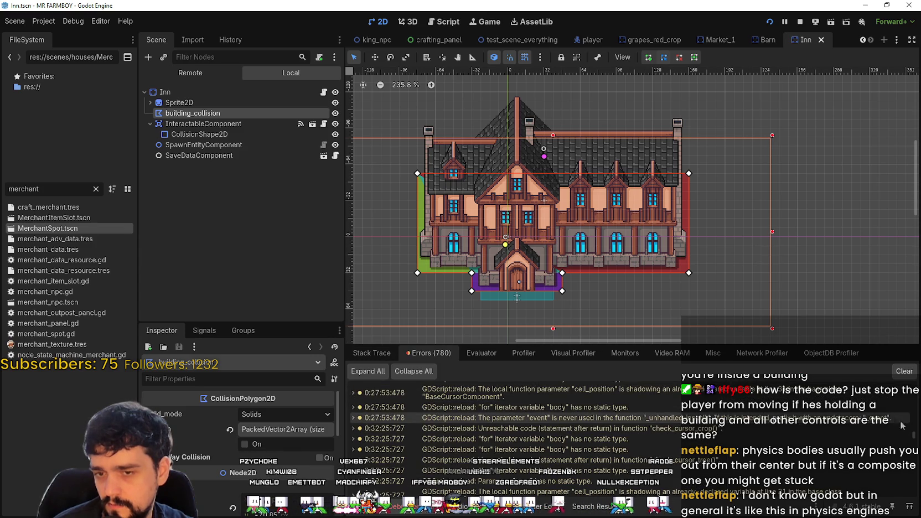
pyautogui.scroll(-3, 914, 485)
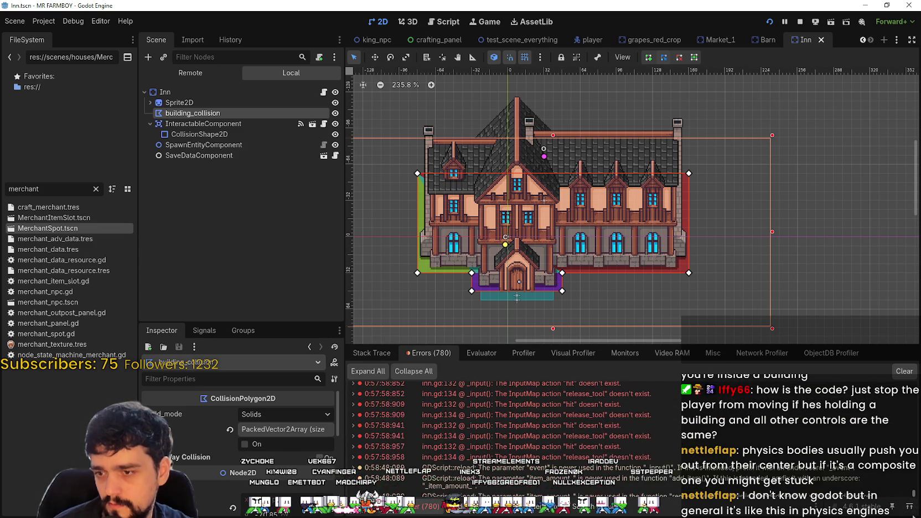
pyautogui.scroll(-1, 896, 502)
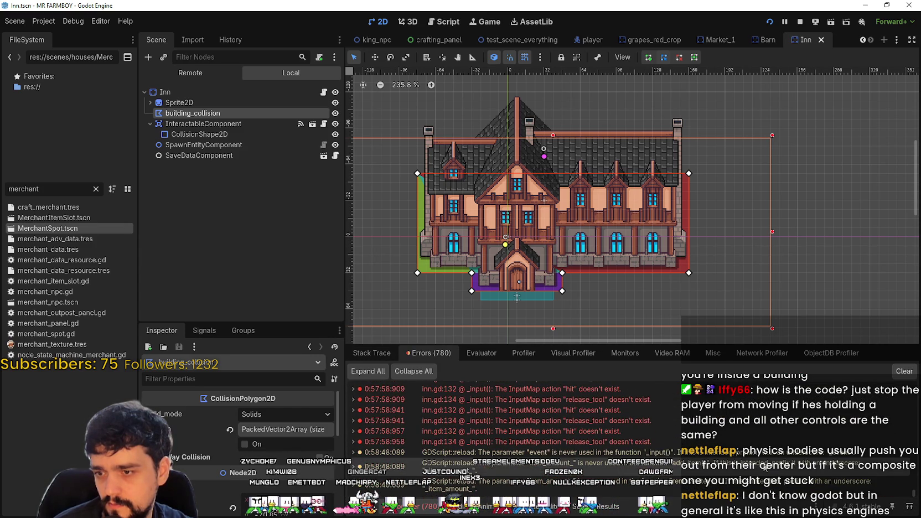
pyautogui.click(210, 103)
pyautogui.click(213, 114)
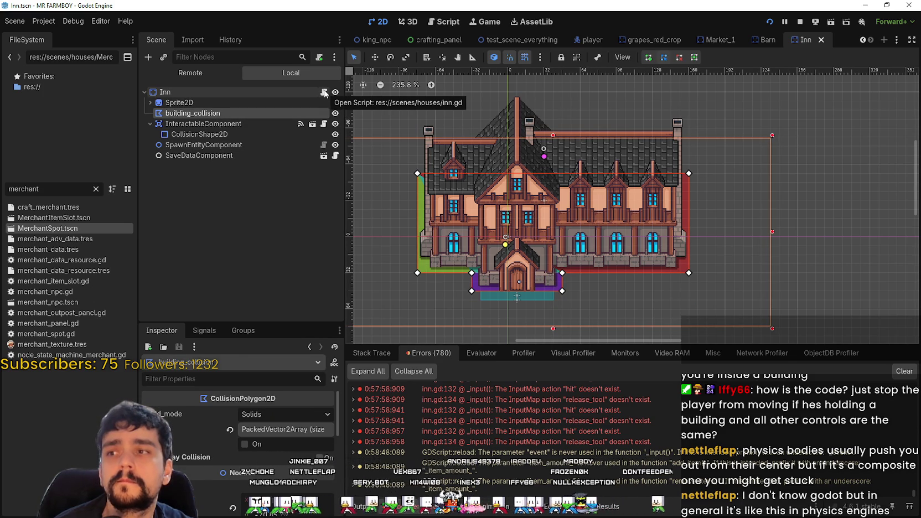
pyautogui.press('F5')
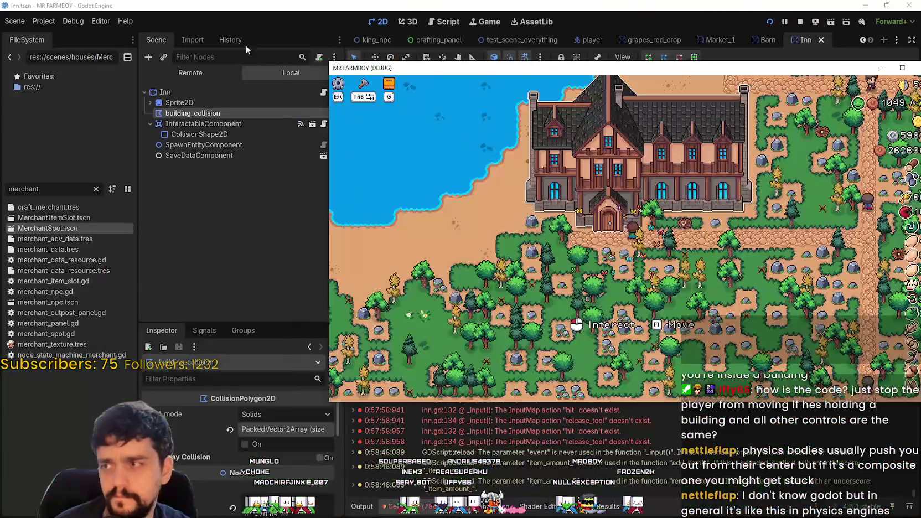
# - In the Remote scene tree, inspect the running ToolManager and the Inn's building_collision node
pyautogui.click(205, 70)
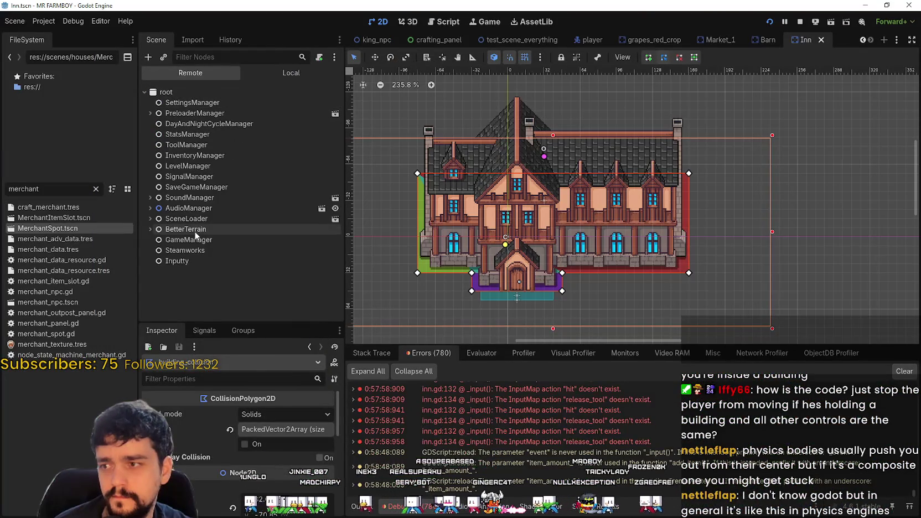
pyautogui.click(185, 145)
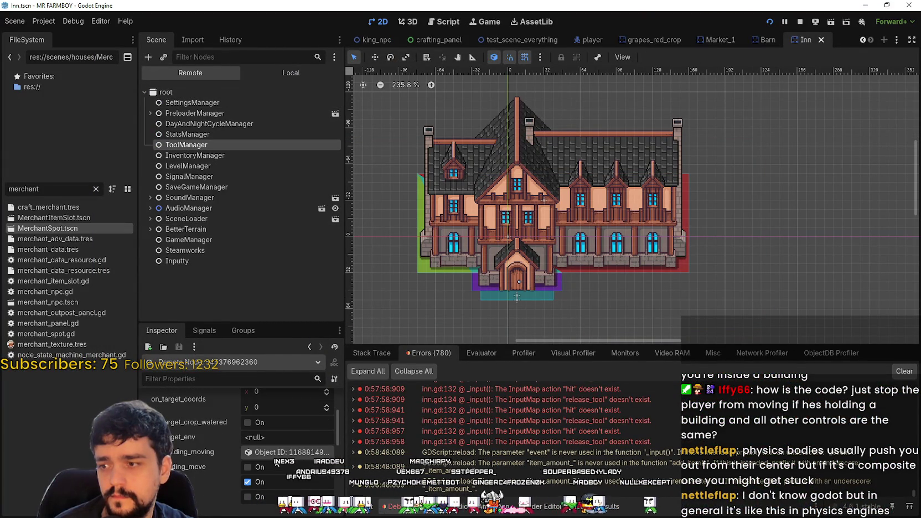
pyautogui.hotkey('alt', 'Tab')
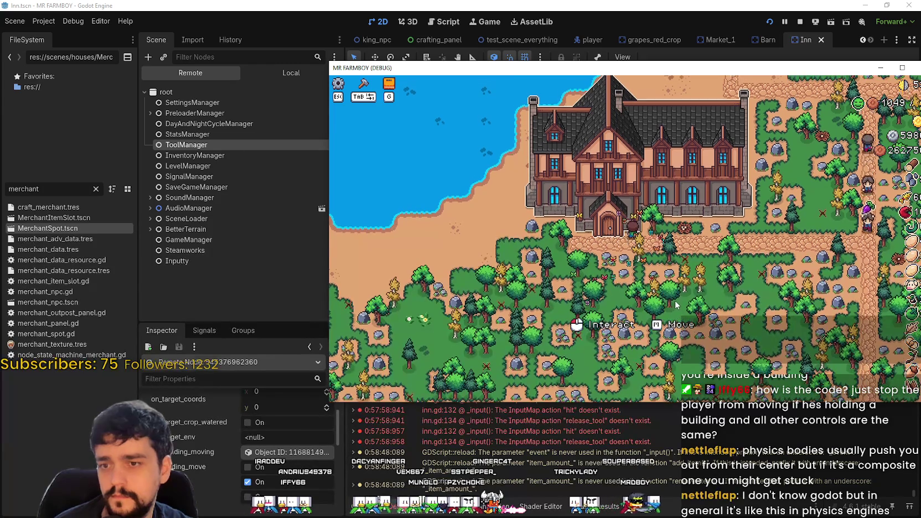
pyautogui.click(273, 453)
pyautogui.click(273, 453)
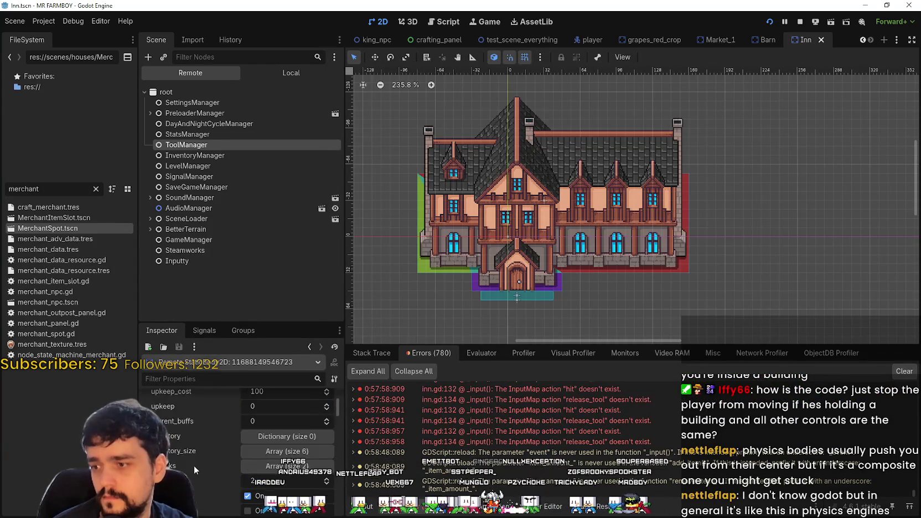
pyautogui.scroll(-1, 223, 443)
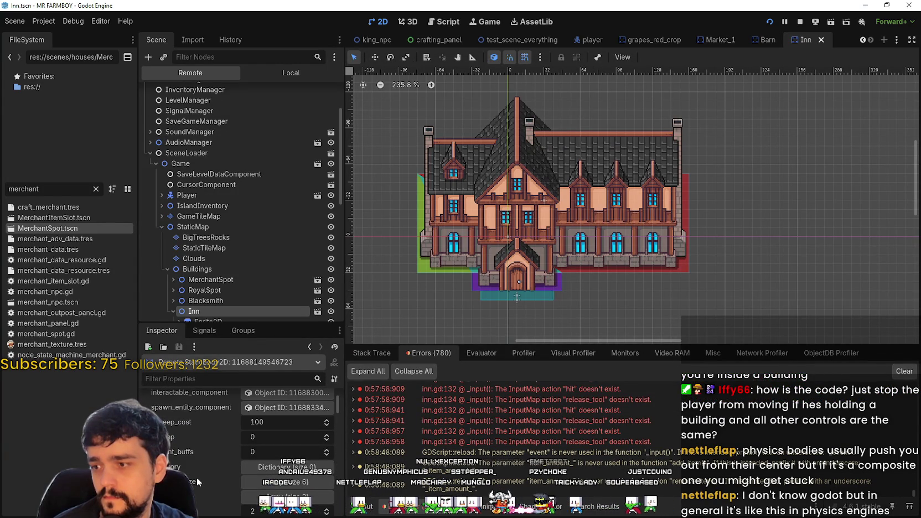
pyautogui.scroll(2, 197, 477)
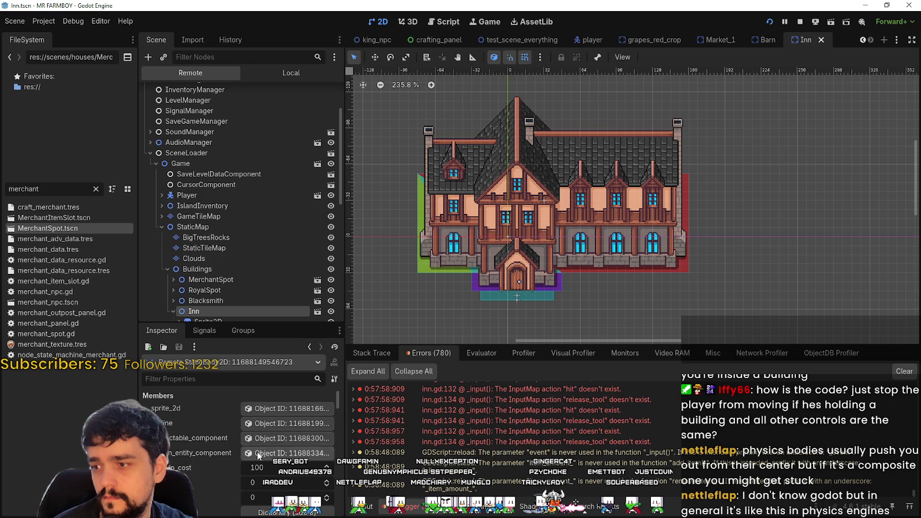
pyautogui.scroll(-3, 219, 450)
pyautogui.scroll(-2, 199, 478)
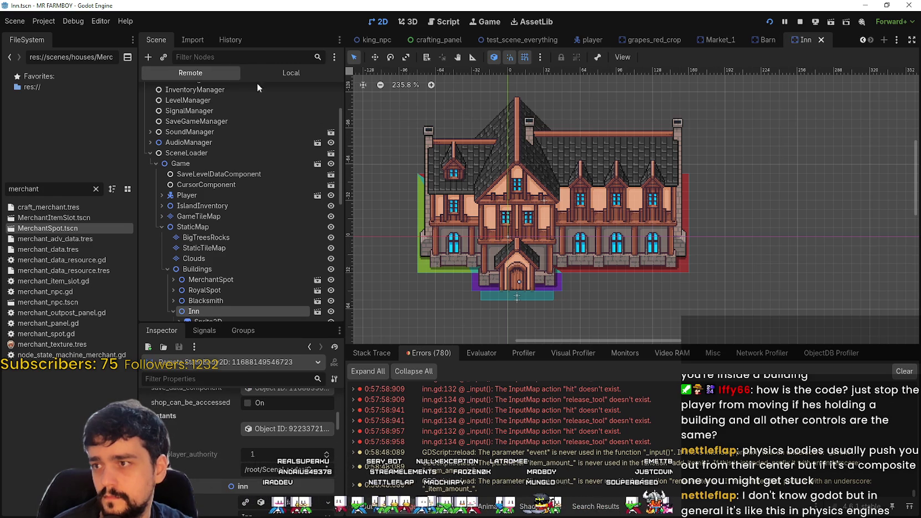
pyautogui.scroll(-5, 225, 285)
pyautogui.click(227, 160)
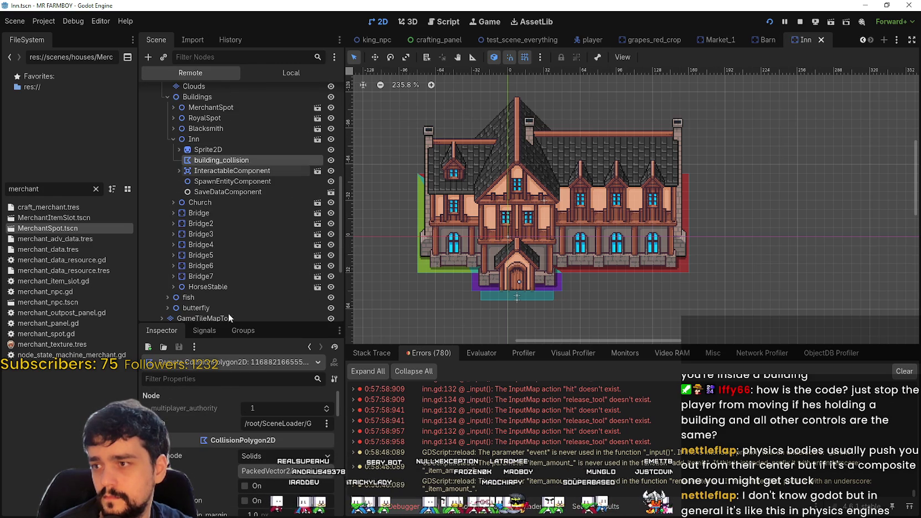
pyautogui.scroll(-2, 216, 481)
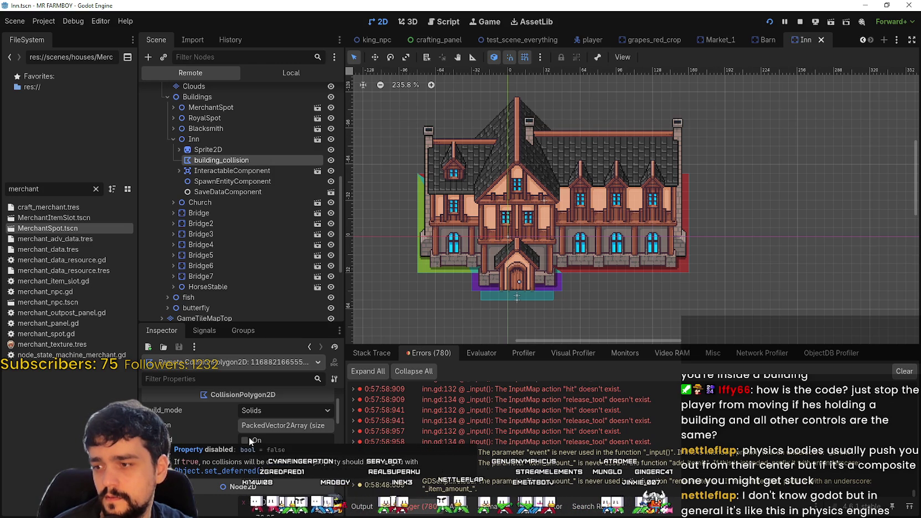
# - Tick Disabled on the Inn's building_collision at runtime, then move and place the Inn
pyautogui.click(249, 441)
pyautogui.hotkey('alt', 'Tab')
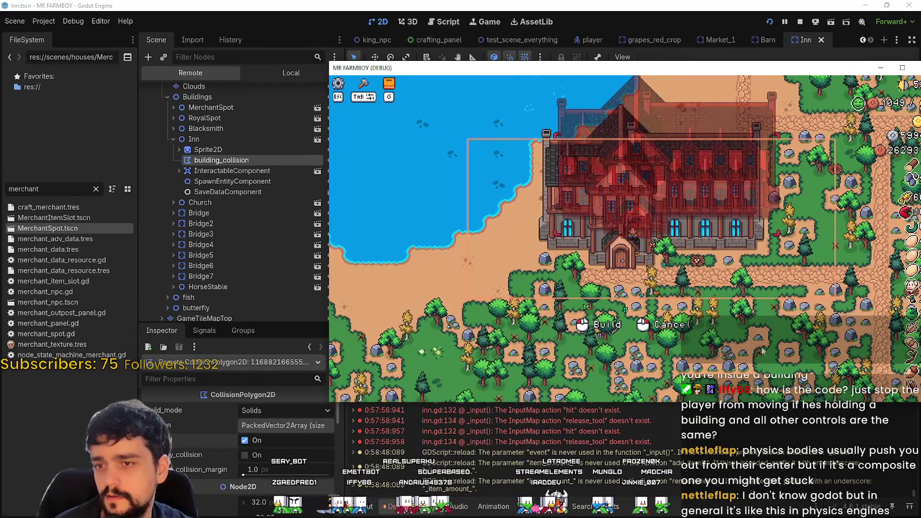
pyautogui.hotkey('w', 'd')
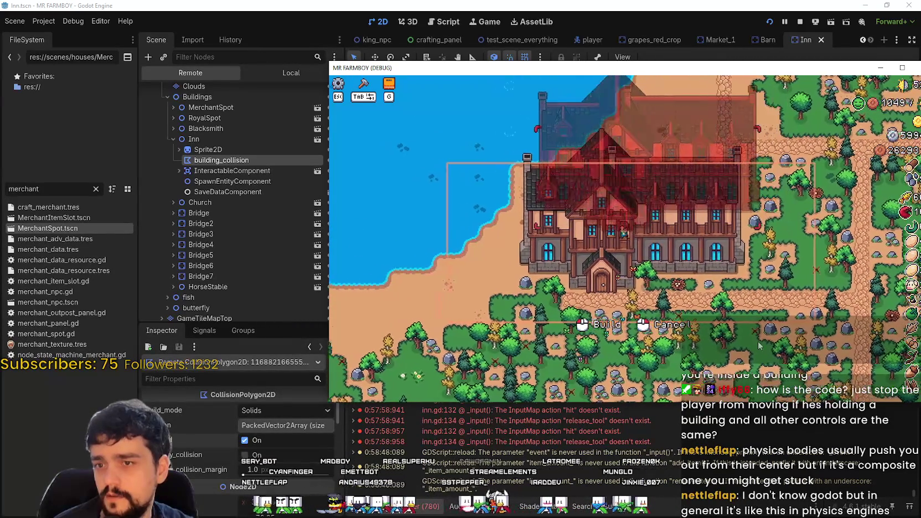
pyautogui.click(661, 336)
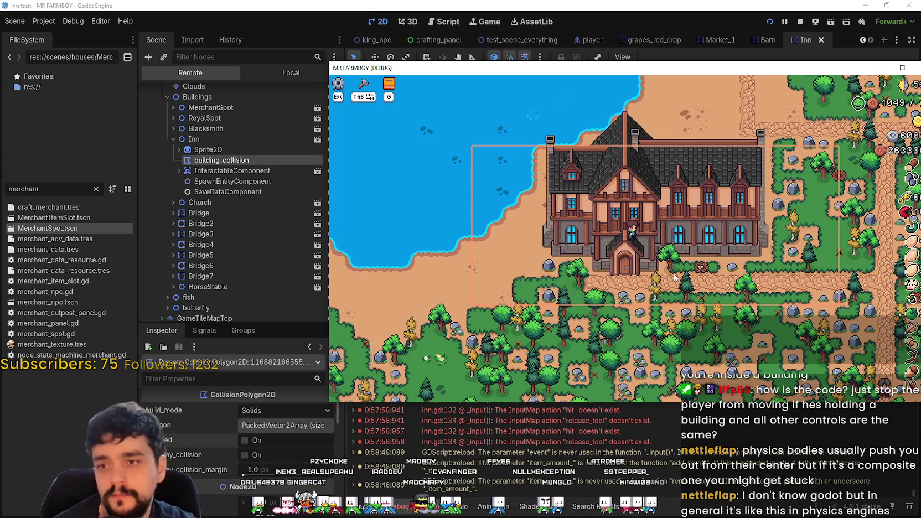
pyautogui.press('super+Up')
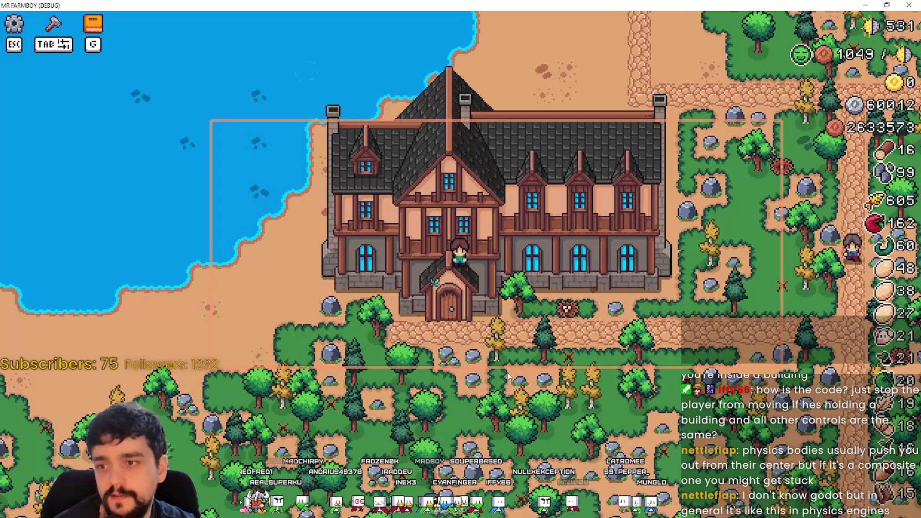
# - In the running game, pick up the house, carry its preview right, then cancel the move
pyautogui.hotkey('alt', 'Tab')
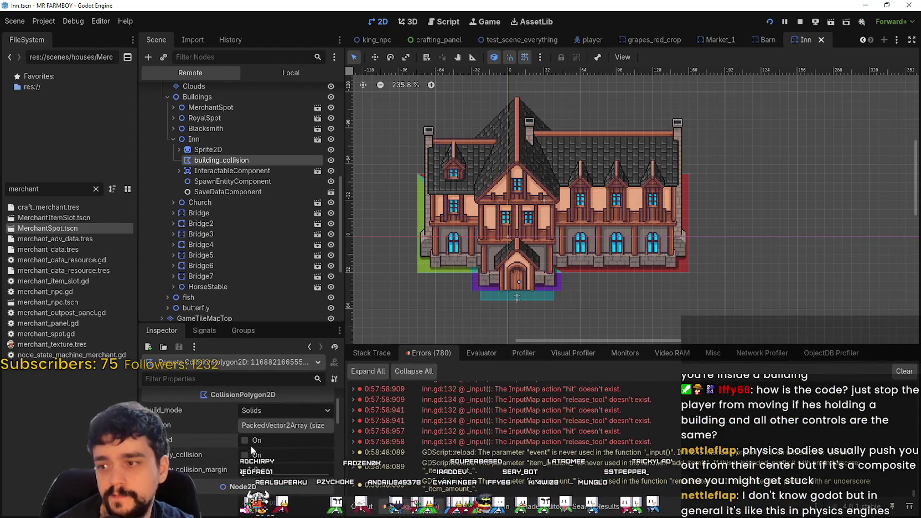
pyautogui.hotkey('alt', 'Tab')
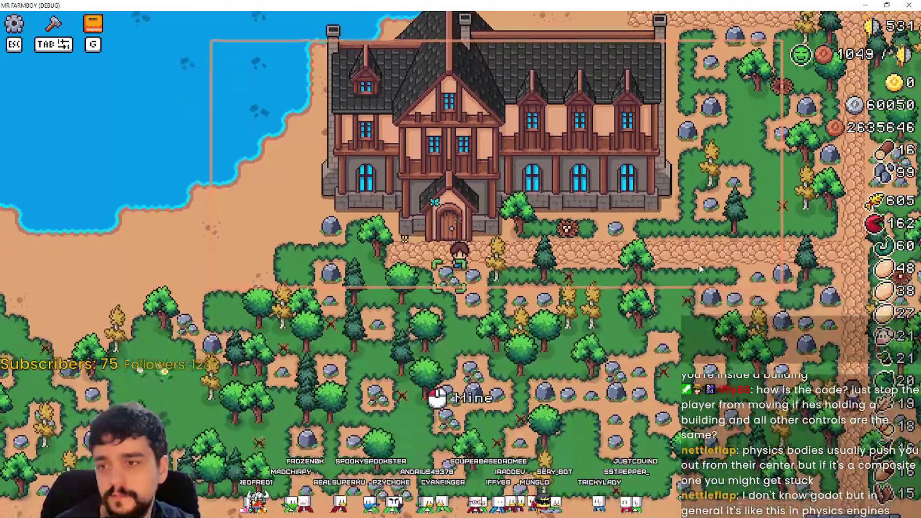
pyautogui.press('m')
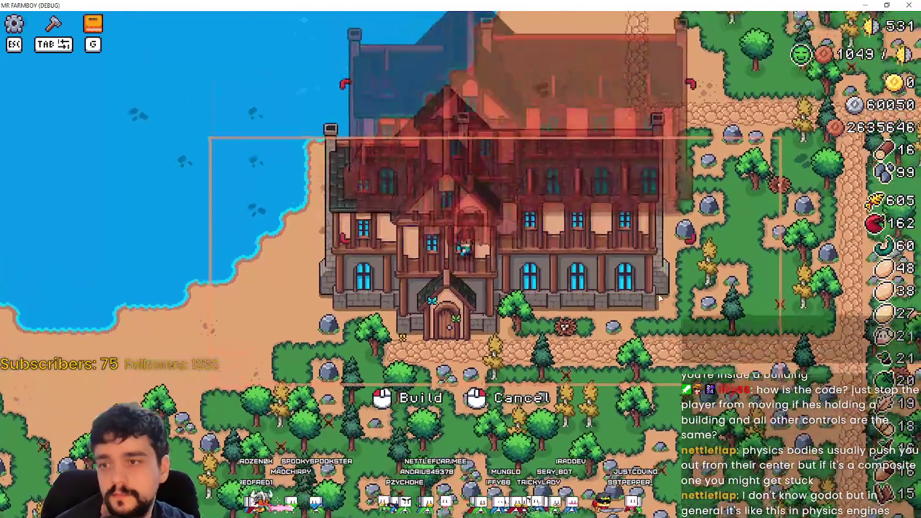
pyautogui.press('d')
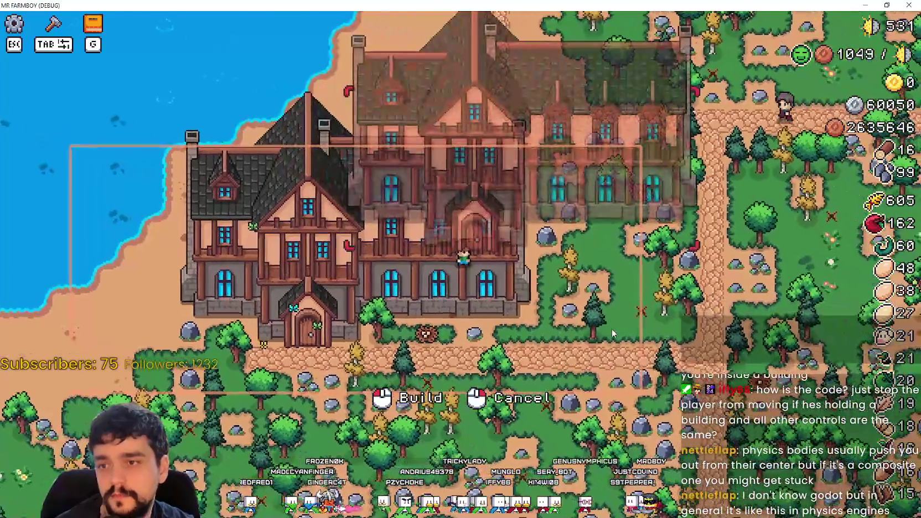
pyautogui.rightClick(611, 329)
pyautogui.press('s')
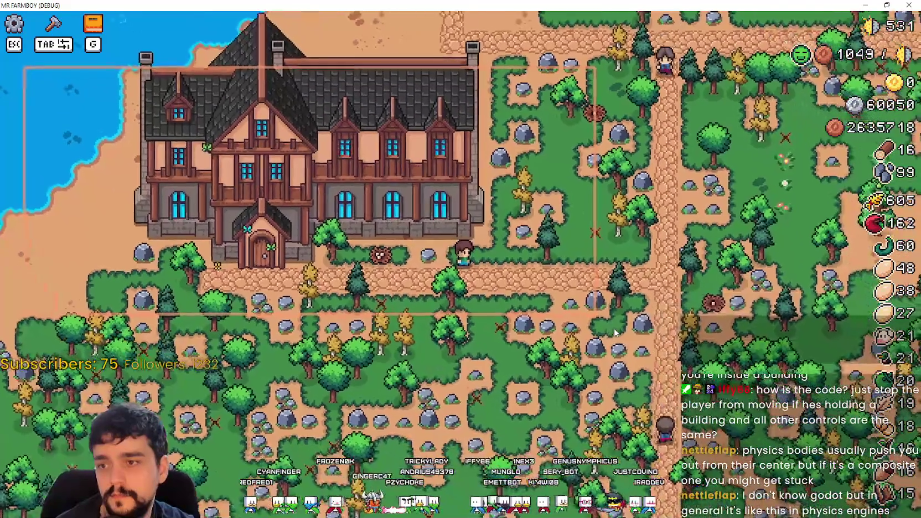
# - Walk the player left toward the inn's plot and return to the editor's live Inn tree
pyautogui.hotkey('alt', 'Tab')
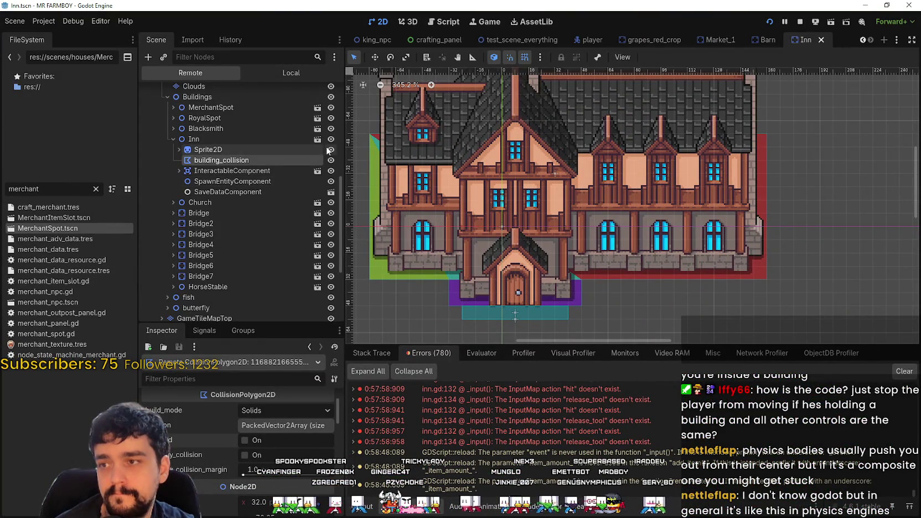
pyautogui.hotkey('alt', 'Tab')
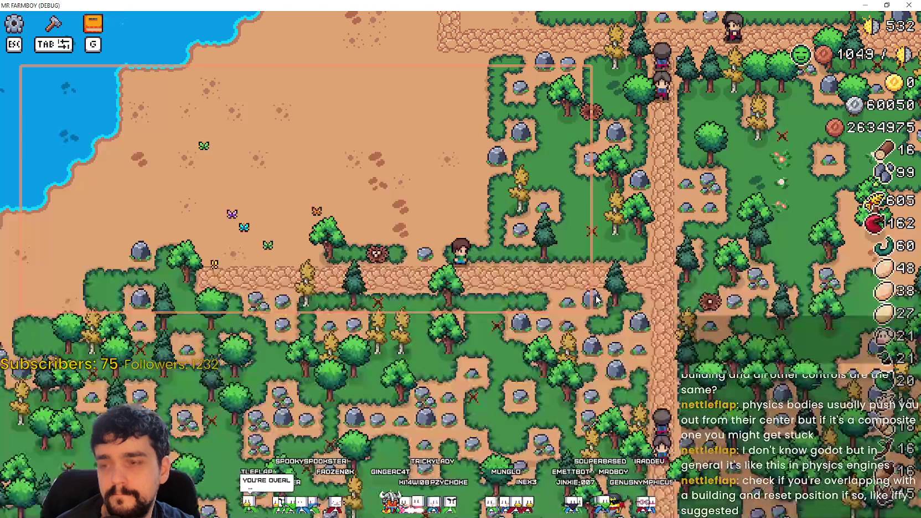
pyautogui.press('a')
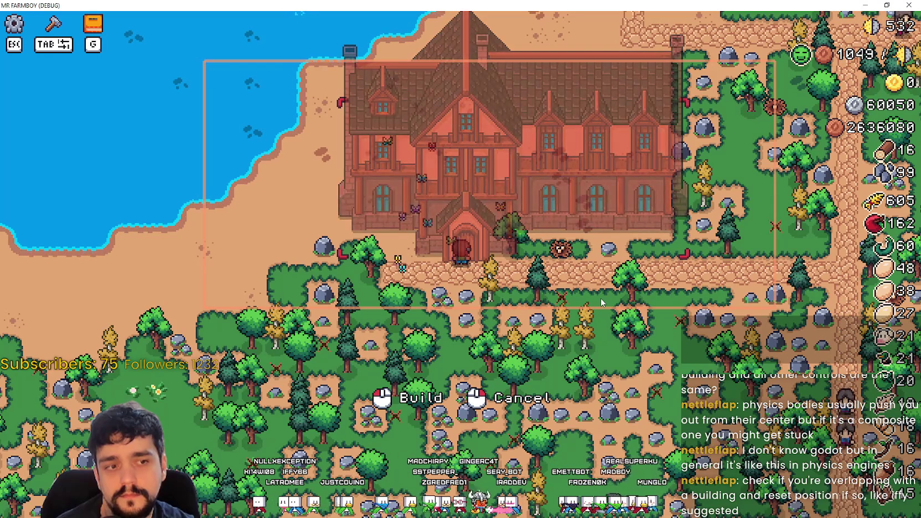
pyautogui.scroll(-3, 599, 297)
pyautogui.scroll(3, 609, 295)
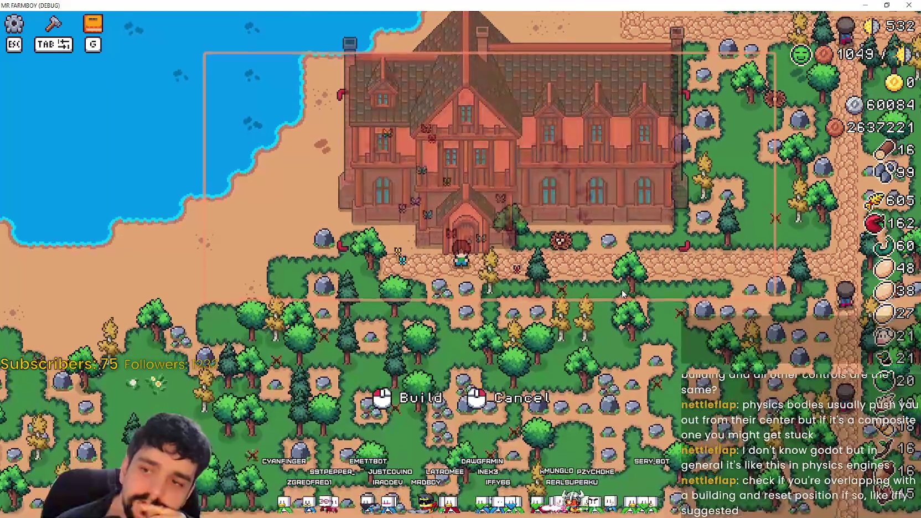
pyautogui.hotkey('alt', 'Tab')
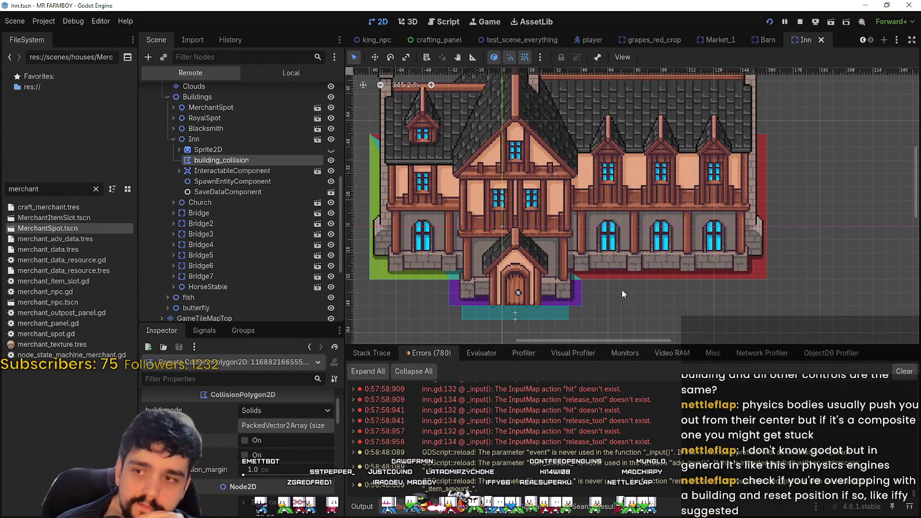
# - In the Inn's Local tree, hide Sprite2D, inspect the collision polygons, then show Sprite2D again
pyautogui.click(266, 69)
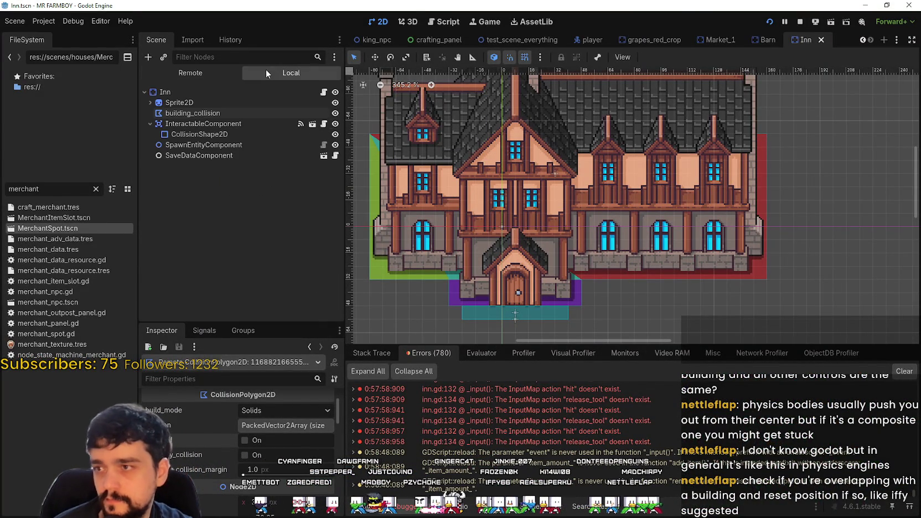
pyautogui.click(336, 103)
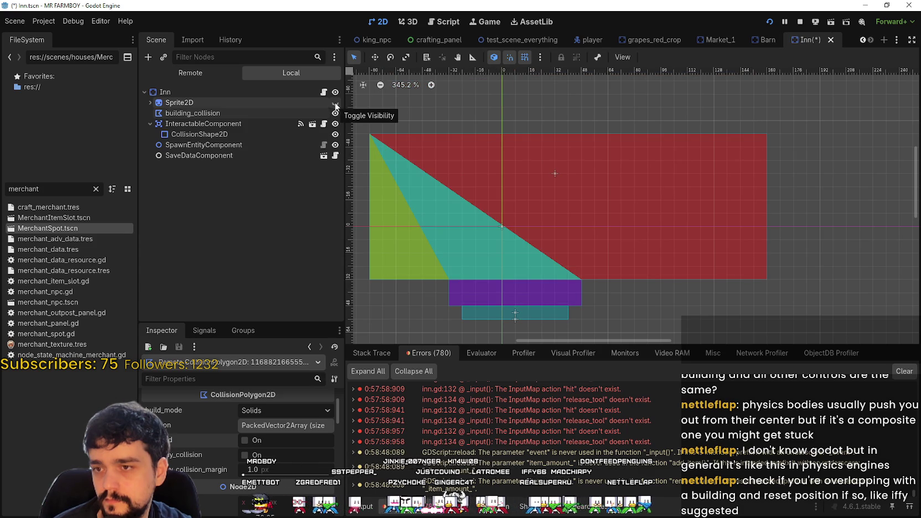
pyautogui.scroll(2, 477, 221)
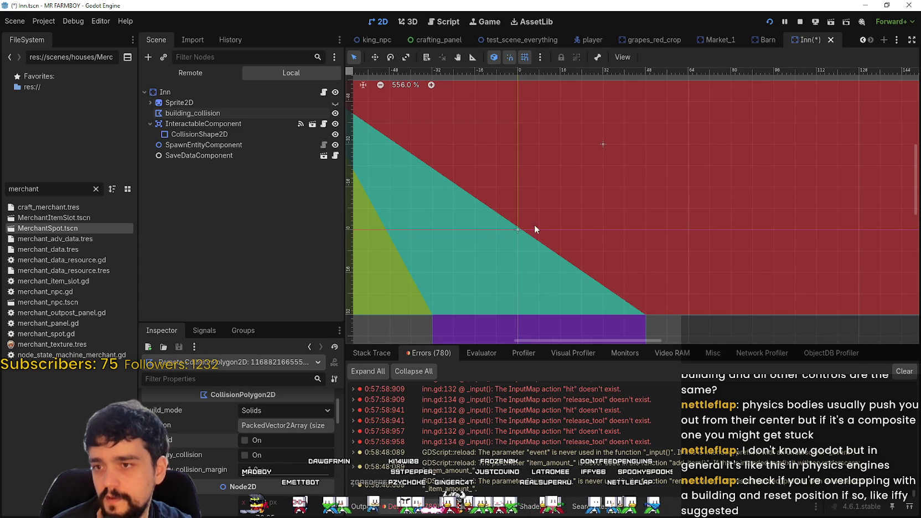
pyautogui.scroll(-2, 447, 195)
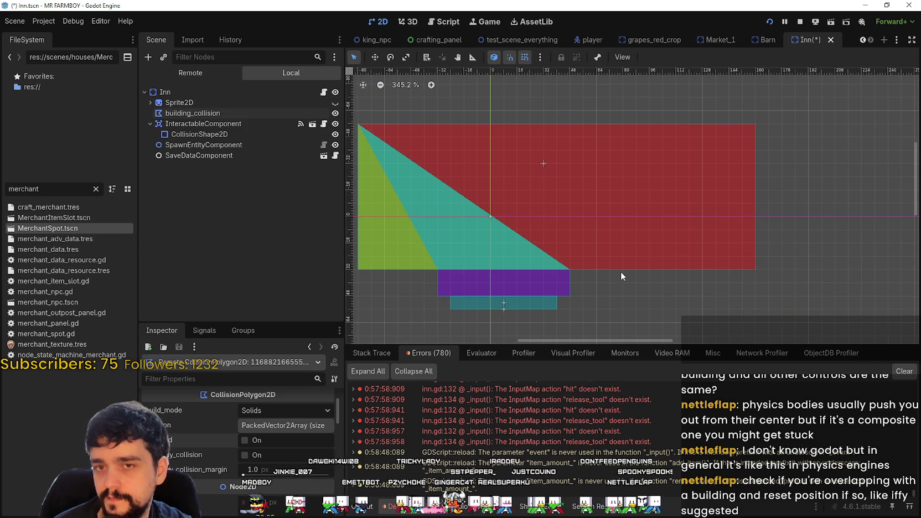
pyautogui.scroll(-1, 620, 270)
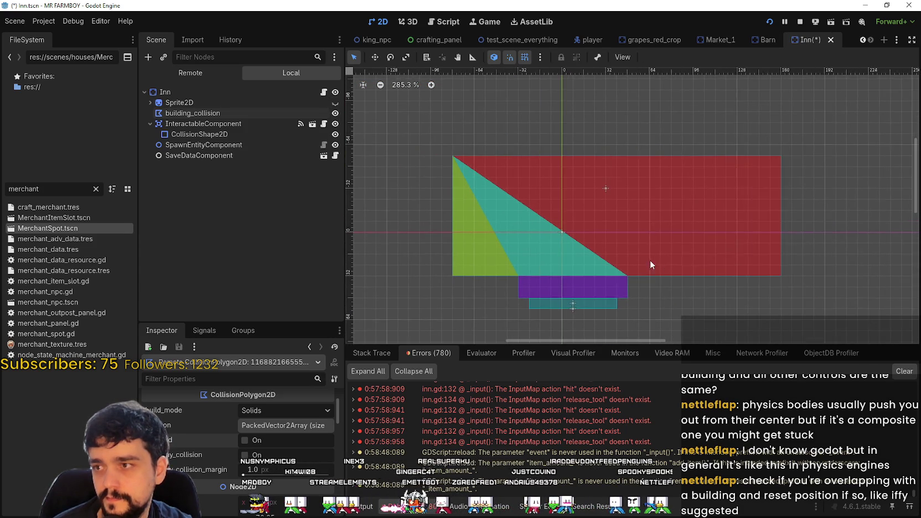
pyautogui.scroll(1, 442, 217)
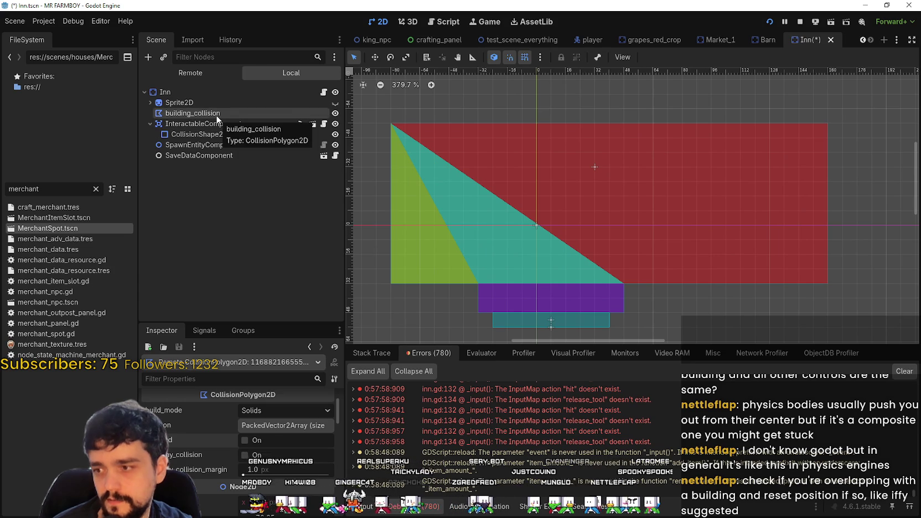
pyautogui.scroll(-1, 613, 258)
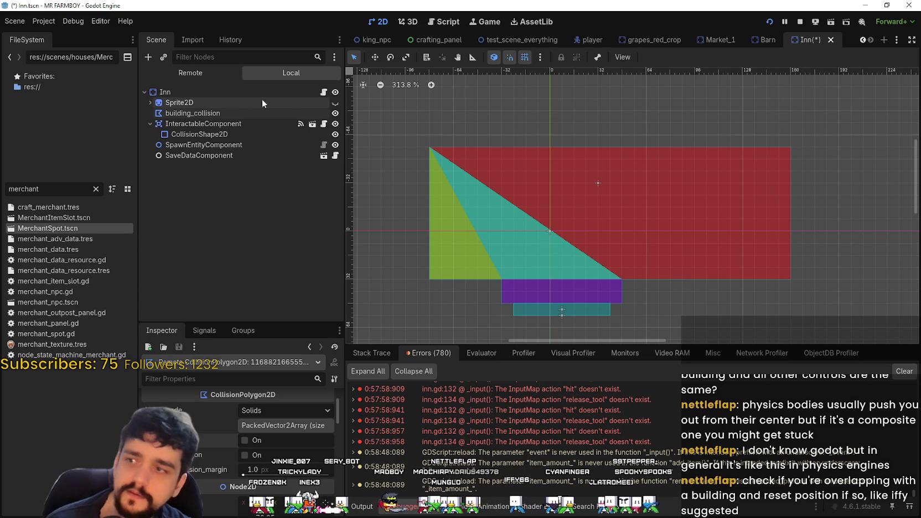
pyautogui.click(335, 103)
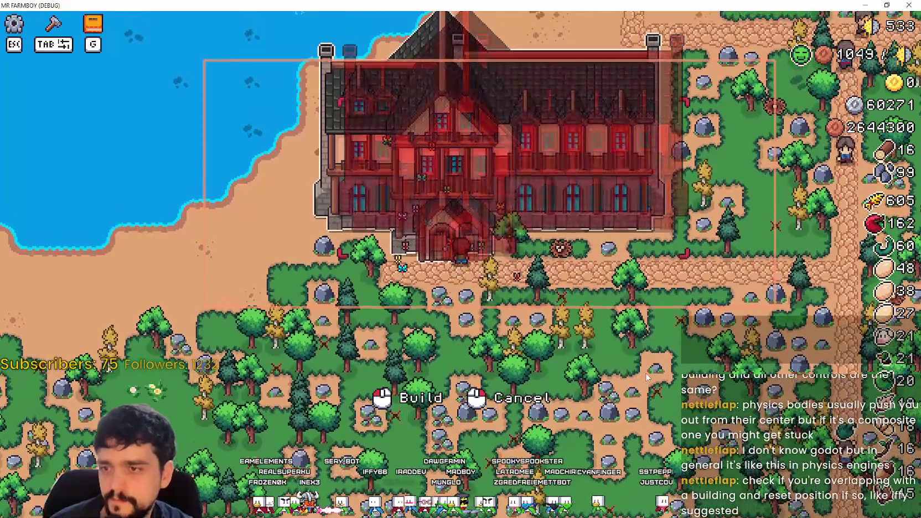
# - Check the live scene tree, then cancel the Inn move in-game and walk the farmer to its door
pyautogui.press('F8')
pyautogui.click(194, 74)
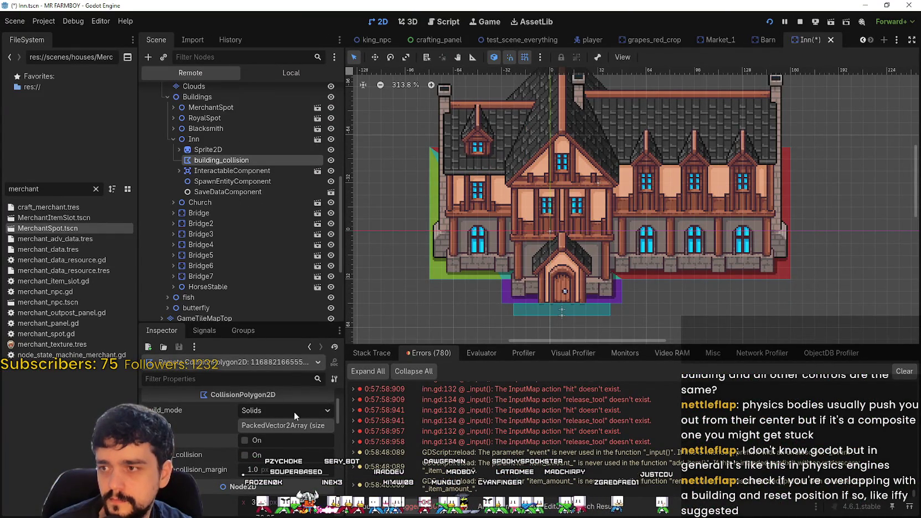
pyautogui.hotkey('alt', 'Tab')
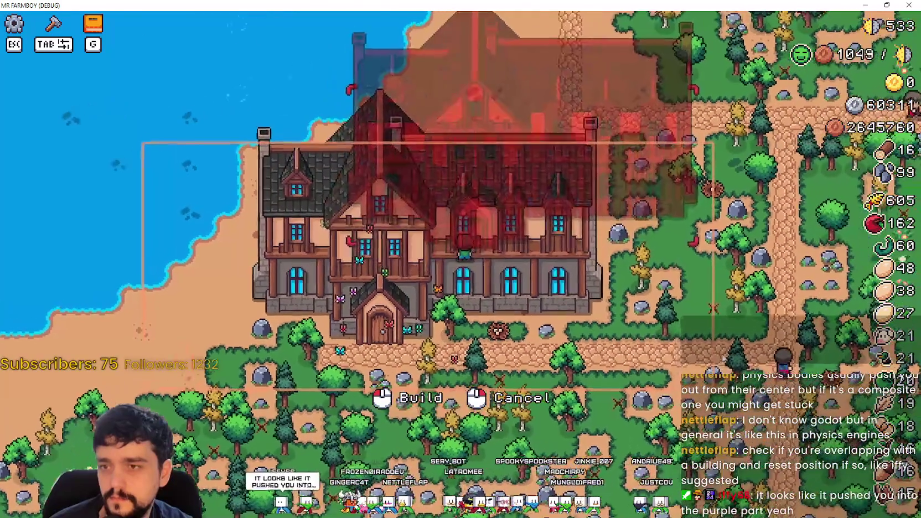
pyautogui.press('Escape')
pyautogui.press('s')
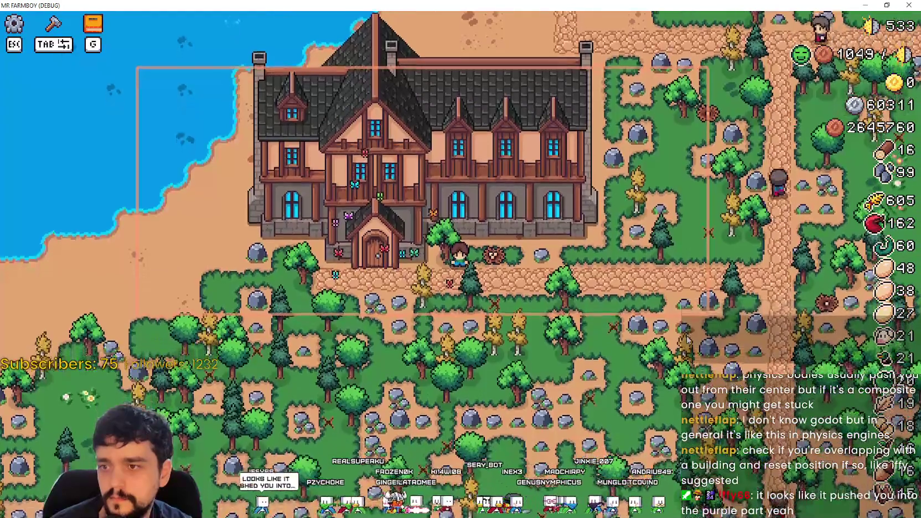
pyautogui.press('a')
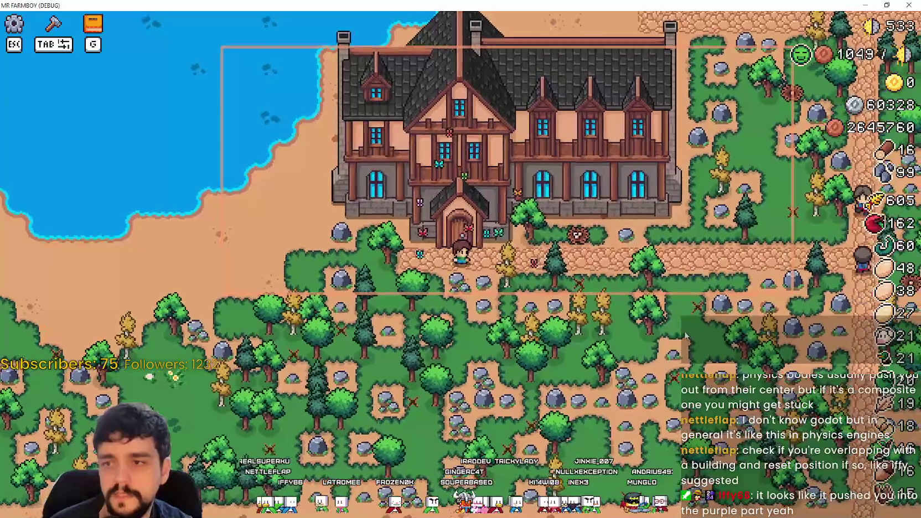
pyautogui.hotkey('alt', 'Tab')
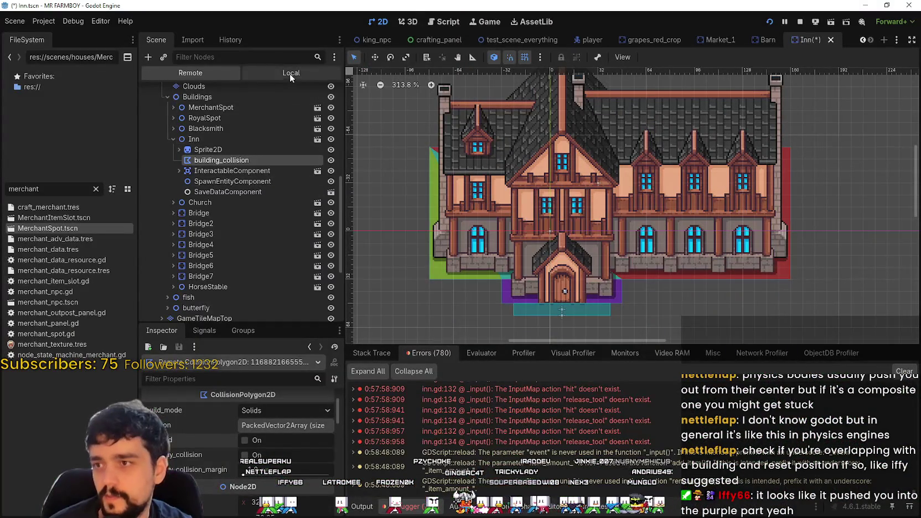
# - Select the Inn's building_collision, keep build mode on Solids, and toggle One Way Collision on then off
pyautogui.click(290, 72)
pyautogui.click(227, 104)
pyautogui.click(221, 114)
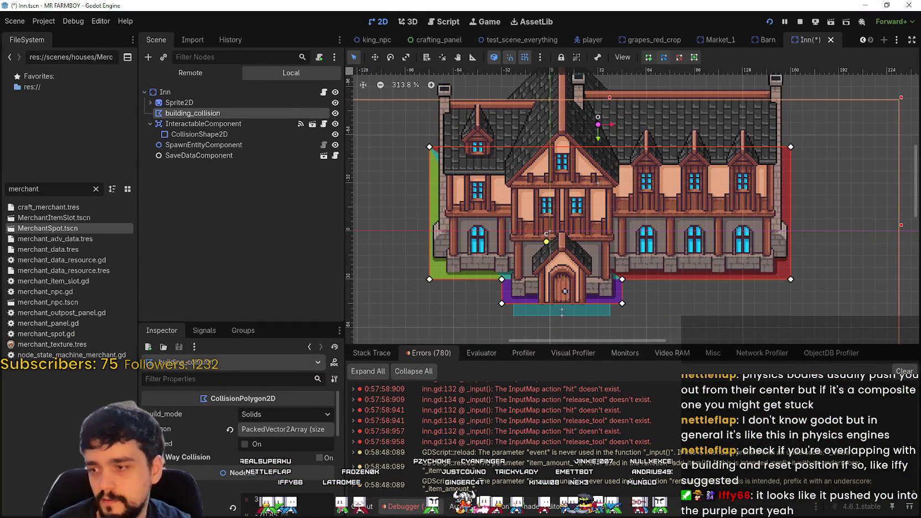
pyautogui.click(288, 409)
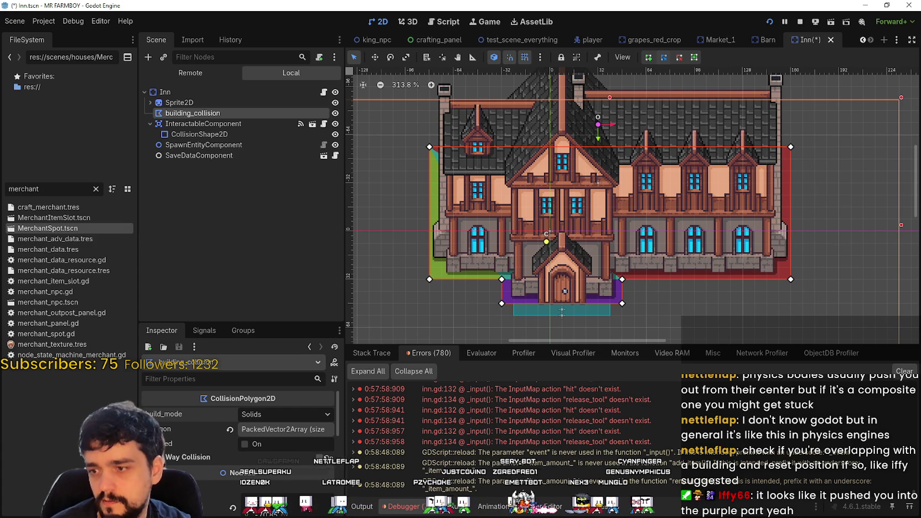
pyautogui.scroll(-2, 212, 455)
pyautogui.click(244, 103)
pyautogui.click(244, 113)
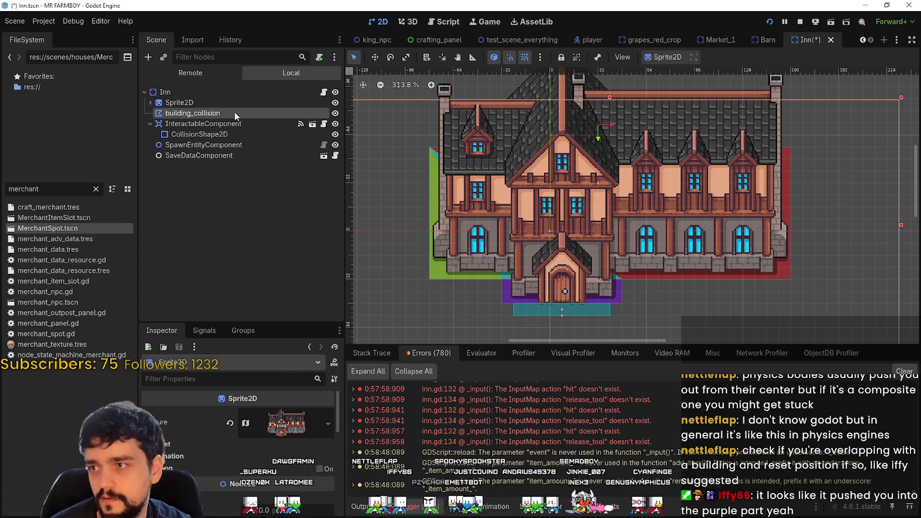
pyautogui.scroll(1, 232, 426)
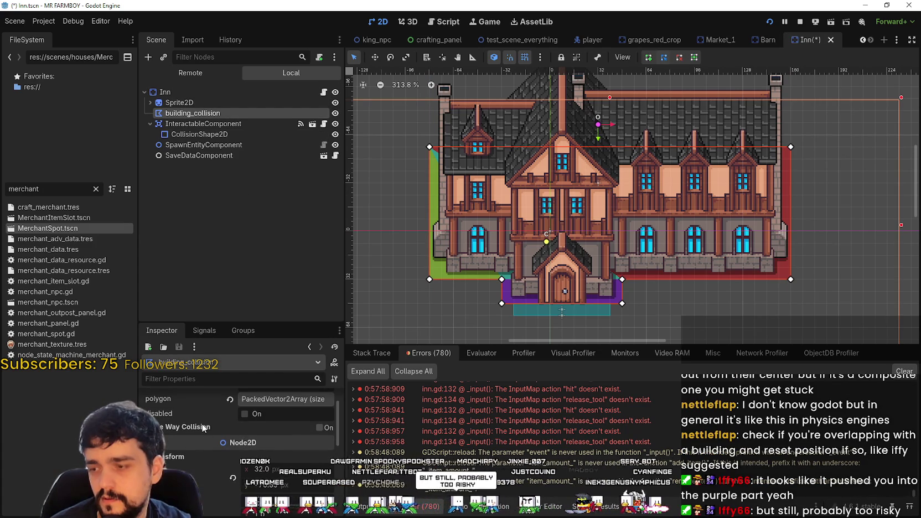
pyautogui.click(319, 428)
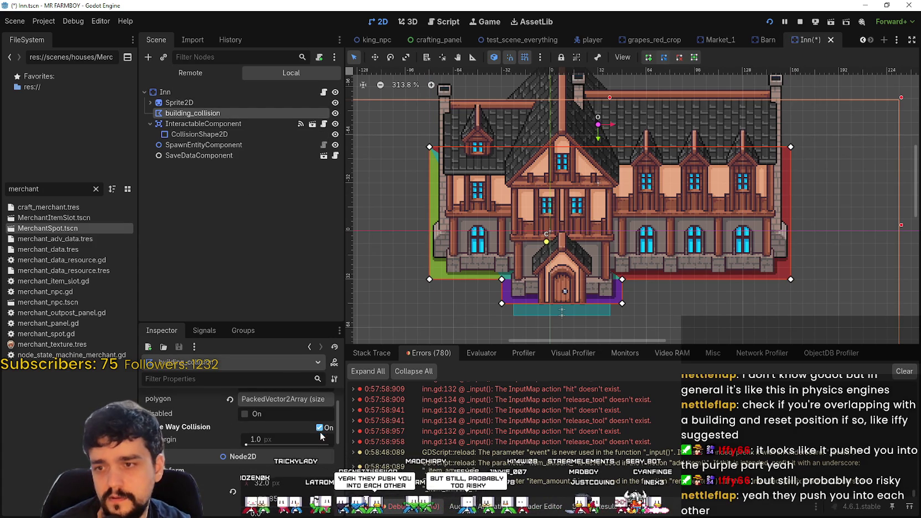
pyautogui.click(317, 428)
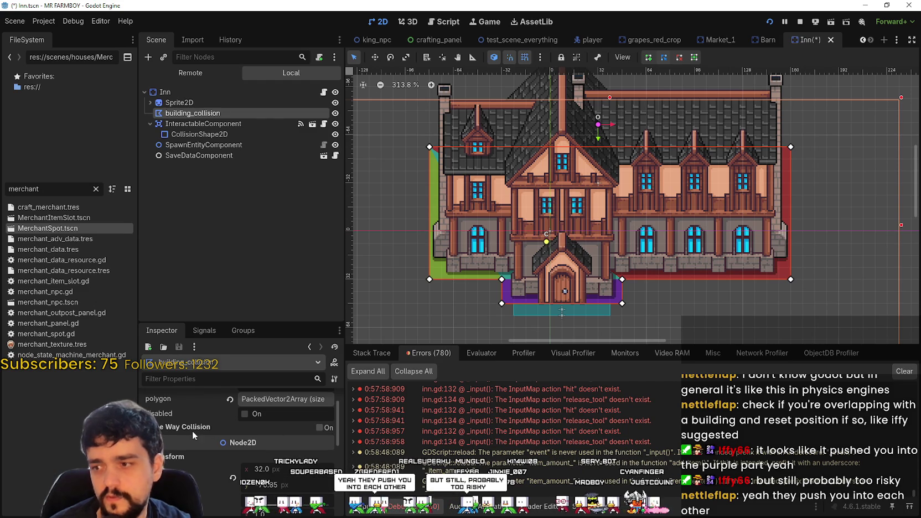
pyautogui.scroll(1, 191, 426)
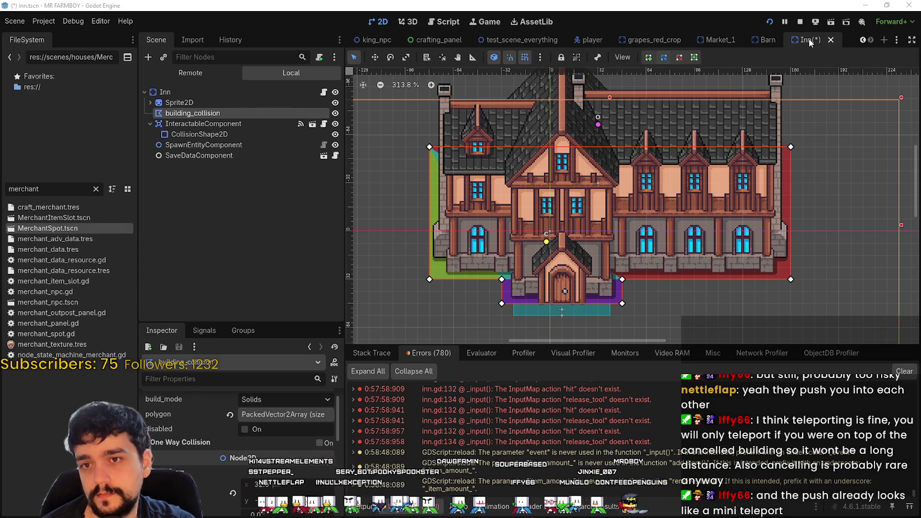
# - Save the Inn, then move Market_1's building_collision below Sprite2D and save Market_1
pyautogui.hotkey('ctrl', 's')
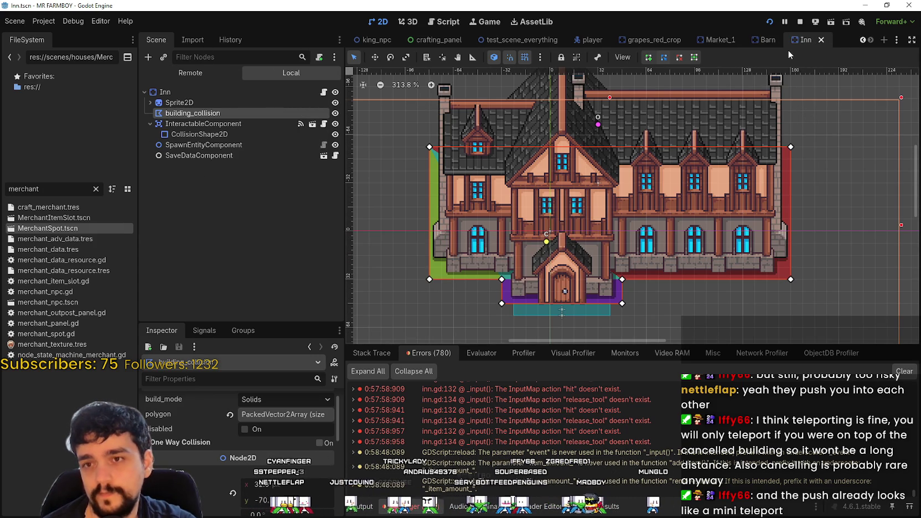
pyautogui.click(712, 40)
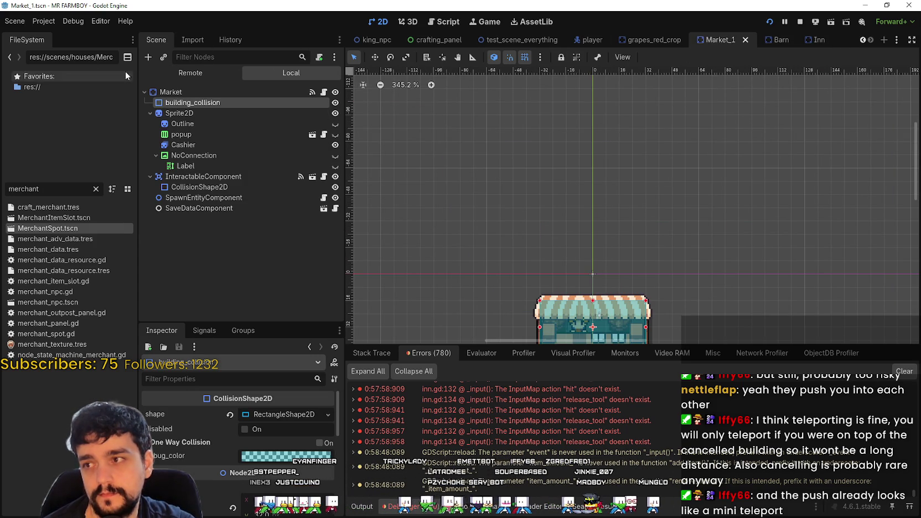
pyautogui.click(150, 113)
pyautogui.moveTo(182, 115); pyautogui.dragTo(183, 121)
pyautogui.hotkey('ctrl', 's')
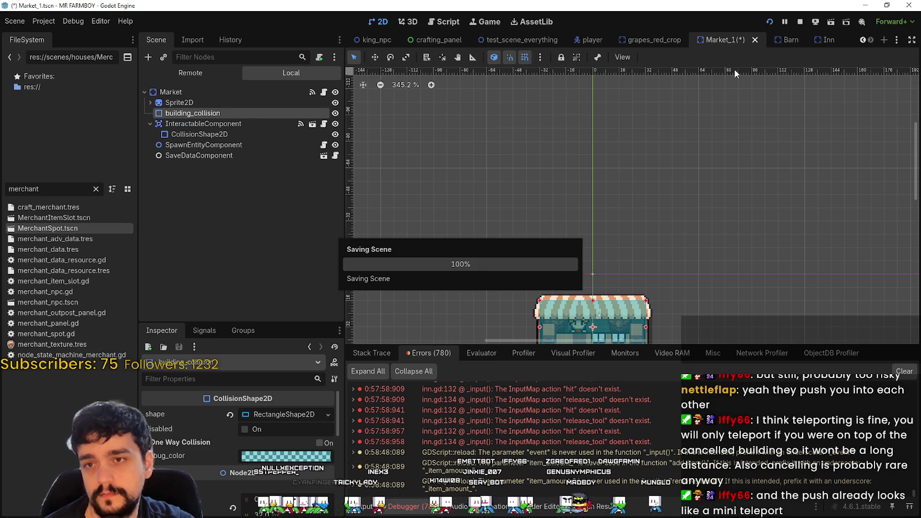
# - Flip between the Barn, Market_1 and Inn scene tabs, ending on the Inn
pyautogui.click(772, 40)
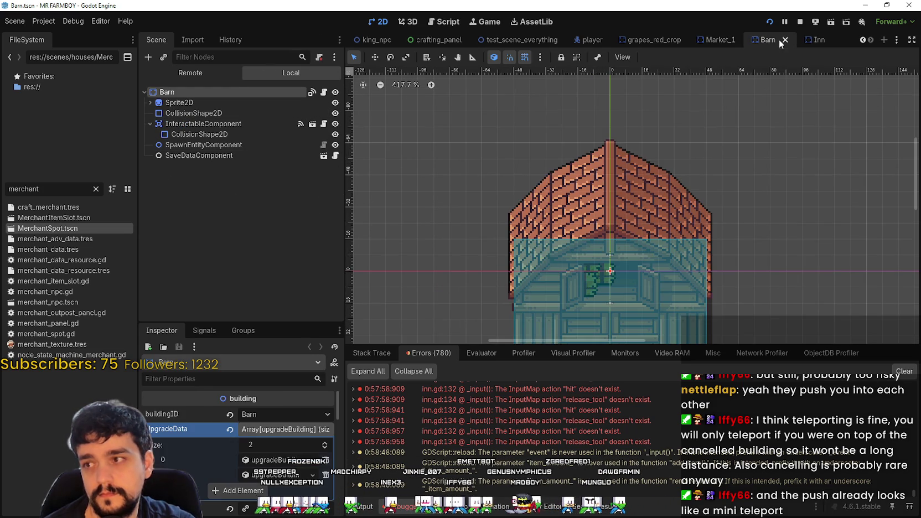
pyautogui.click(713, 39)
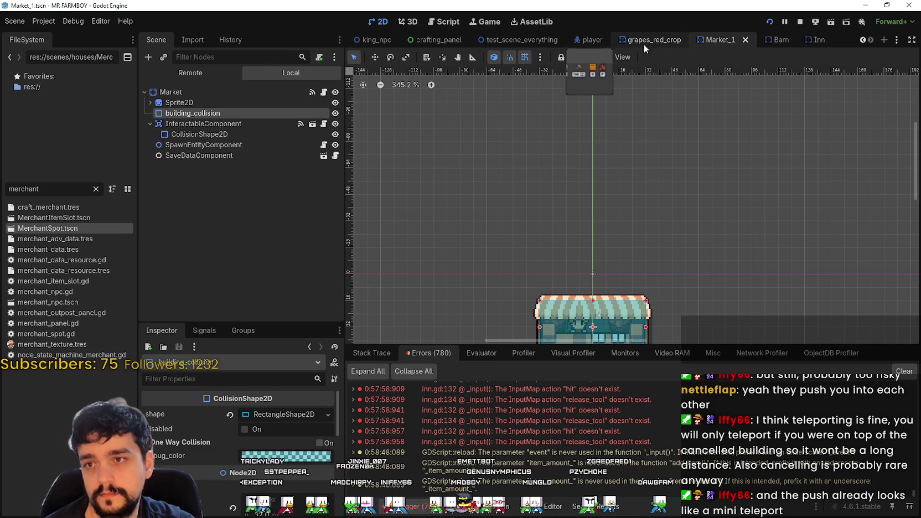
pyautogui.click(770, 41)
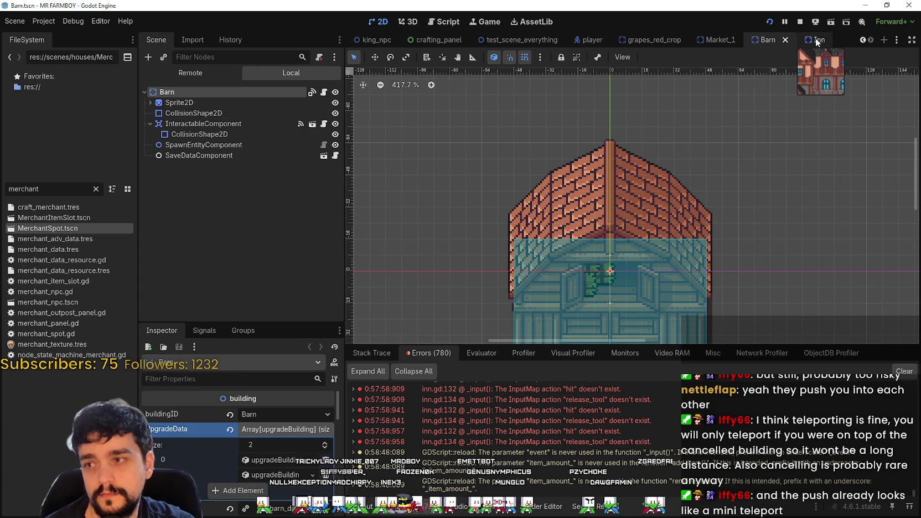
pyautogui.click(814, 40)
pyautogui.click(767, 40)
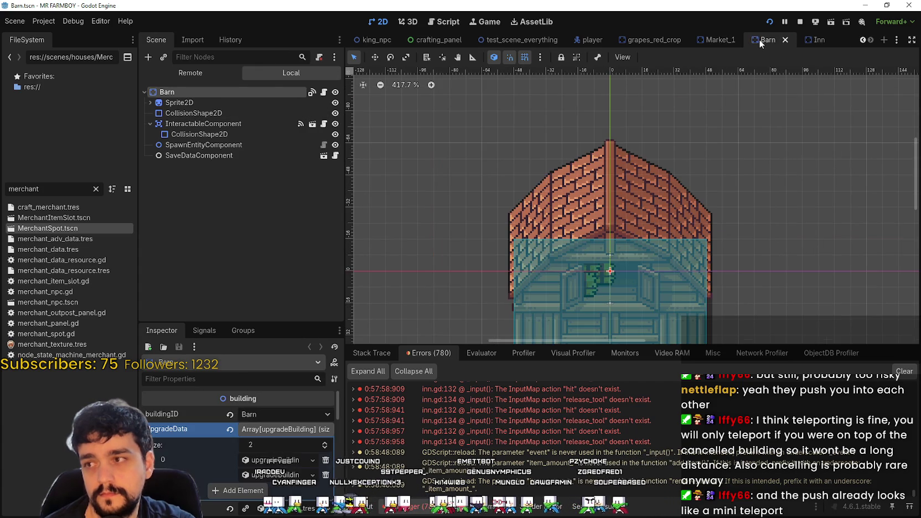
pyautogui.click(809, 40)
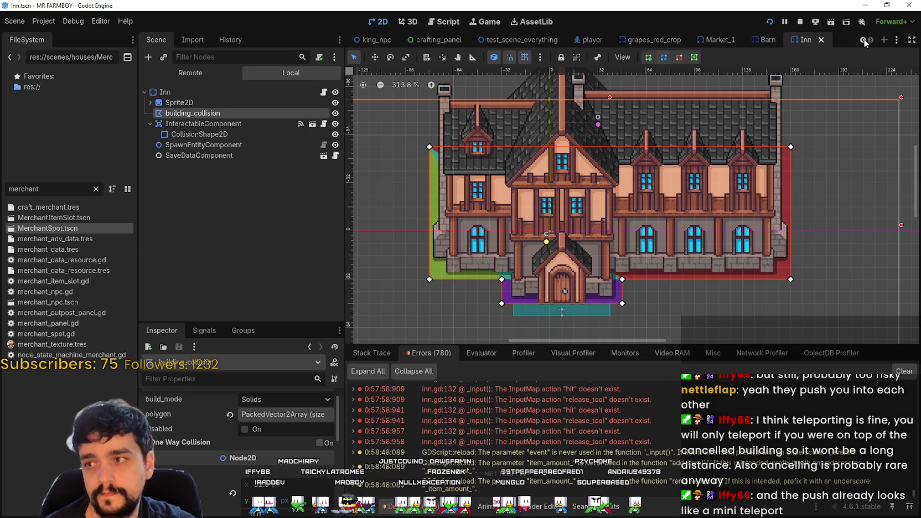
# - Open inn.gd and select lines 128–134 of its _input function
pyautogui.click(324, 92)
pyautogui.click(695, 219)
pyautogui.moveTo(678, 206)
pyautogui.mouseDown()
pyautogui.moveTo(553, 145)
pyautogui.moveTo(501, 135)
pyautogui.mouseUp()
pyautogui.click(713, 209)
pyautogui.moveTo(713, 209)
pyautogui.mouseDown()
pyautogui.moveTo(532, 169)
pyautogui.moveTo(505, 131)
pyautogui.mouseUp()
pyautogui.hotkey('ctrl', 'c')
# - Filter the FileSystem for 'Black' and open Blacksmith.tscn and its script
pyautogui.click(653, 180)
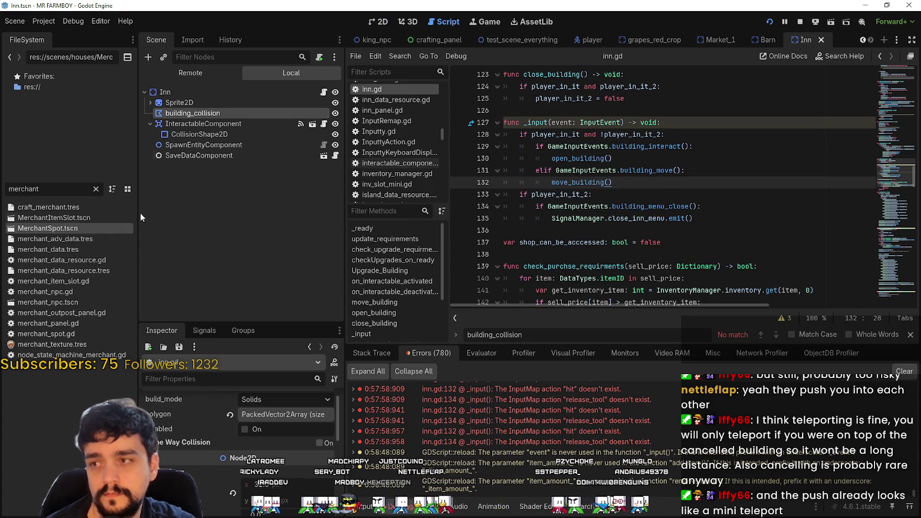
pyautogui.moveTo(40, 189); pyautogui.dragTo(1, 169)
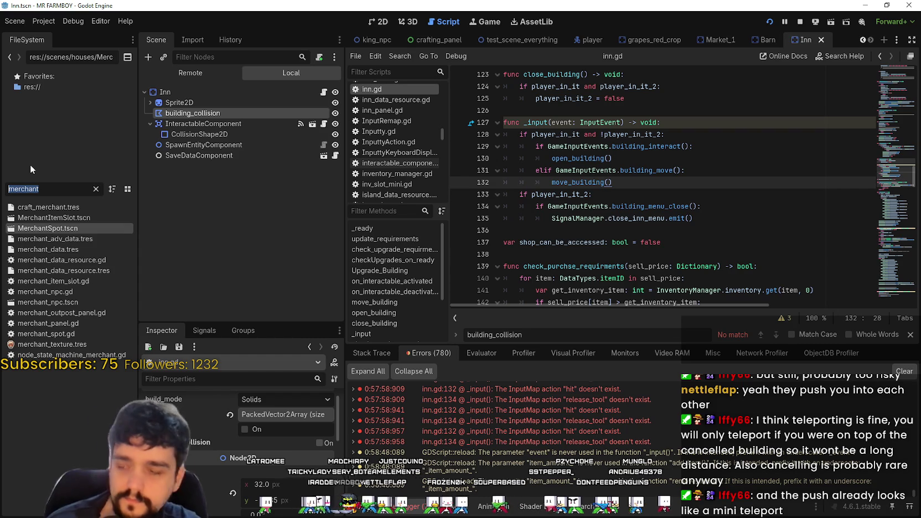
pyautogui.write('Black')
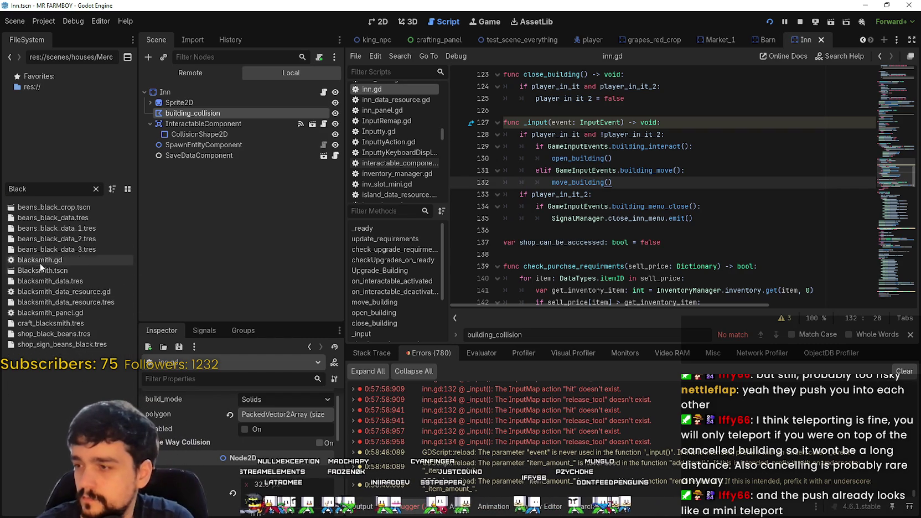
pyautogui.doubleClick(41, 271)
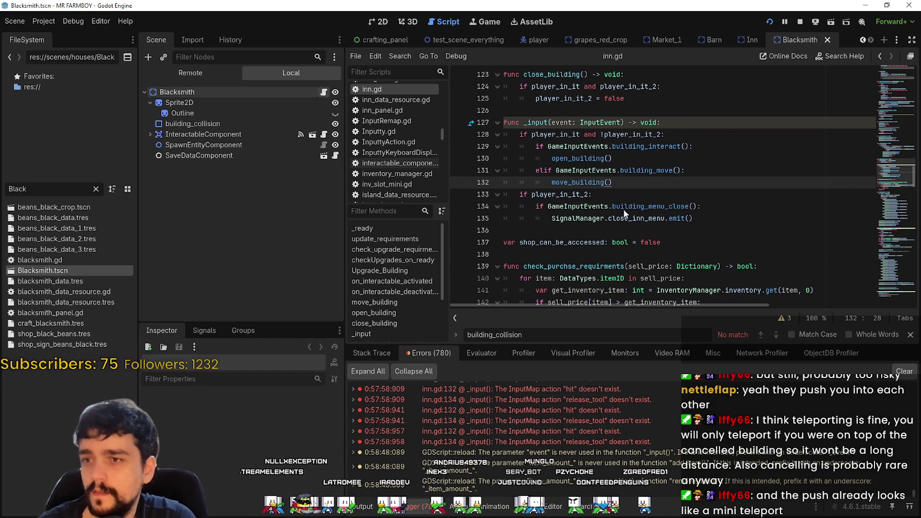
pyautogui.click(324, 92)
# - Paste the GameInputEvents _input code over lines 116–122, indent the close-menu line, and save
pyautogui.scroll(-2, 681, 207)
pyautogui.moveTo(692, 222); pyautogui.dragTo(475, 155)
pyautogui.hotkey('ctrl', 'v')
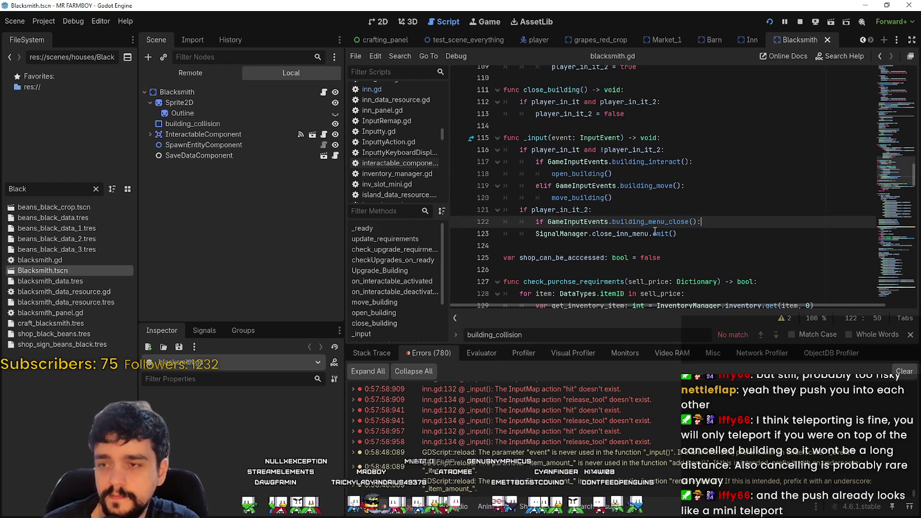
pyautogui.click(535, 234)
pyautogui.press('Tab')
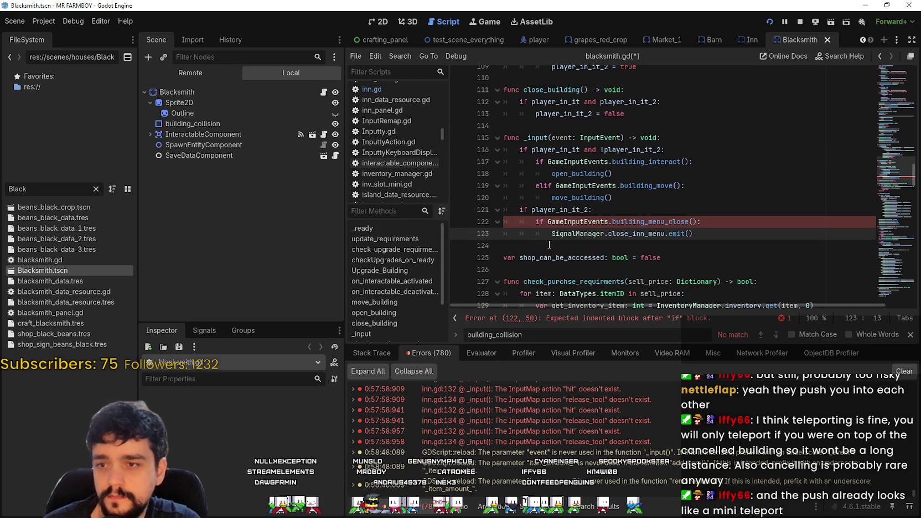
pyautogui.click(547, 245)
pyautogui.hotkey('ctrl', 's')
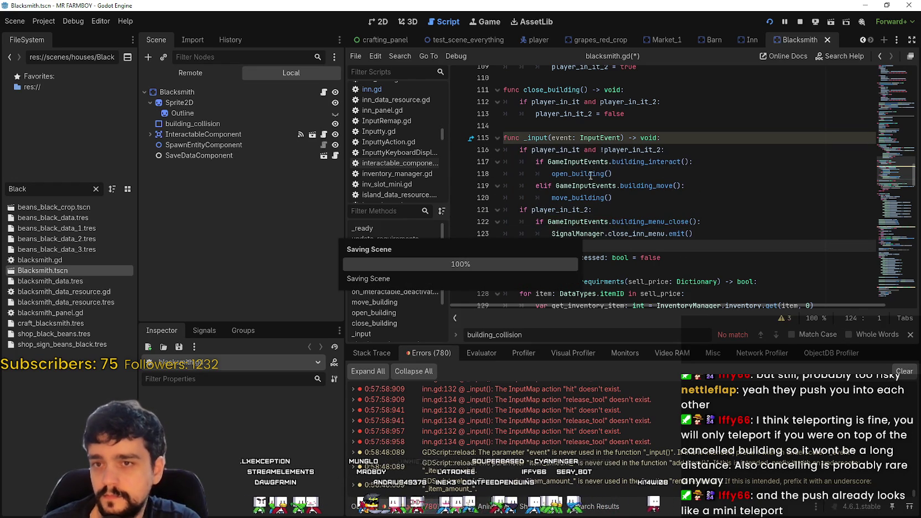
pyautogui.click(150, 102)
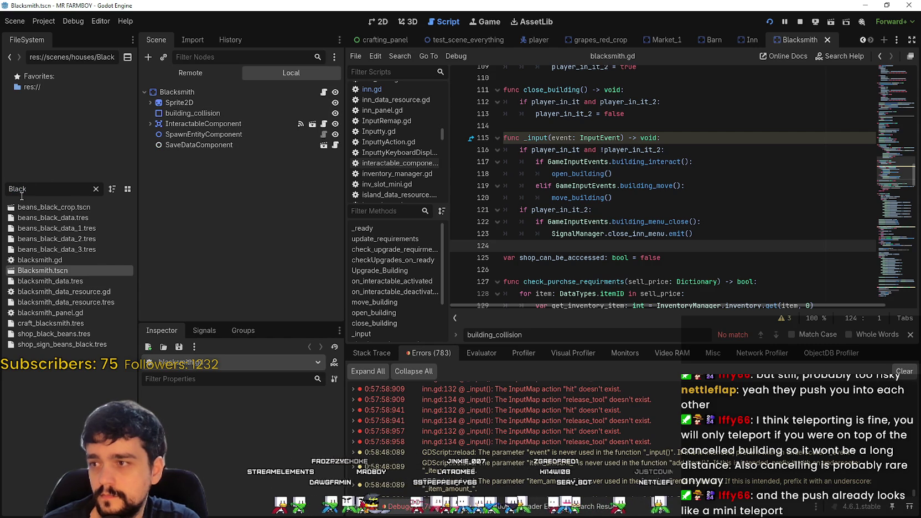
# - Filter the FileSystem for 'church' and open Church.tscn and its church.gd script
pyautogui.moveTo(39, 193); pyautogui.dragTo(3, 188)
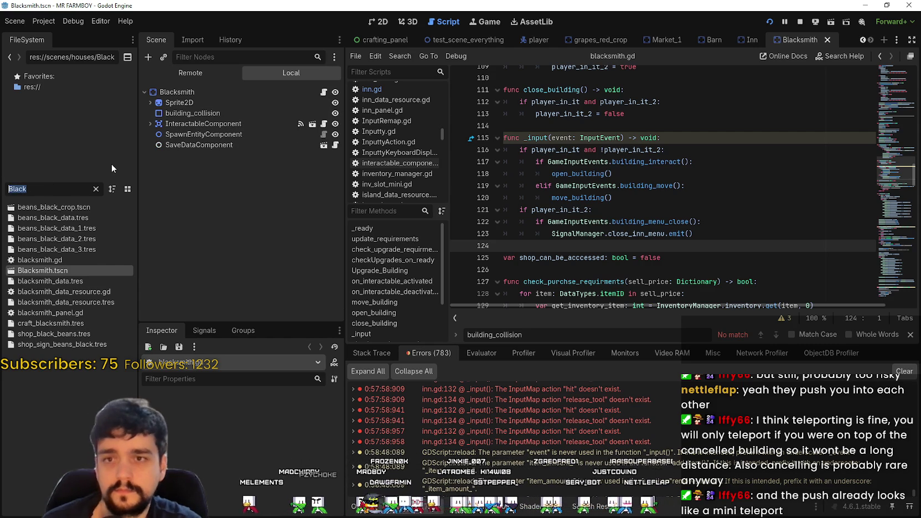
pyautogui.write('Templ')
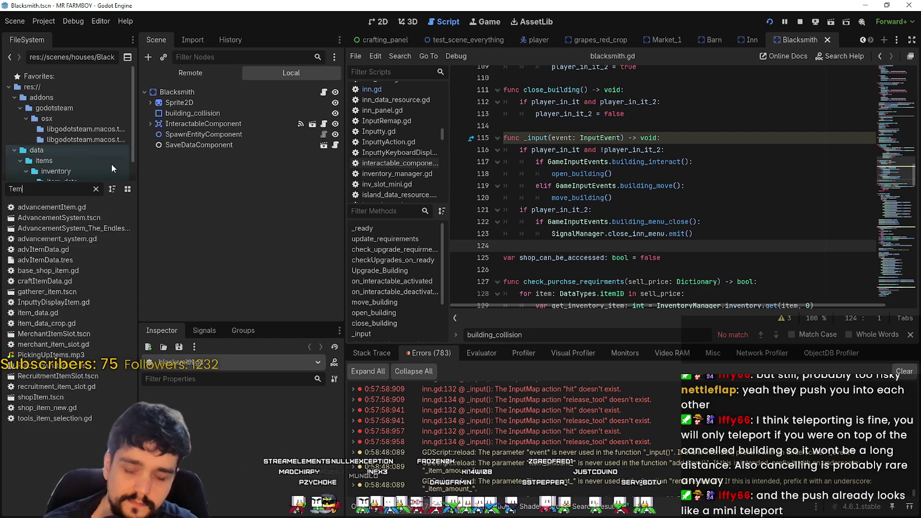
pyautogui.press('BackSpace')
pyautogui.press('BackSpace')
pyautogui.press('BackSpace')
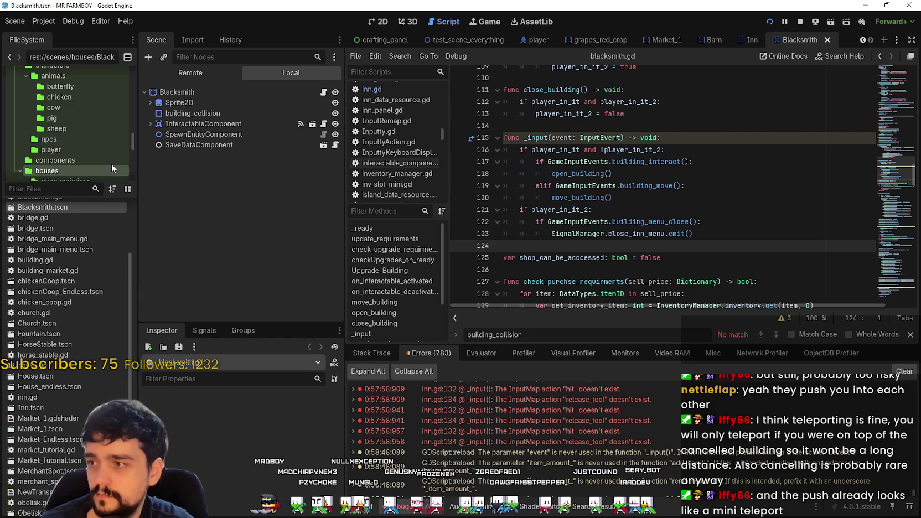
pyautogui.write('church')
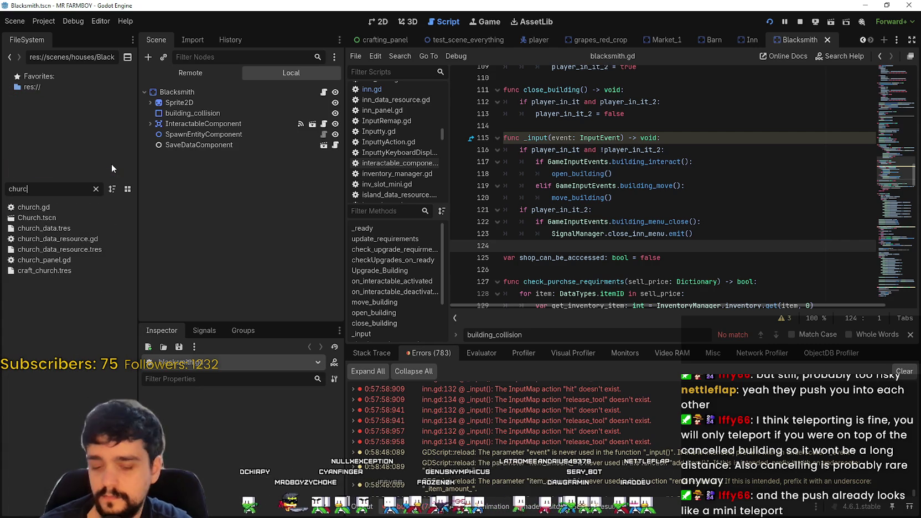
pyautogui.doubleClick(53, 217)
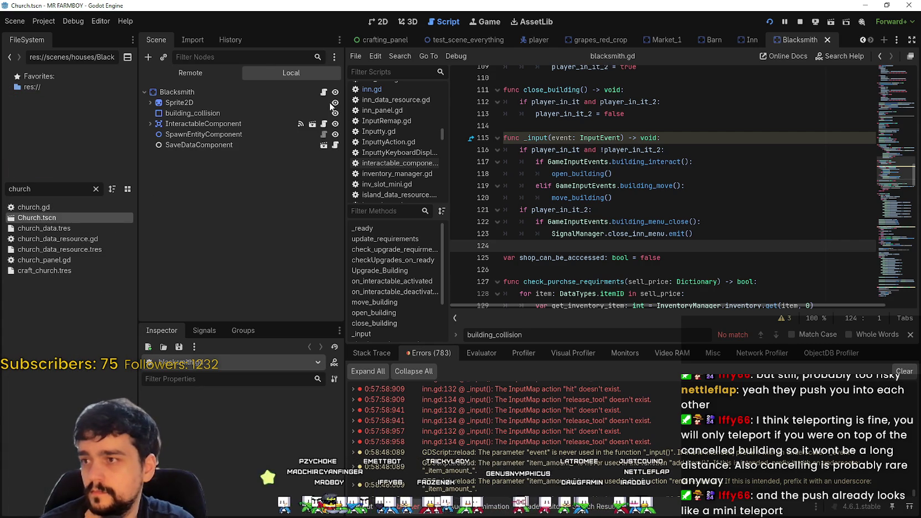
pyautogui.click(150, 103)
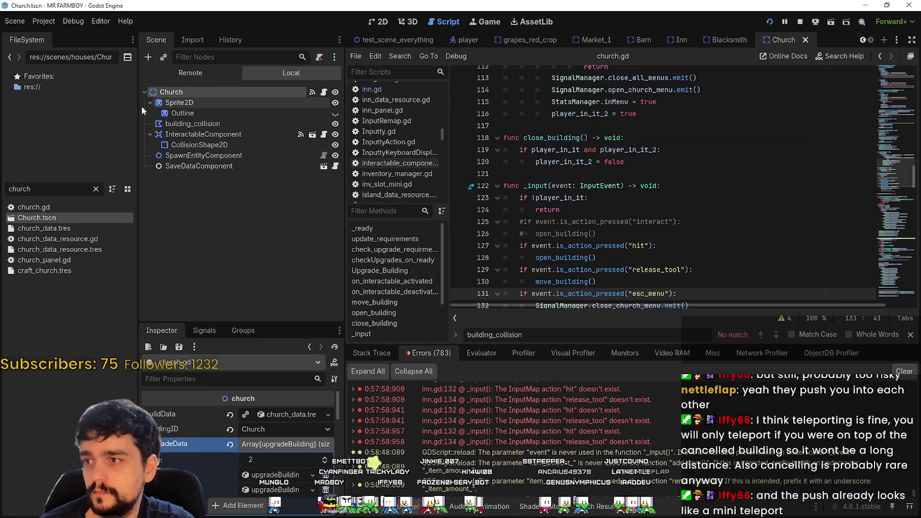
# - Paste the new _input code over lines 123–131, indent, delete the commented lines, and save
pyautogui.scroll(-3, 609, 182)
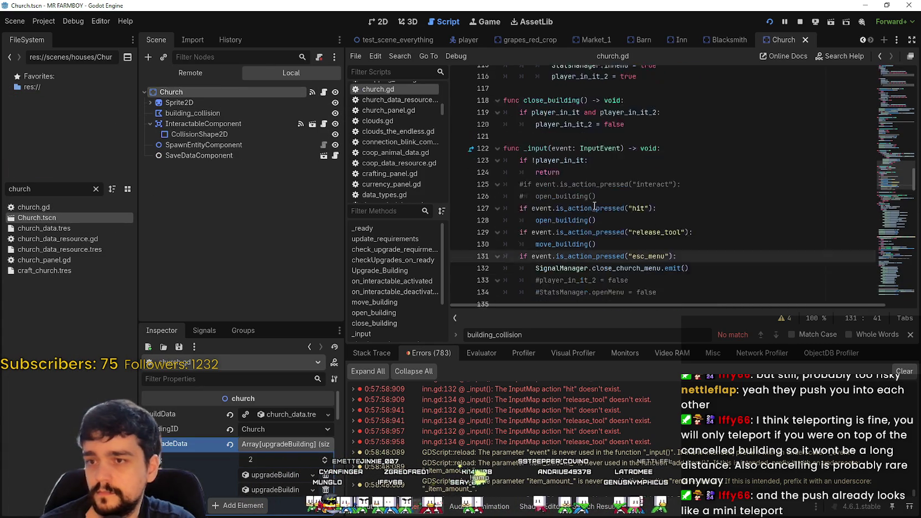
pyautogui.moveTo(657, 221); pyautogui.dragTo(673, 198)
pyautogui.moveTo(612, 178); pyautogui.dragTo(502, 93)
pyautogui.moveTo(677, 185)
pyautogui.mouseDown()
pyautogui.moveTo(609, 161)
pyautogui.moveTo(642, 116)
pyautogui.moveTo(498, 94)
pyautogui.mouseUp()
pyautogui.hotkey('ctrl', 'v')
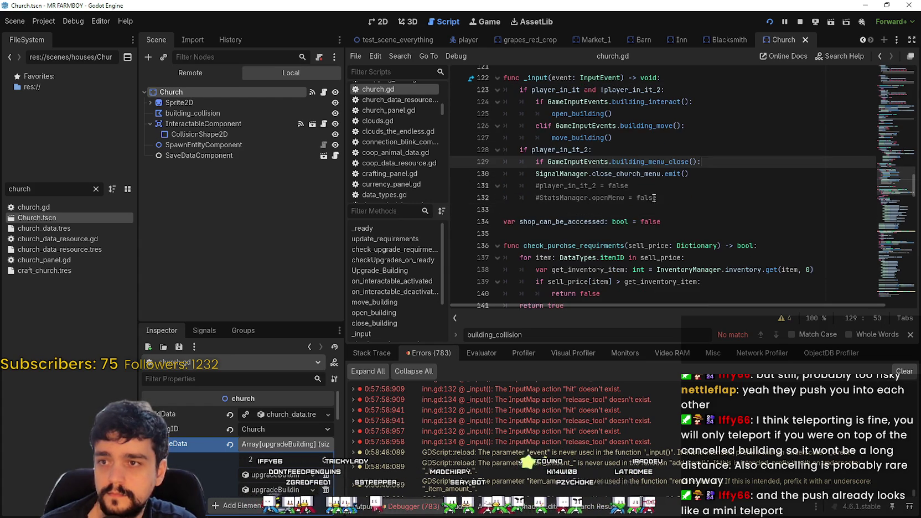
pyautogui.click(503, 173)
pyautogui.press('Tab')
pyautogui.moveTo(658, 198); pyautogui.dragTo(491, 187)
pyautogui.press('Delete')
pyautogui.press('Delete')
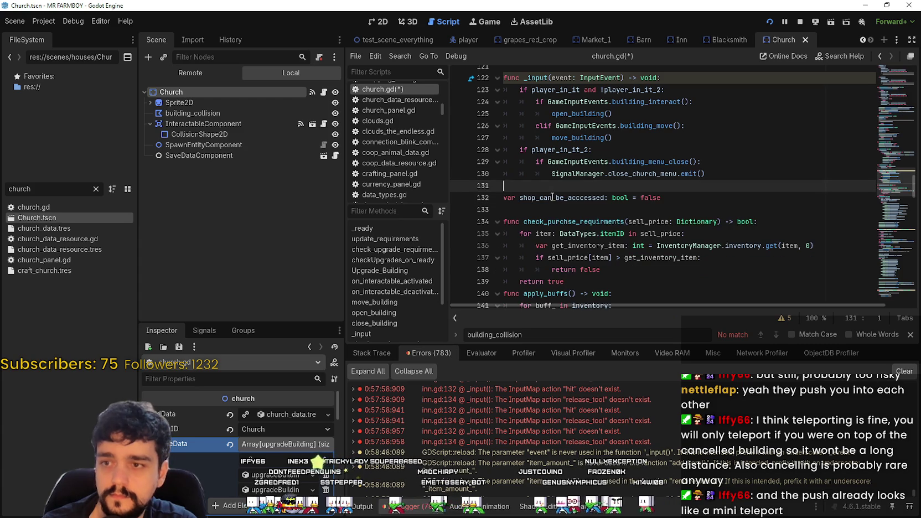
pyautogui.hotkey('ctrl', 's')
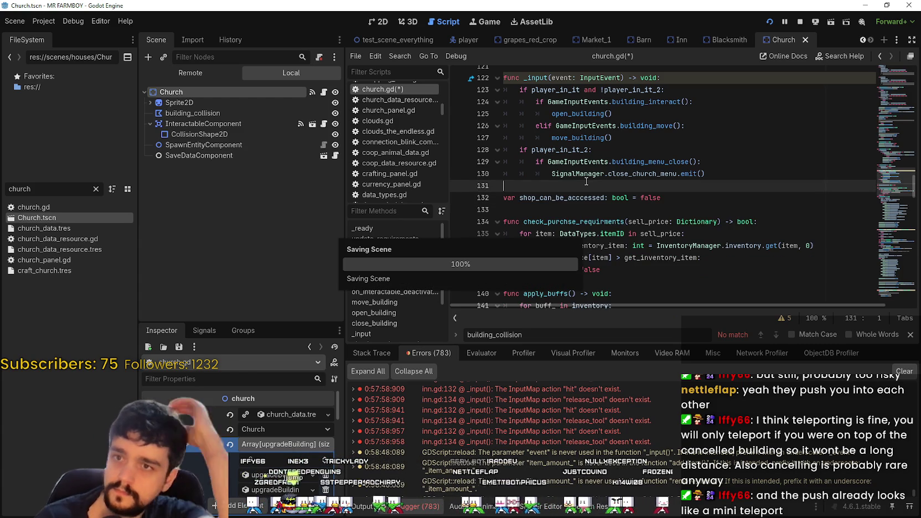
pyautogui.click(863, 39)
# - Cycle through the open scene tabs, visiting test_scene_everything and ending on Market_1
pyautogui.click(863, 40)
pyautogui.click(863, 39)
pyautogui.click(863, 39)
pyautogui.click(863, 38)
pyautogui.click(863, 39)
pyautogui.click(863, 39)
pyautogui.click(863, 39)
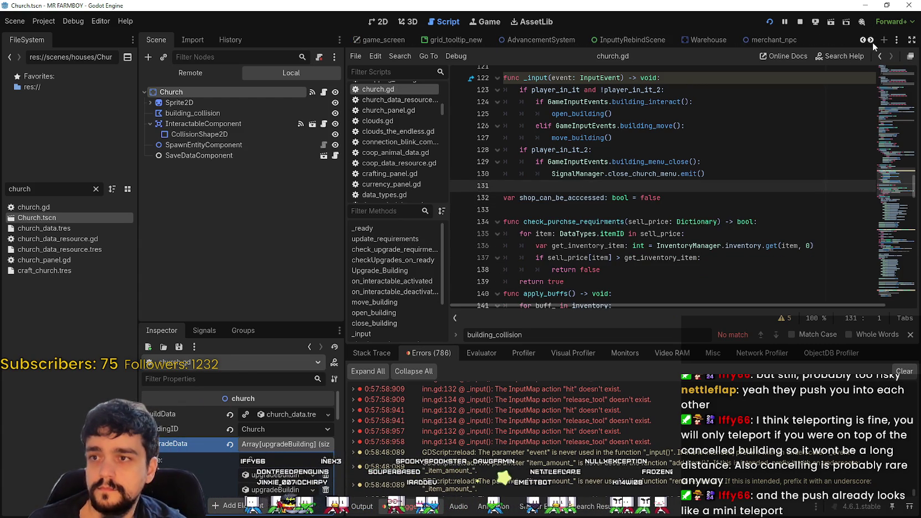
pyautogui.click(863, 39)
pyautogui.click(862, 39)
pyautogui.click(871, 39)
pyautogui.click(871, 39)
pyautogui.click(871, 39)
pyautogui.click(871, 39)
pyautogui.click(871, 39)
pyautogui.click(871, 39)
pyautogui.click(871, 39)
pyautogui.click(871, 40)
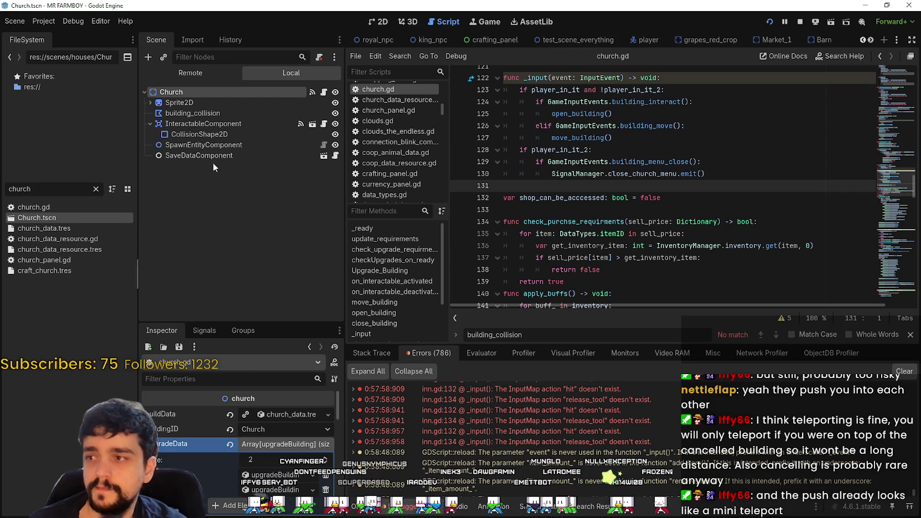
pyautogui.click(540, 39)
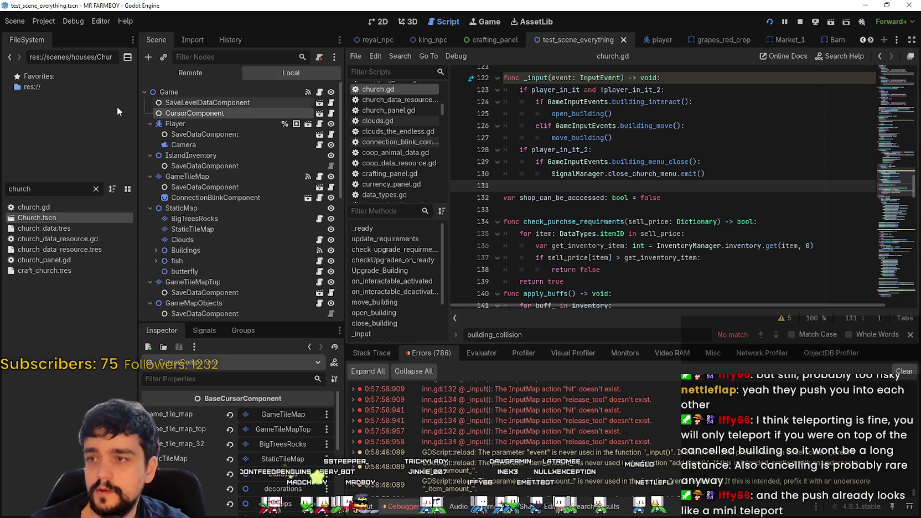
pyautogui.click(790, 40)
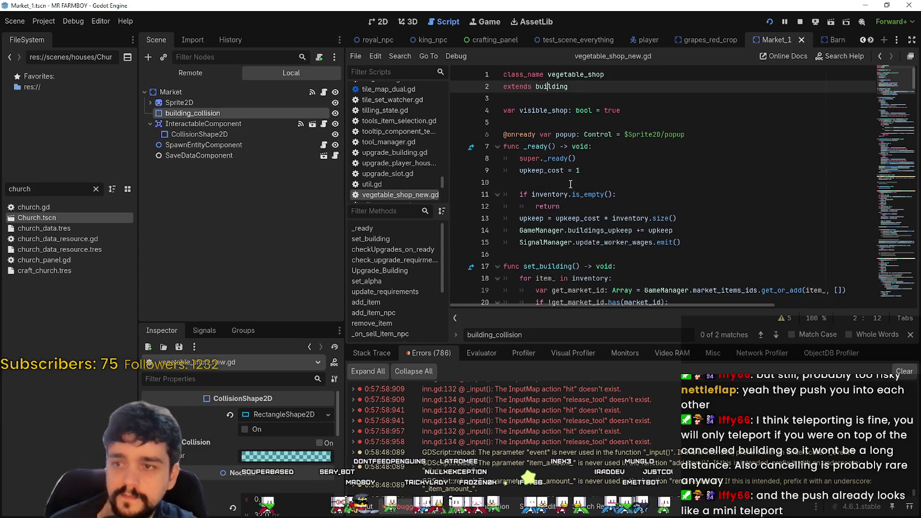
# - Jump to the parent building.gd, select its line disabling the moving building's collision, and save
pyautogui.scroll(-3, 631, 172)
pyautogui.scroll(3, 630, 170)
pyautogui.scroll(-3, 630, 170)
pyautogui.scroll(3, 630, 170)
pyautogui.rightClick(603, 203)
pyautogui.click(610, 247)
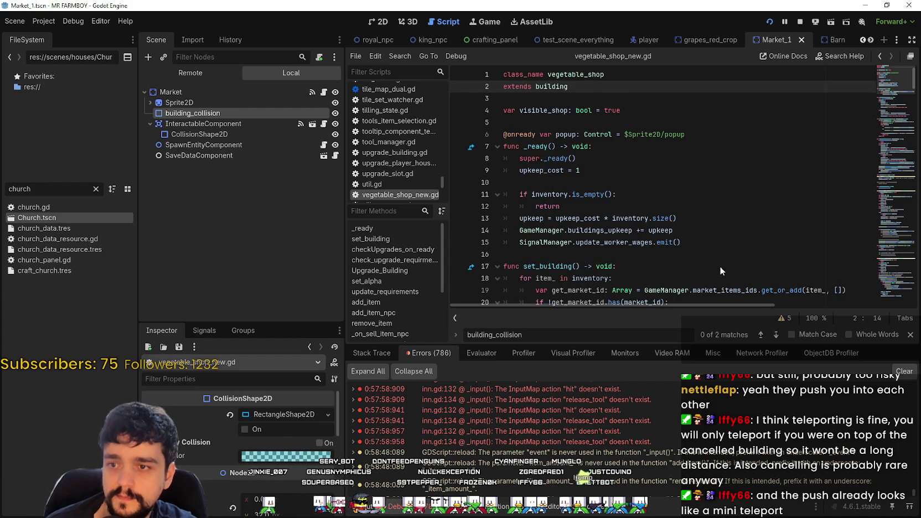
pyautogui.moveTo(784, 182); pyautogui.dragTo(681, 170)
pyautogui.hotkey('ctrl', 'c')
pyautogui.press('Down')
pyautogui.press('Down')
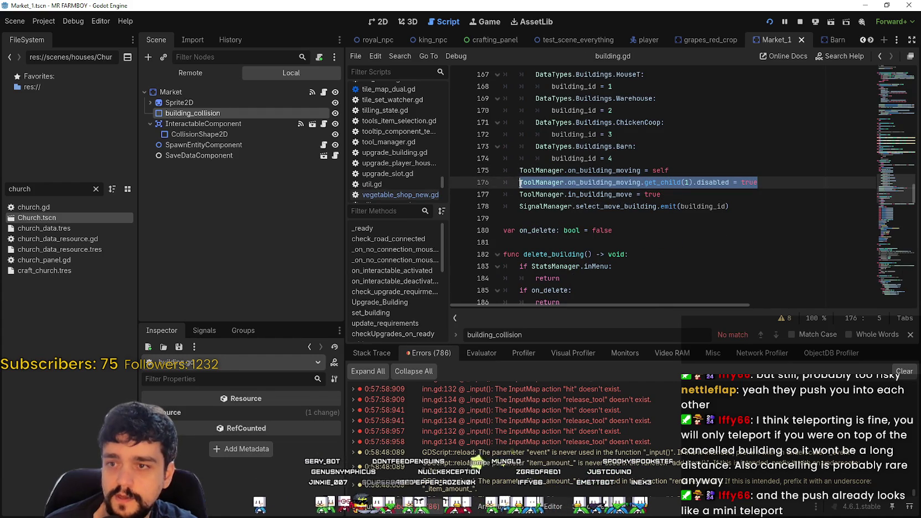
pyautogui.hotkey('ctrl', 's')
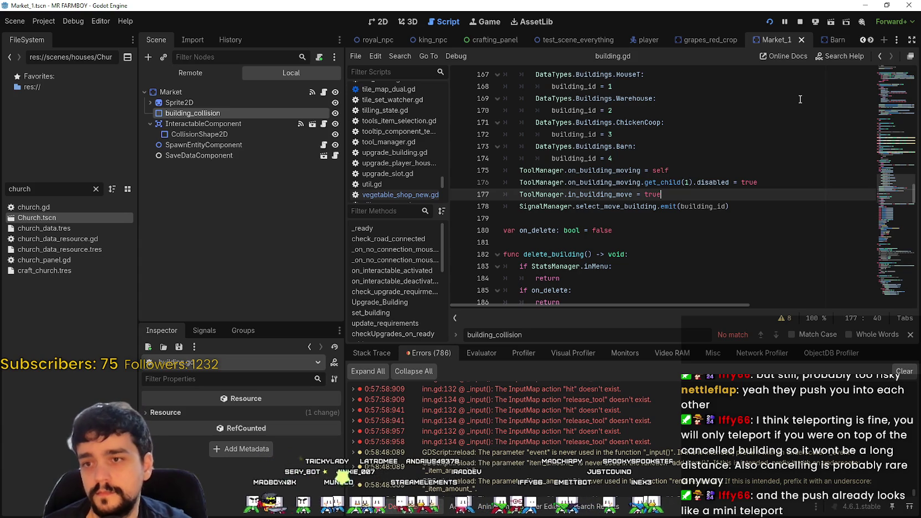
# - Scroll the scene tabs and switch back to the Inn scene
pyautogui.click(870, 40)
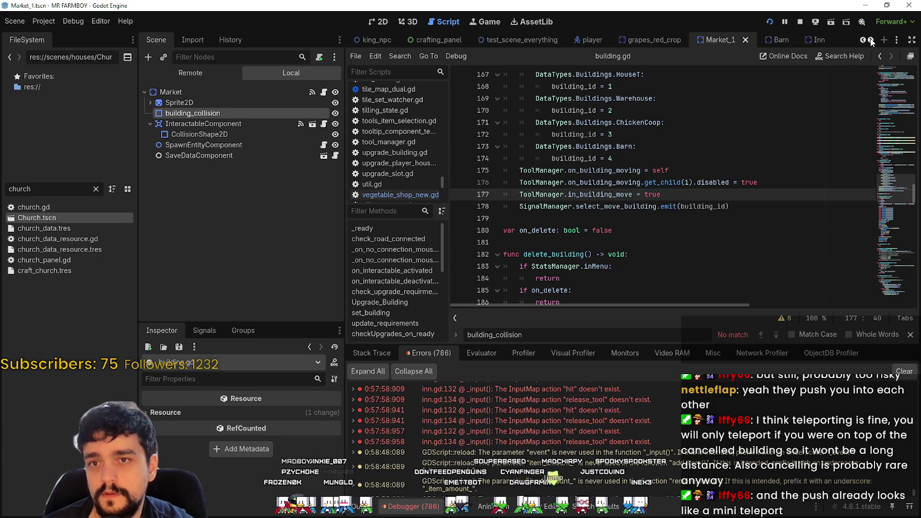
pyautogui.click(871, 39)
pyautogui.click(871, 40)
pyautogui.click(695, 44)
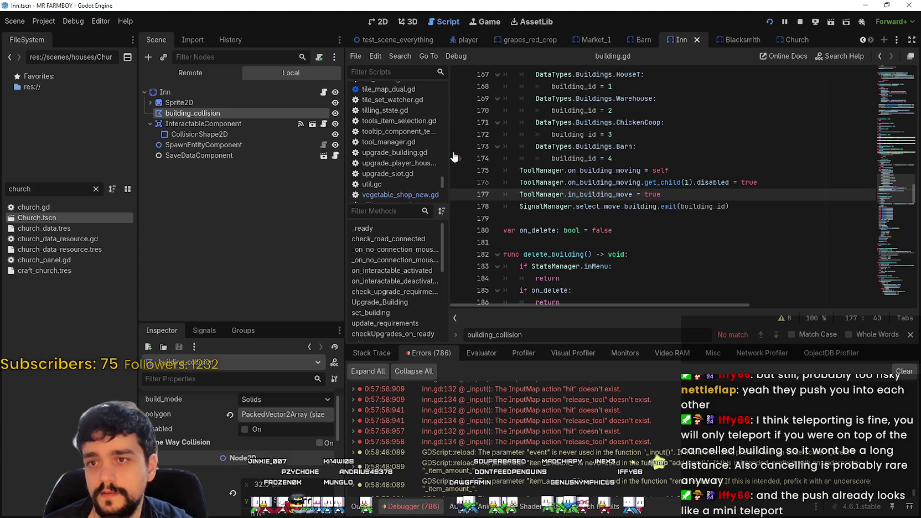
# - Add ToolManager.on_building_moving.get_child(1).disabled = true to inn.gd's move_building and save
pyautogui.scroll(-7, 654, 211)
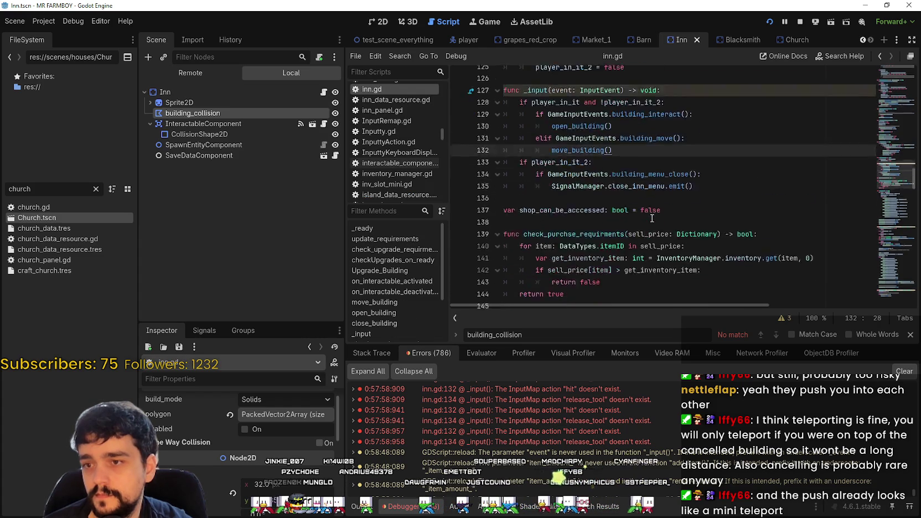
pyautogui.scroll(-11, 654, 211)
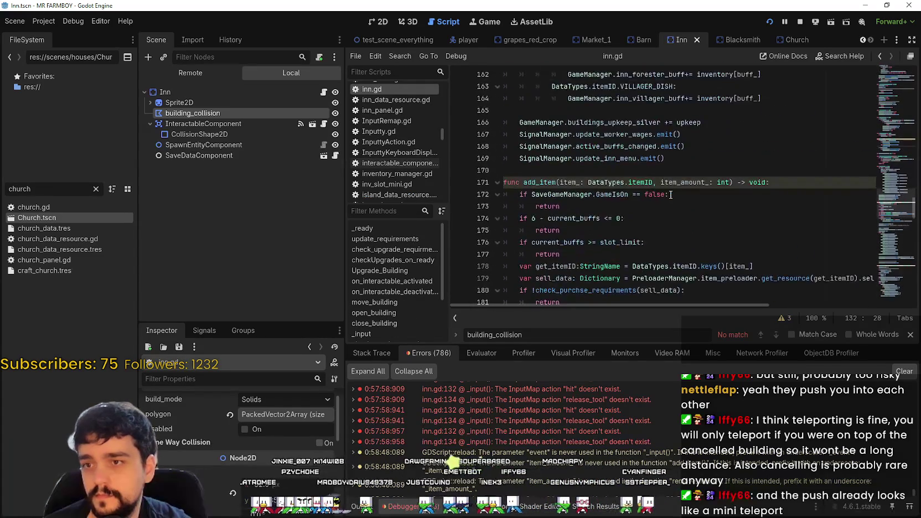
pyautogui.moveTo(886, 221)
pyautogui.mouseDown()
pyautogui.moveTo(887, 65)
pyautogui.moveTo(872, 300)
pyautogui.moveTo(880, 156)
pyautogui.mouseUp()
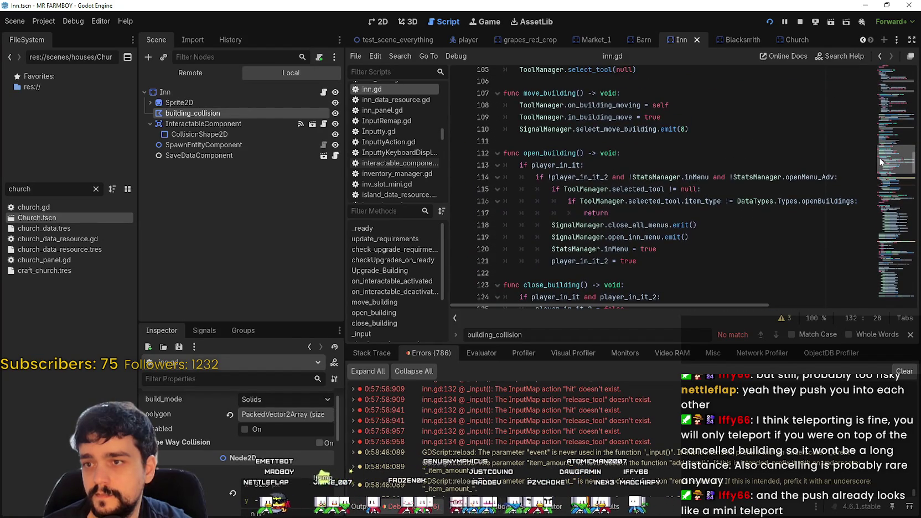
pyautogui.click(719, 170)
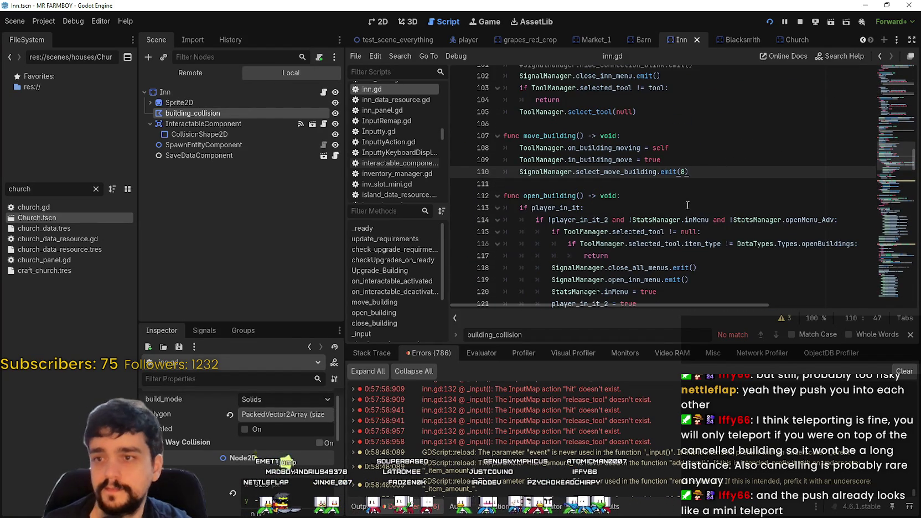
pyautogui.click(673, 160)
pyautogui.press('Return')
pyautogui.press('Up')
pyautogui.press('Up')
pyautogui.press('End')
pyautogui.press('Down')
pyautogui.press('Down')
pyautogui.hotkey('alt', 'Up')
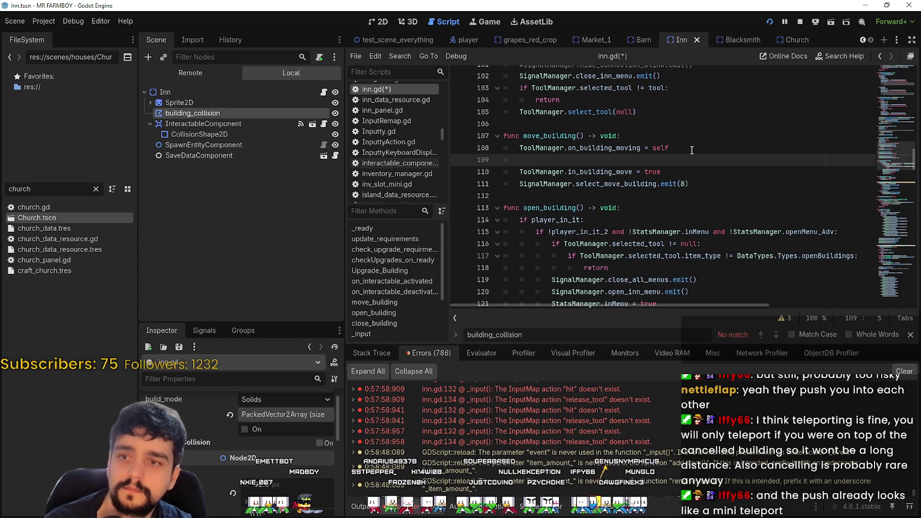
pyautogui.hotkey('ctrl', 'v')
pyautogui.press('Down')
pyautogui.hotkey('ctrl', 's')
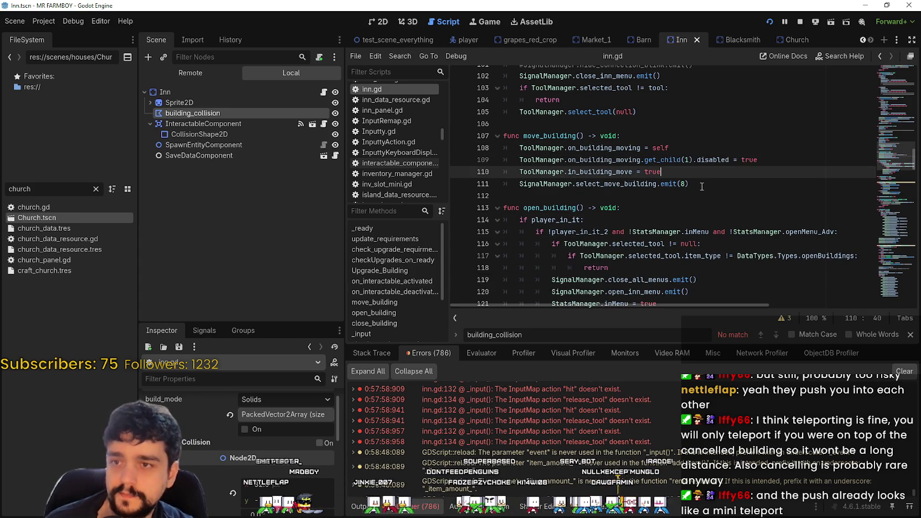
# - Switch to the Blacksmith scene
pyautogui.scroll(2, 702, 185)
pyautogui.scroll(-1, 701, 178)
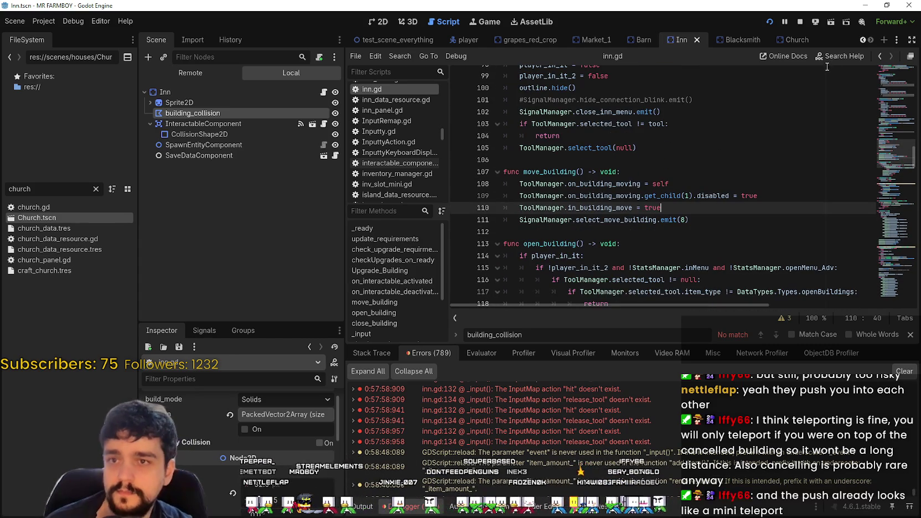
pyautogui.click(735, 41)
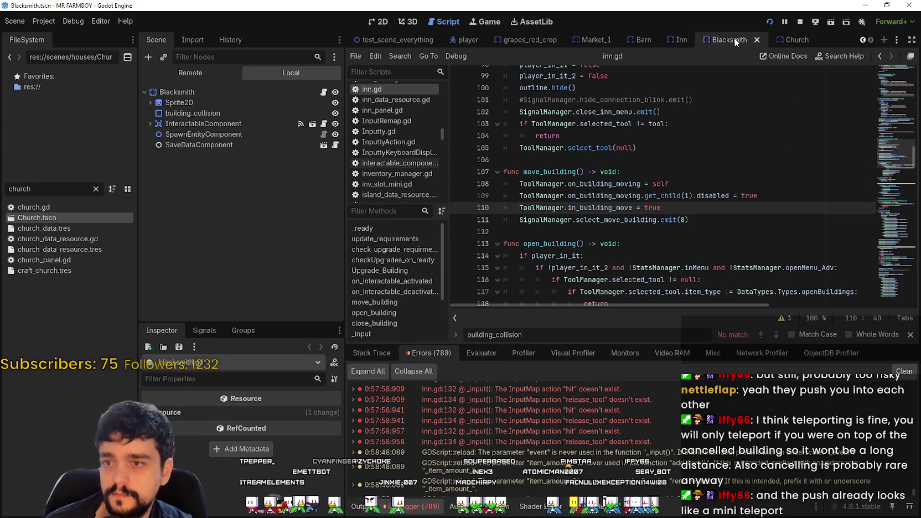
# - Add the get_child(1).disabled = true line to the Blacksmith script's move_building and save it
pyautogui.click(324, 93)
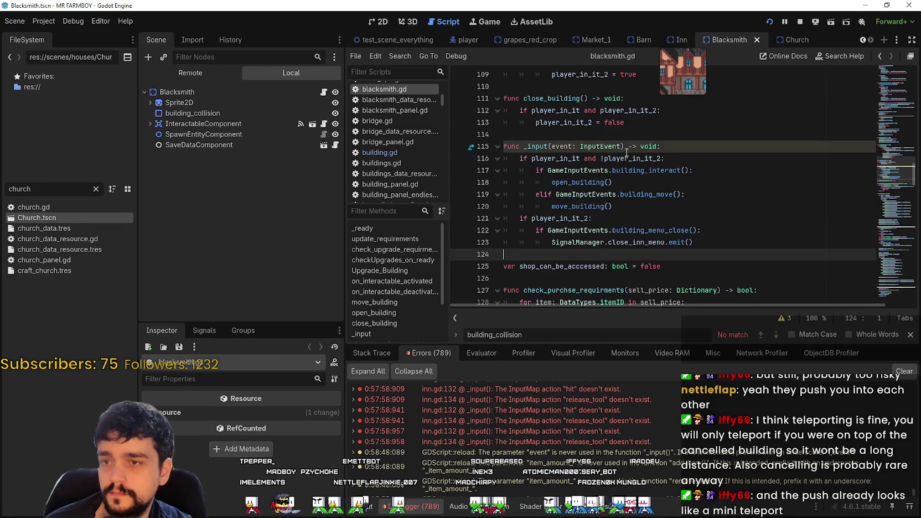
pyautogui.scroll(10, 609, 168)
pyautogui.scroll(-1, 609, 168)
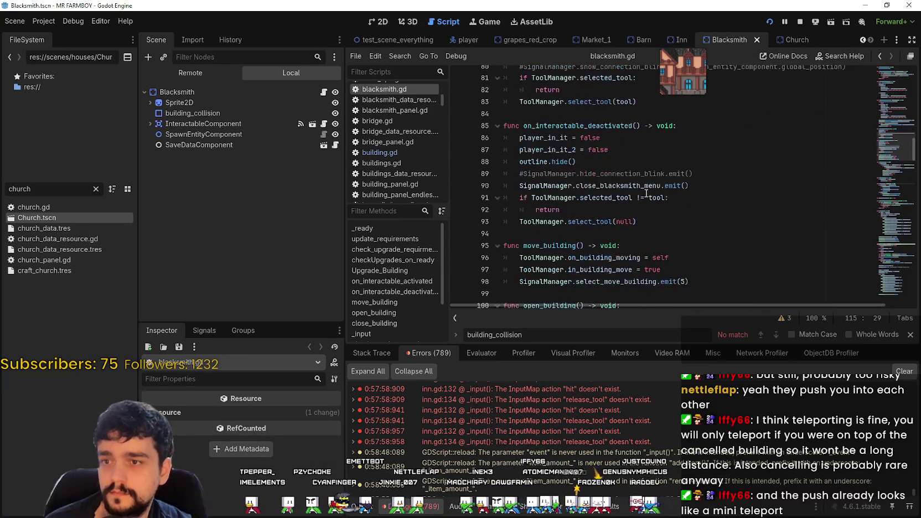
pyautogui.click(692, 256)
pyautogui.press('Return')
pyautogui.hotkey('ctrl', 'v')
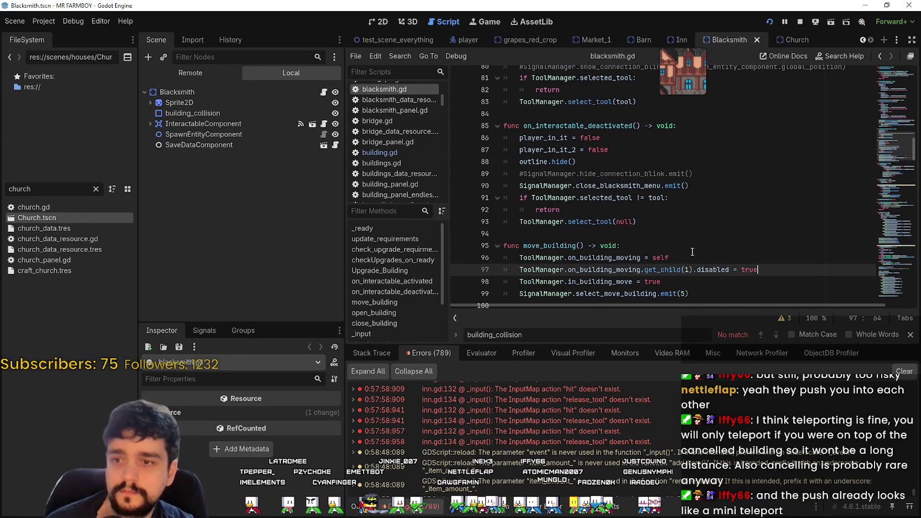
pyautogui.hotkey('ctrl', 's')
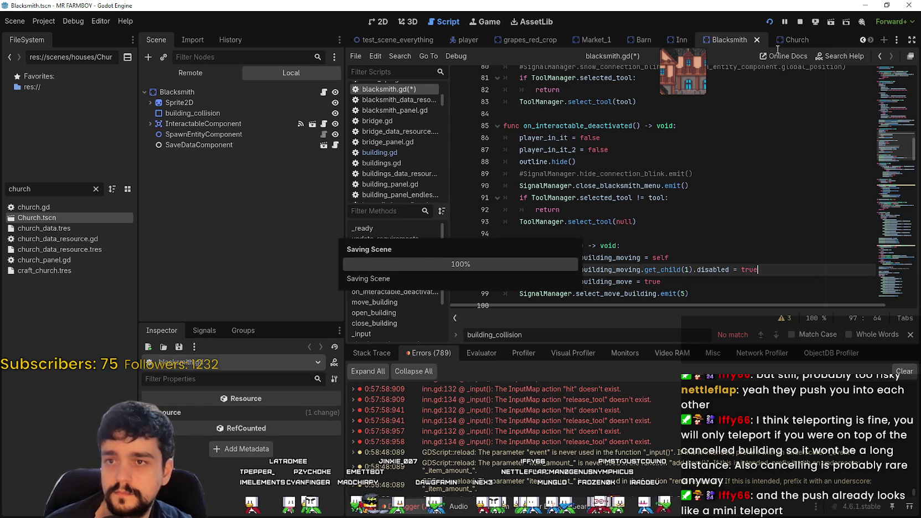
# - Add the same collision-disabling line to church.gd's move_building and save it
pyautogui.click(796, 44)
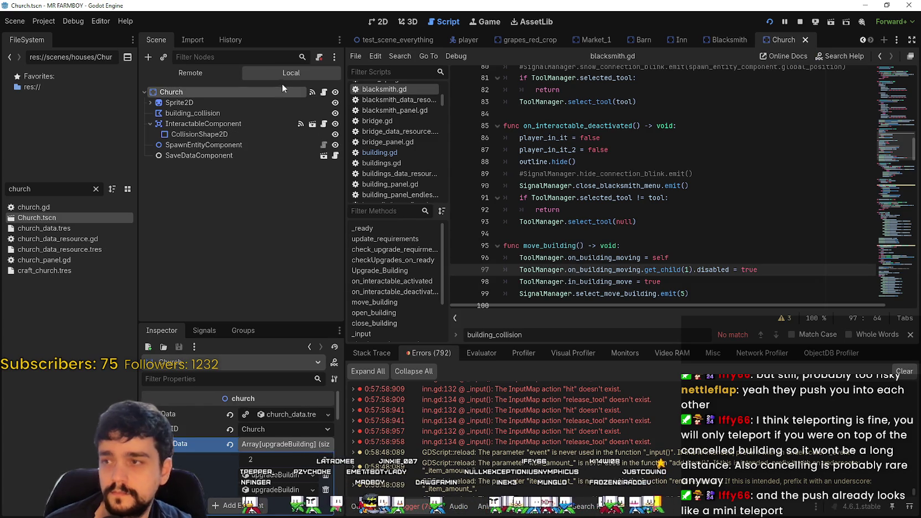
pyautogui.click(324, 92)
pyautogui.scroll(4, 662, 189)
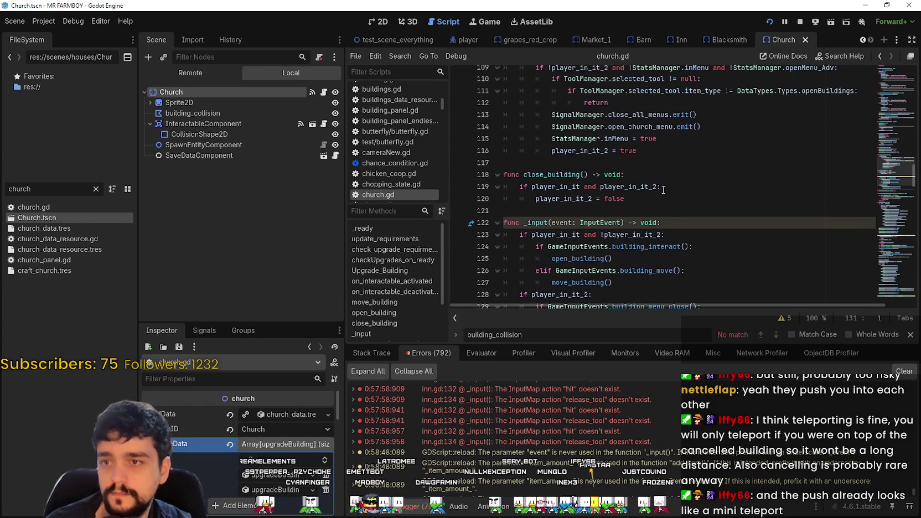
pyautogui.scroll(5, 697, 182)
pyautogui.scroll(15, 686, 190)
pyautogui.scroll(7, 676, 188)
pyautogui.scroll(-18, 673, 187)
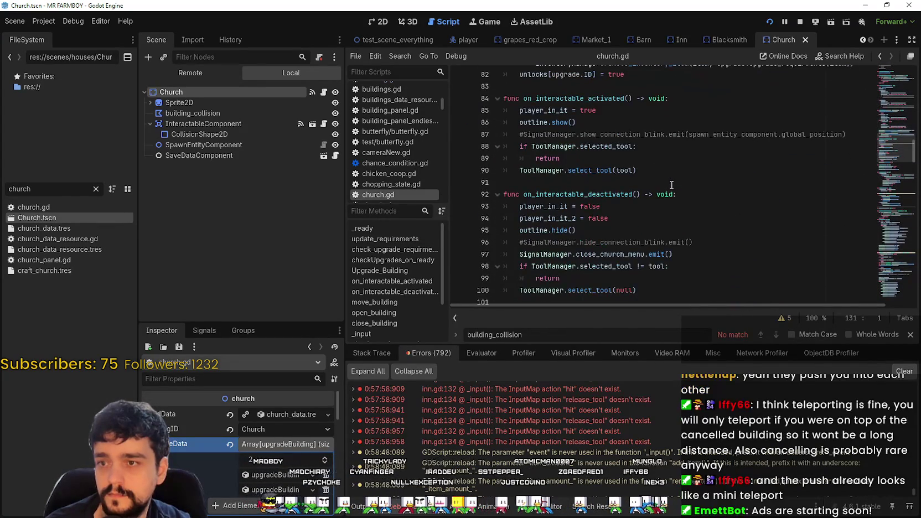
pyautogui.scroll(-6, 669, 180)
pyautogui.click(686, 111)
pyautogui.press('Return')
pyautogui.hotkey('ctrl', 'v')
pyautogui.hotkey('ctrl', 's')
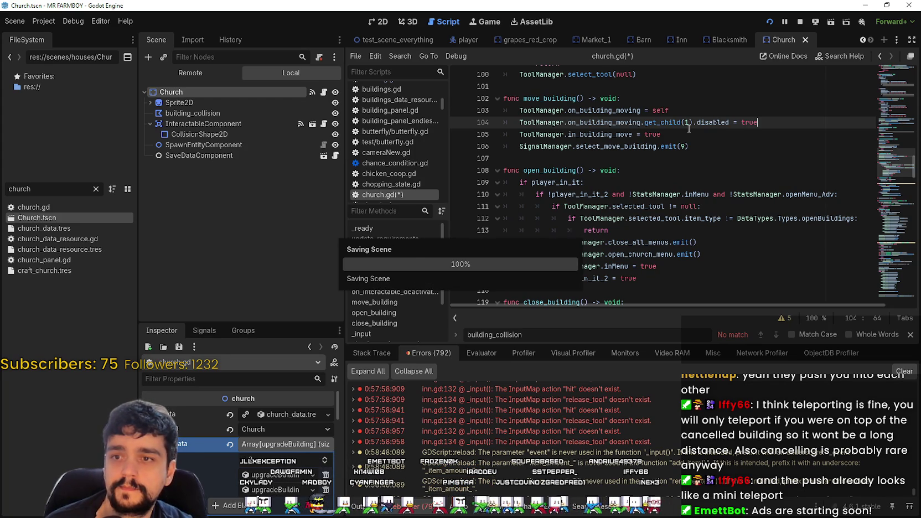
# - Scroll the scene tabs back and switch to the RoyalSpot scene
pyautogui.click(862, 40)
pyautogui.click(862, 40)
pyautogui.click(862, 40)
pyautogui.click(862, 40)
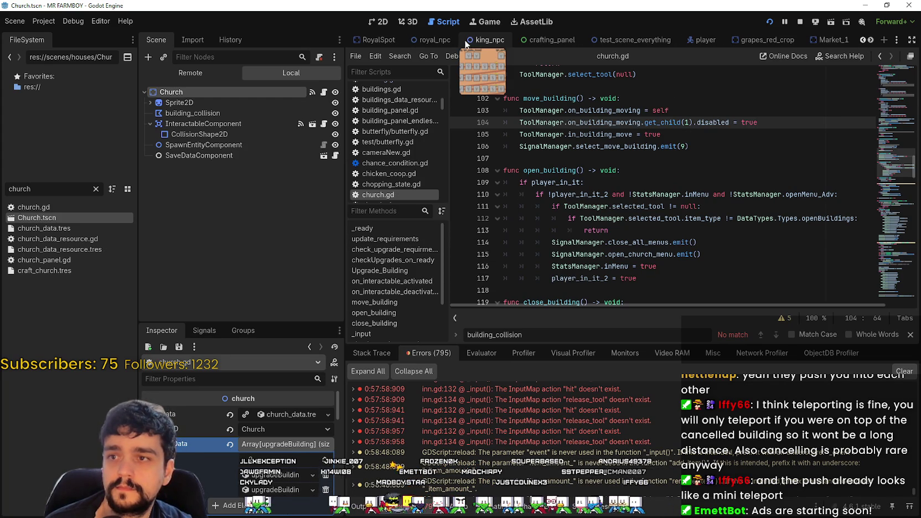
pyautogui.click(863, 40)
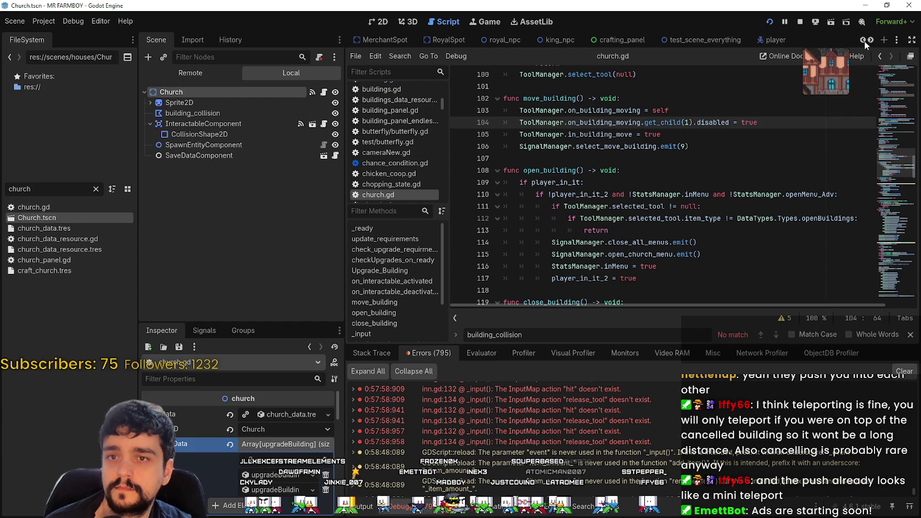
pyautogui.click(446, 42)
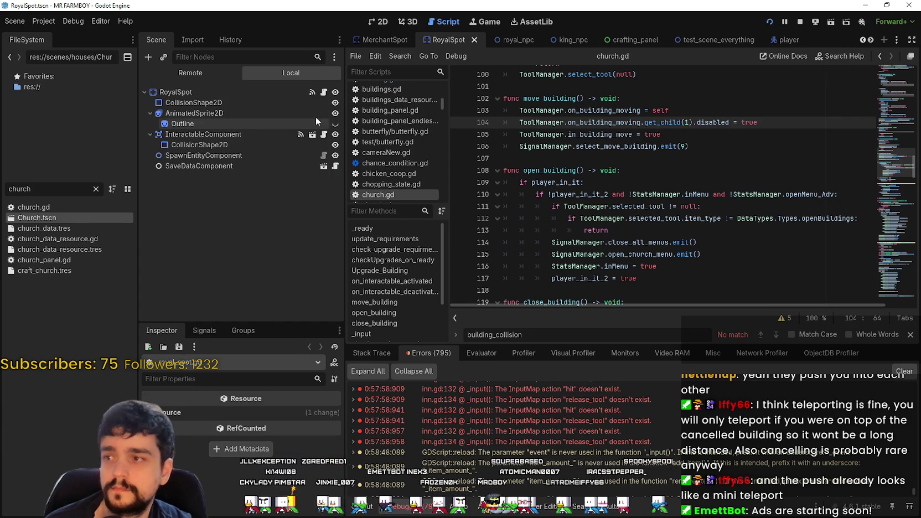
# - Insert ToolManager.on_building_moving.get_child(1).disabled = true into royal_spot.gd's move_building and save
pyautogui.click(325, 92)
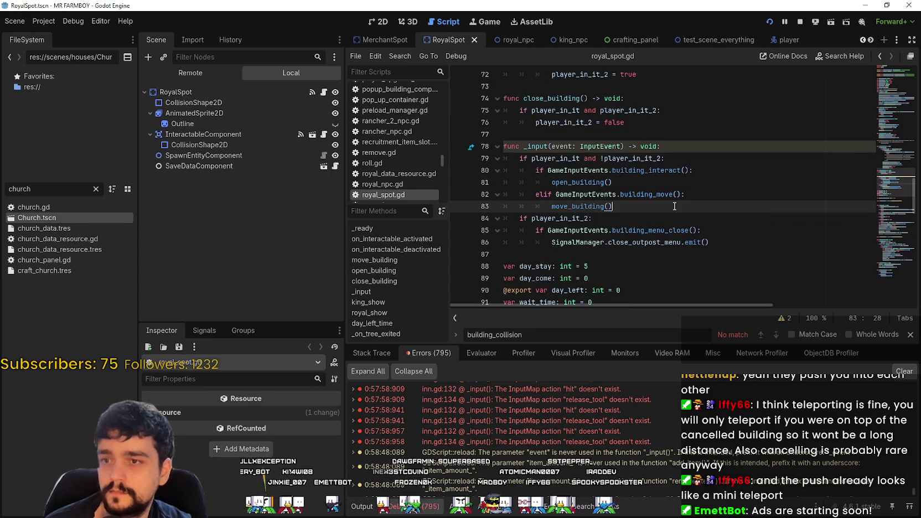
pyautogui.scroll(10, 673, 202)
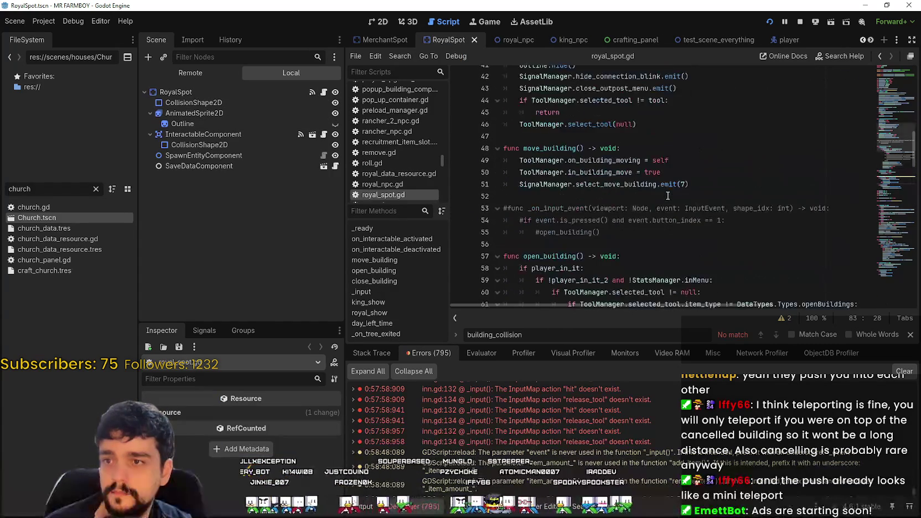
pyautogui.click(684, 169)
pyautogui.press('Return')
pyautogui.write('ToolManager.on_building_moving.get_child(1).disabled = true')
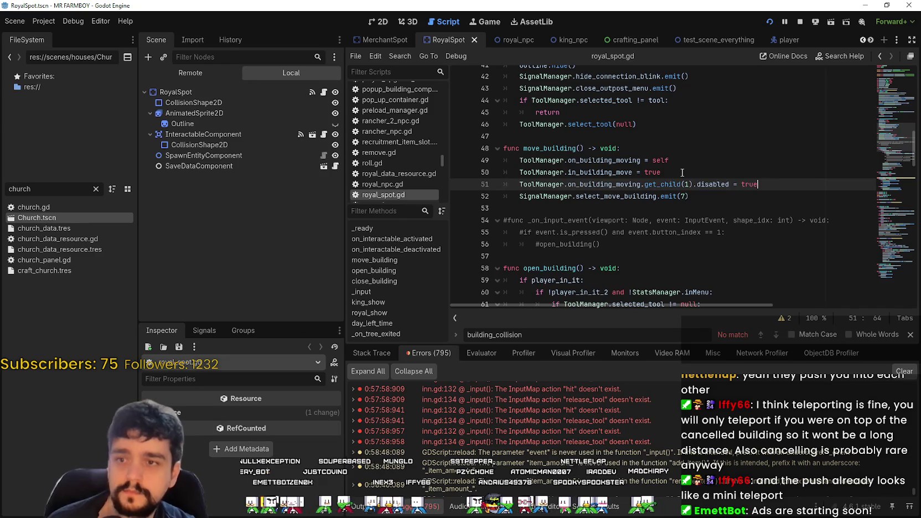
pyautogui.hotkey('ctrl', 's')
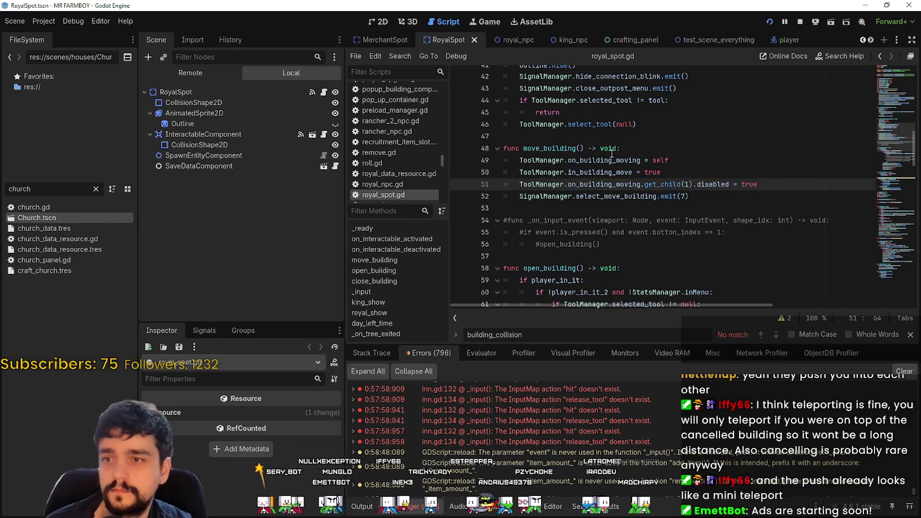
# - Stop the running game, then add the collision-disabling line to merchant_spot.gd's move_building and save
pyautogui.click(799, 22)
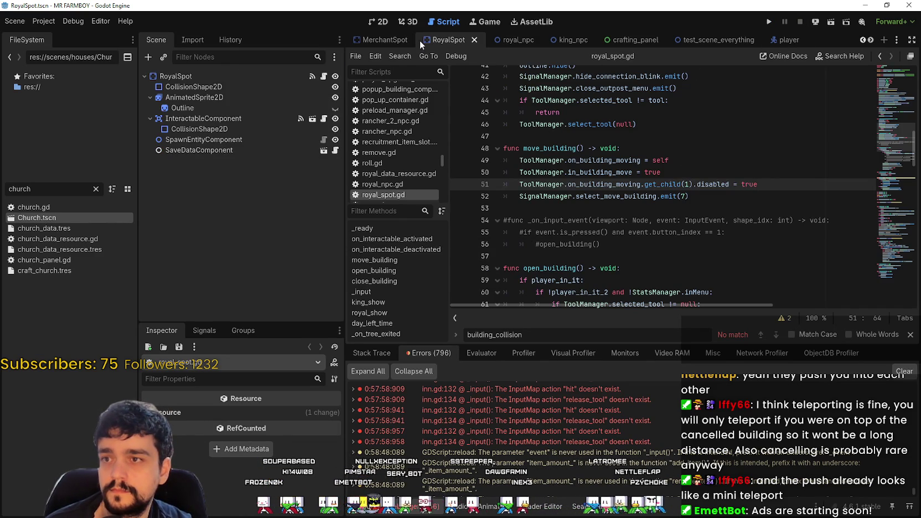
pyautogui.click(380, 40)
pyautogui.click(325, 77)
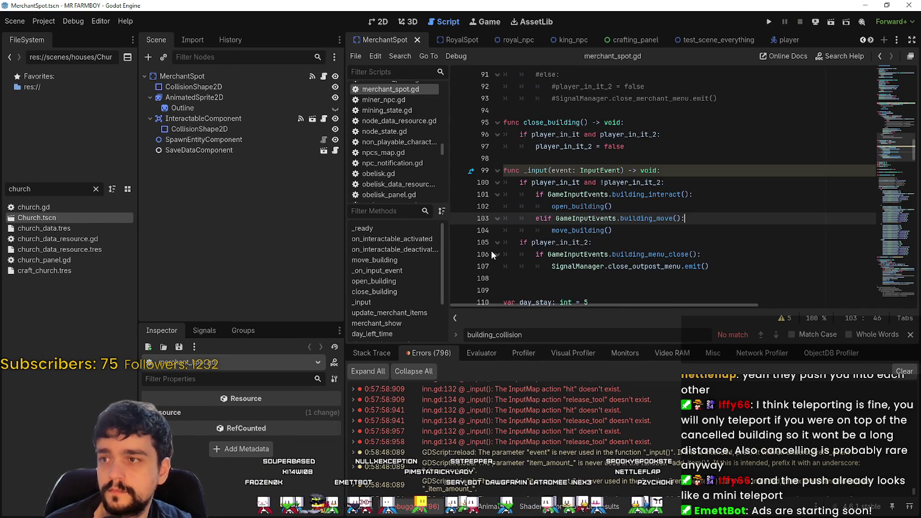
pyautogui.scroll(10, 719, 206)
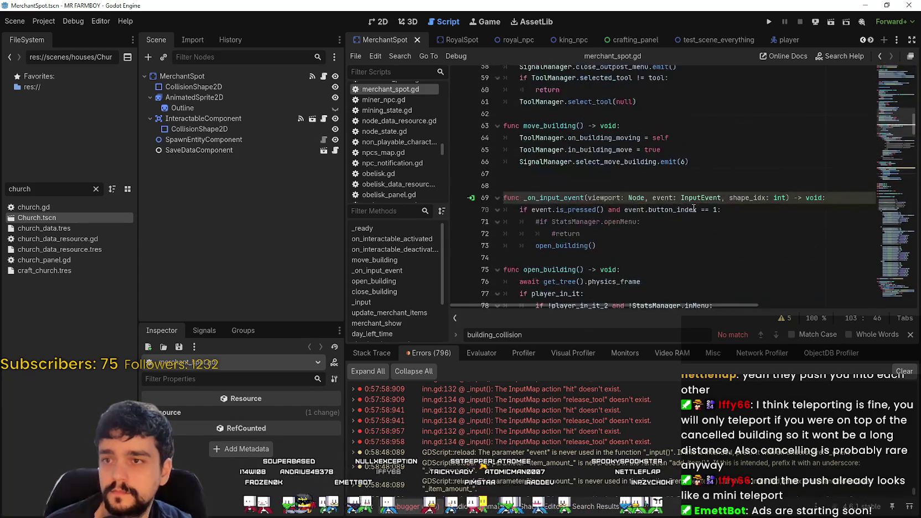
pyautogui.click(681, 151)
pyautogui.press('Return')
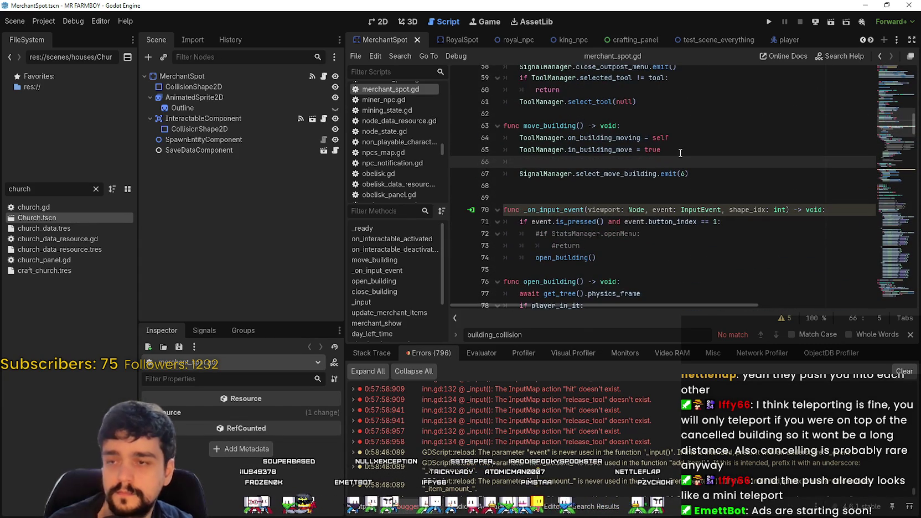
pyautogui.write('ToolManager.on_building_moving.get_child(1).disabled = true')
pyautogui.hotkey('ctrl', 's')
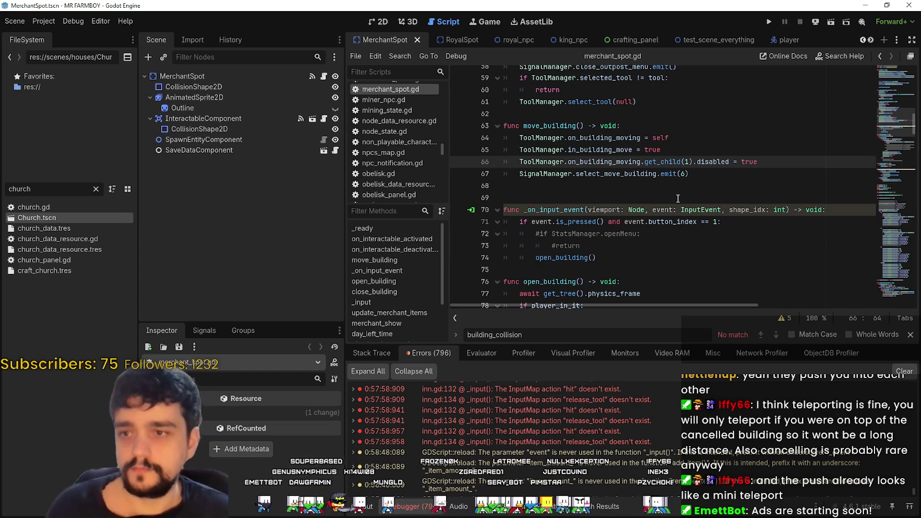
# - Look up on_building_moving's declaration in tool_manager.gd via Lookup Symbol
pyautogui.rightClick(620, 165)
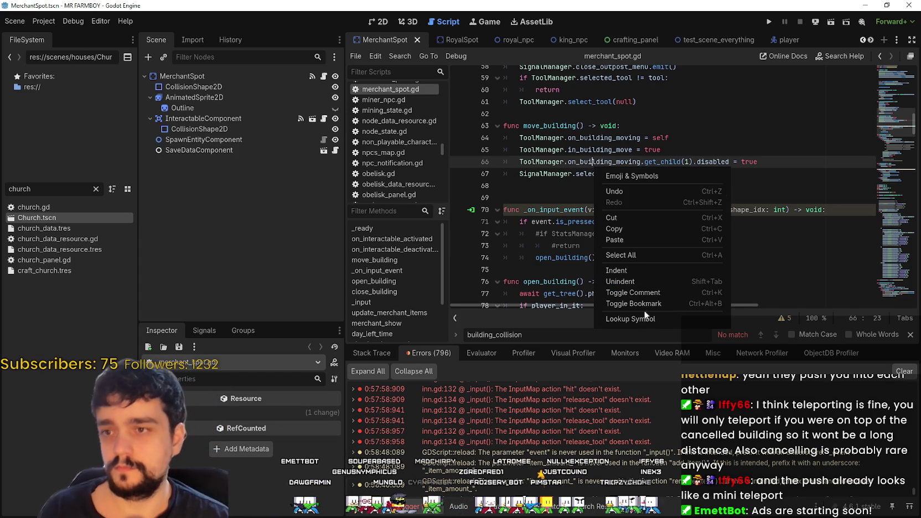
pyautogui.click(631, 319)
pyautogui.click(683, 218)
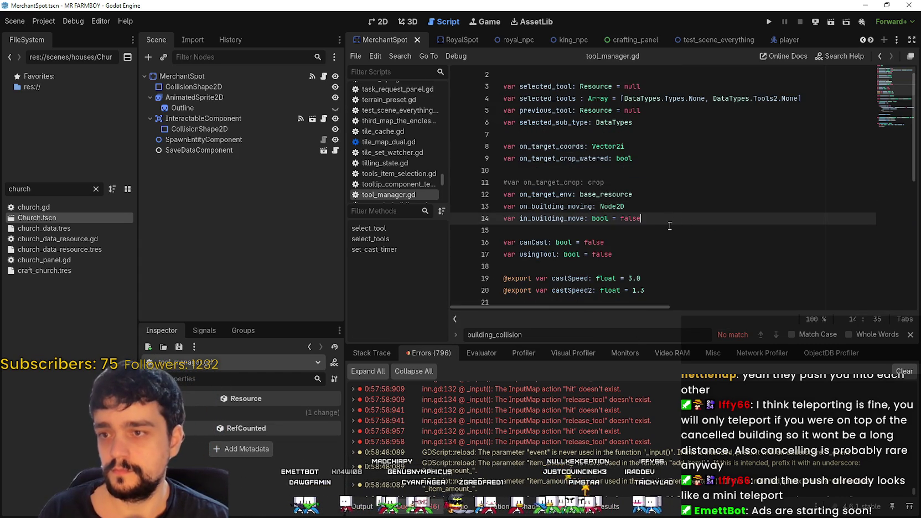
# - Declare var in_building_move_old_pos: Vector2 on a new line below in_building_move in tool_manager.gd
pyautogui.press('Return')
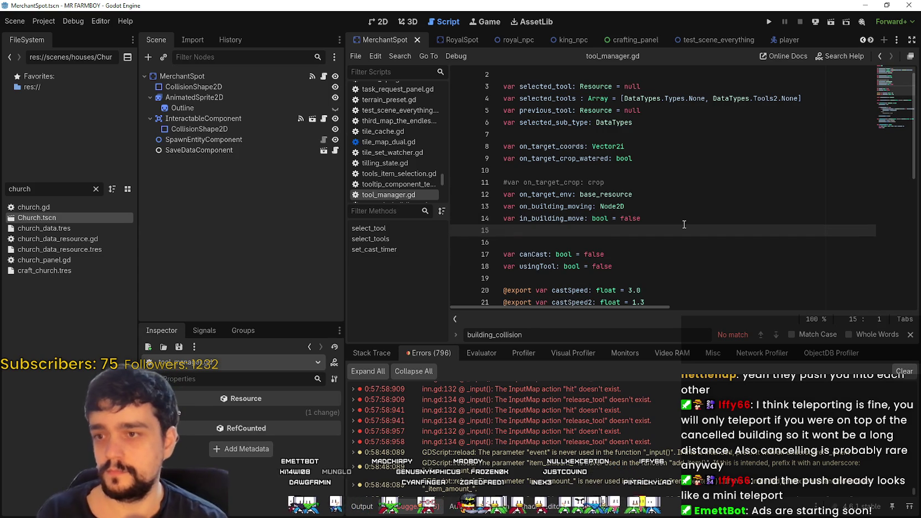
pyautogui.write('var in_building_move_old')
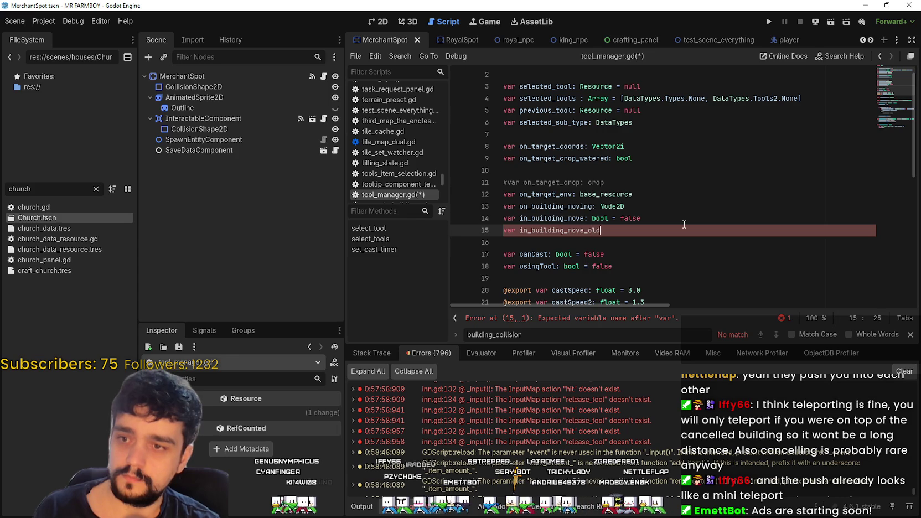
pyautogui.write('_pos: Vector2')
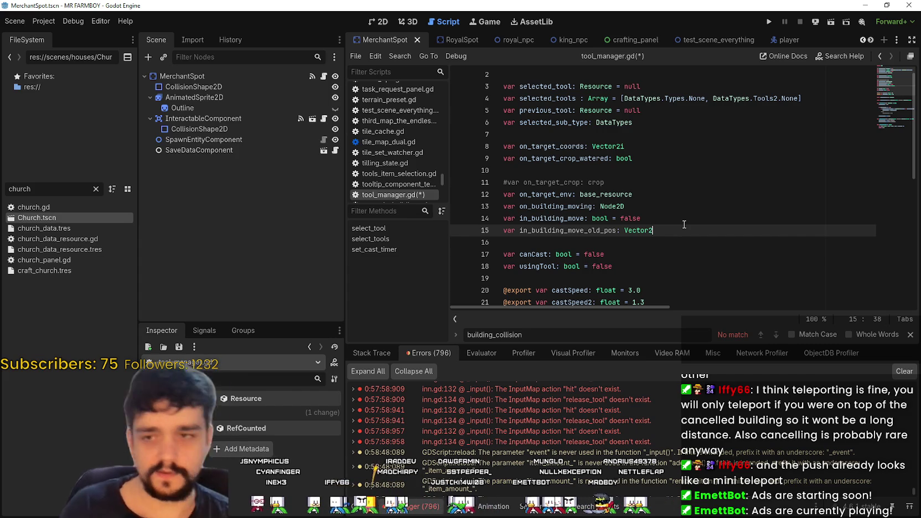
pyautogui.hotkey('ctrl', 'shift', 'Tab')
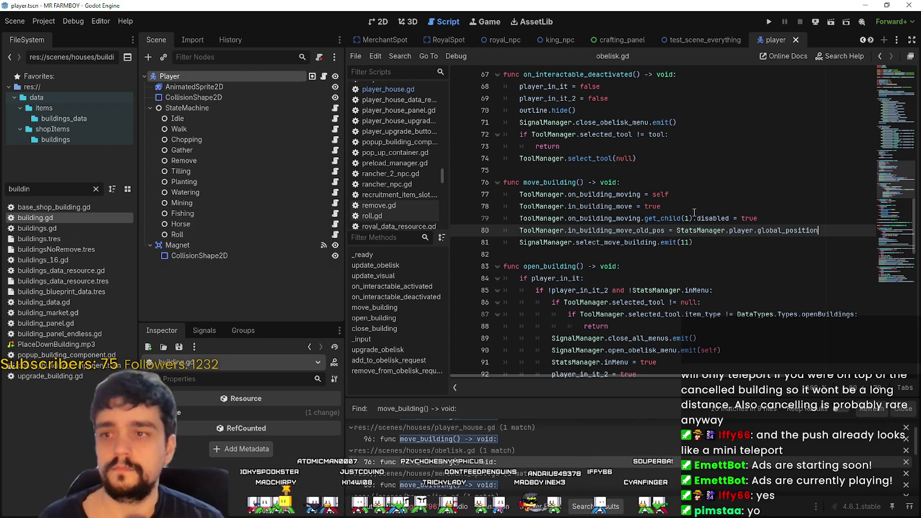
# - Paste the old-position assignment into merchant_spot.gd's move_building from the Find in Files results and save
pyautogui.scroll(3, 620, 264)
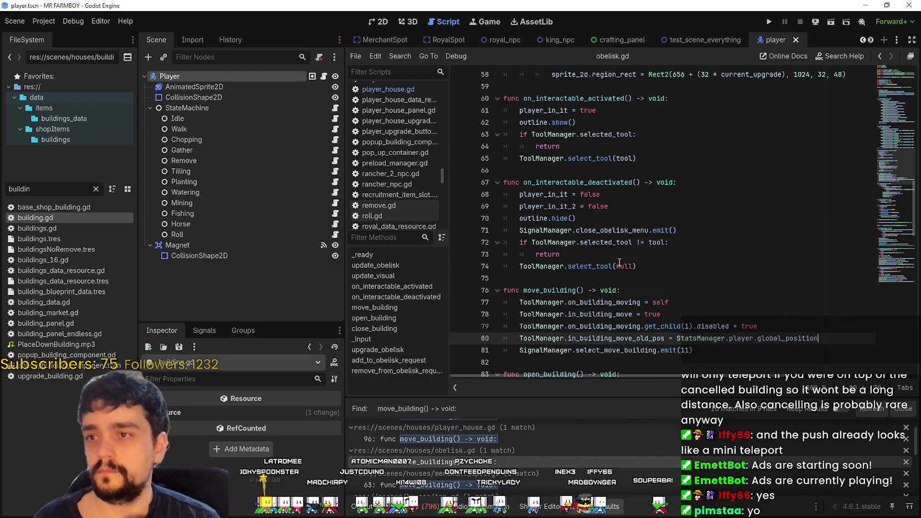
pyautogui.scroll(4, 619, 260)
pyautogui.scroll(-10, 620, 256)
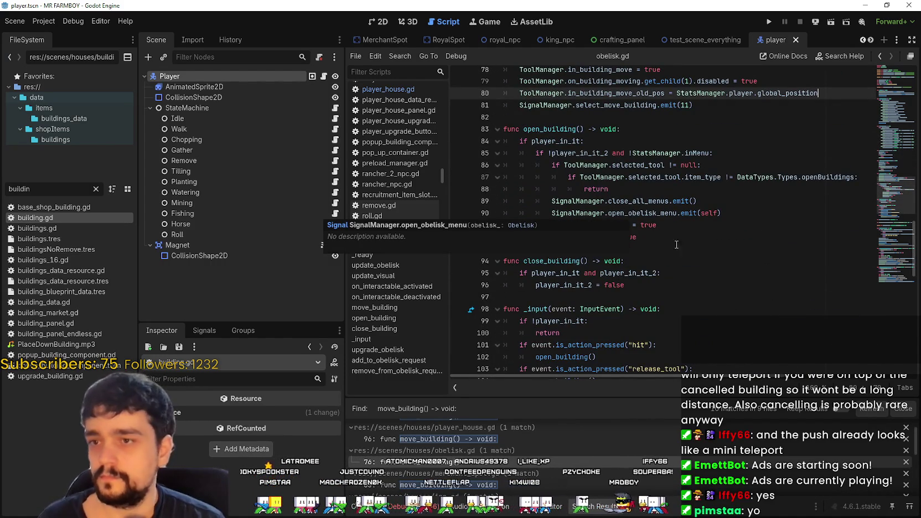
pyautogui.scroll(-3, 708, 217)
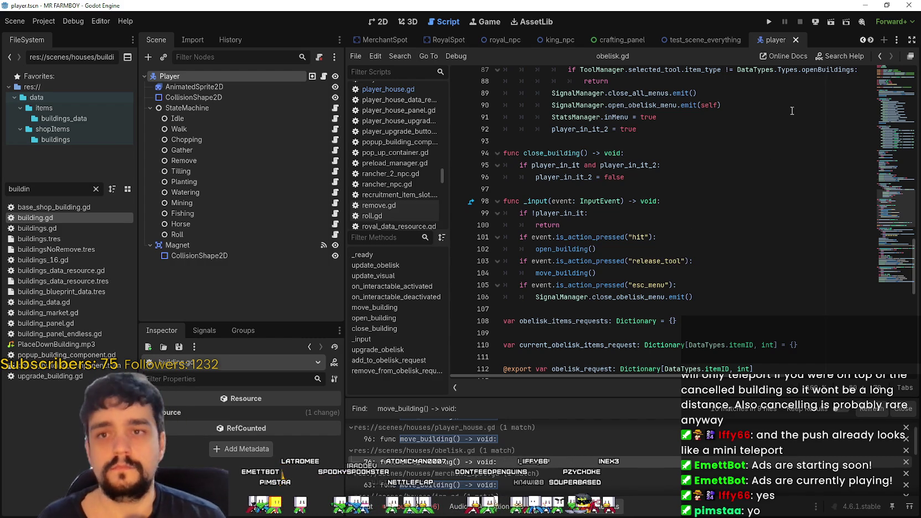
pyautogui.scroll(-1, 510, 473)
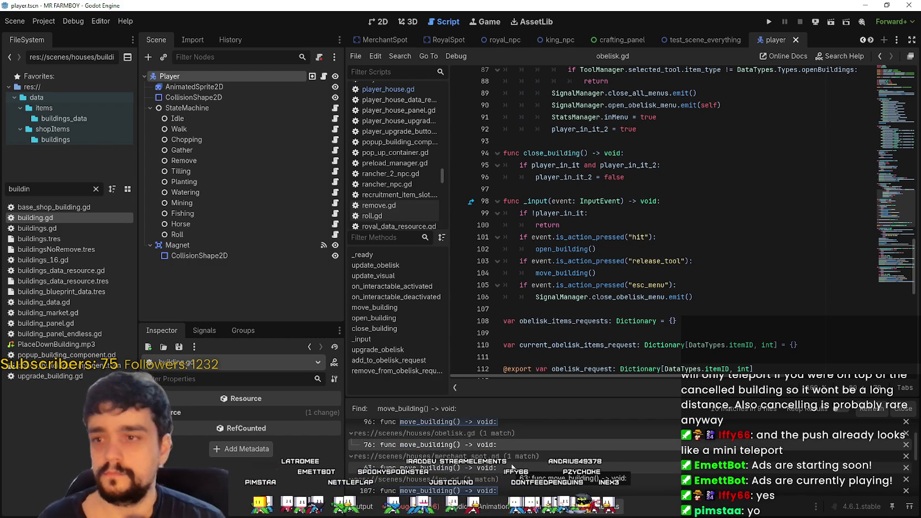
pyautogui.click(504, 469)
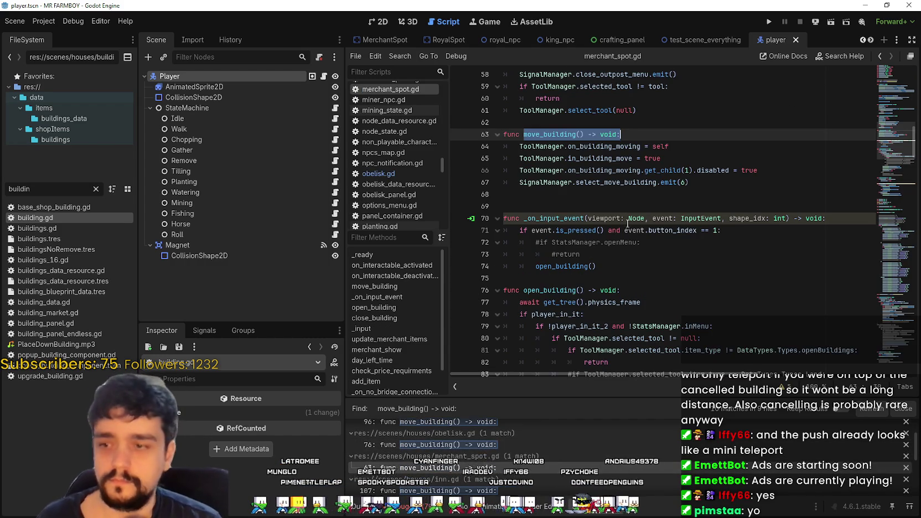
pyautogui.moveTo(758, 171)
pyautogui.mouseDown()
pyautogui.moveTo(637, 160)
pyautogui.moveTo(432, 165)
pyautogui.mouseUp()
pyautogui.press('End')
pyautogui.press('Return')
pyautogui.write('ToolManager.in_building_move_old_pos = StatsManager.player.global_position')
pyautogui.hotkey('ctrl', 's')
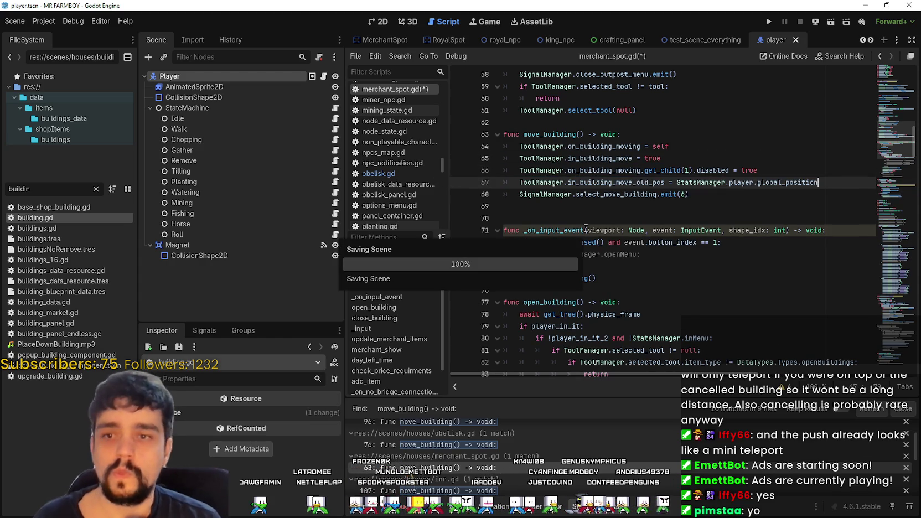
# - Insert the in_building_move_old_pos assignment into inn.gd's move_building and save
pyautogui.scroll(-1, 582, 458)
pyautogui.click(582, 459)
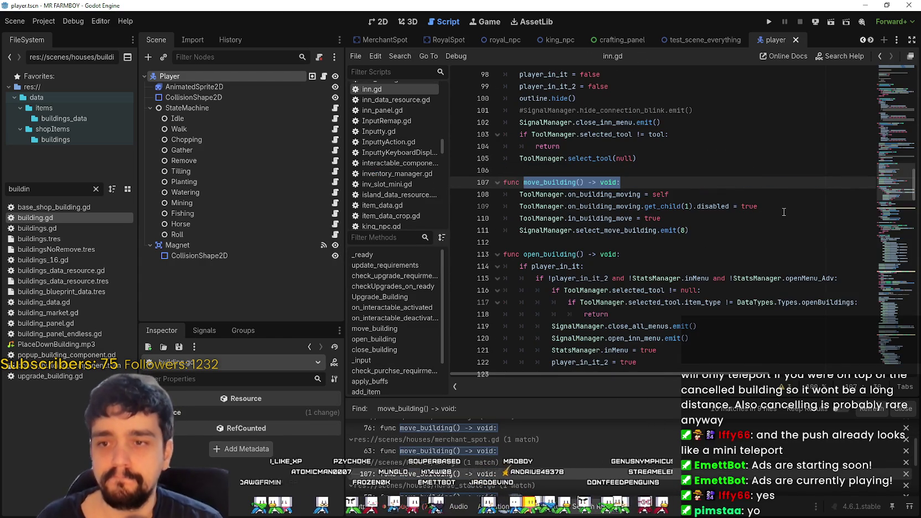
pyautogui.moveTo(769, 205)
pyautogui.mouseDown()
pyautogui.moveTo(554, 224)
pyautogui.moveTo(474, 214)
pyautogui.mouseUp()
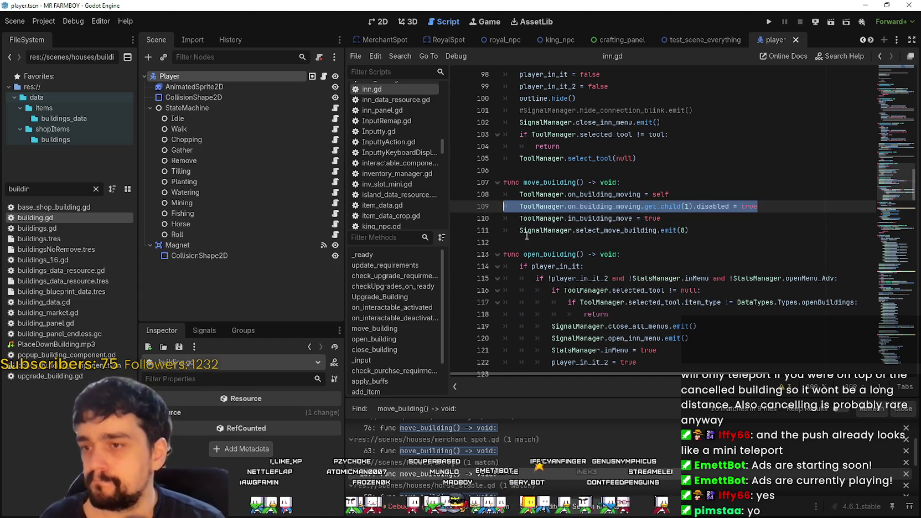
pyautogui.write('ToolManager.in_building_move_old_pos = StatsManager.player.global_position')
pyautogui.hotkey('ctrl', 's')
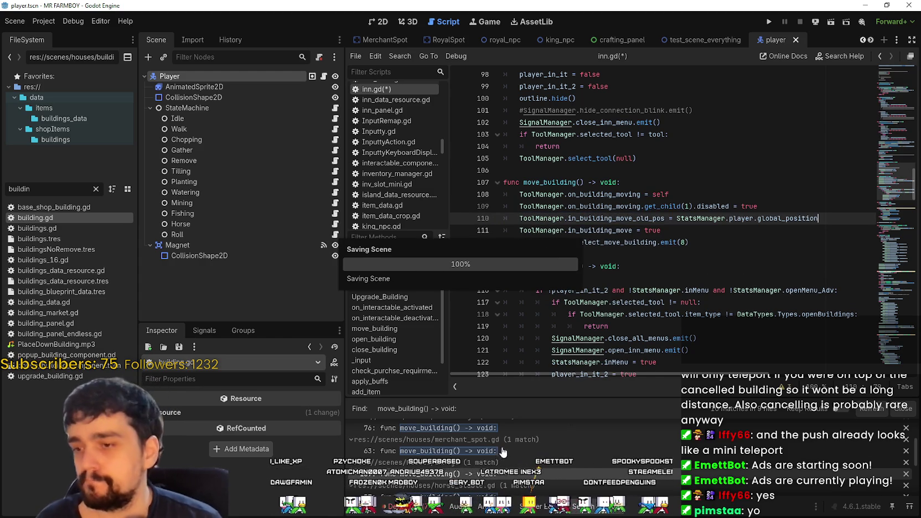
pyautogui.scroll(-1, 500, 461)
pyautogui.click(443, 480)
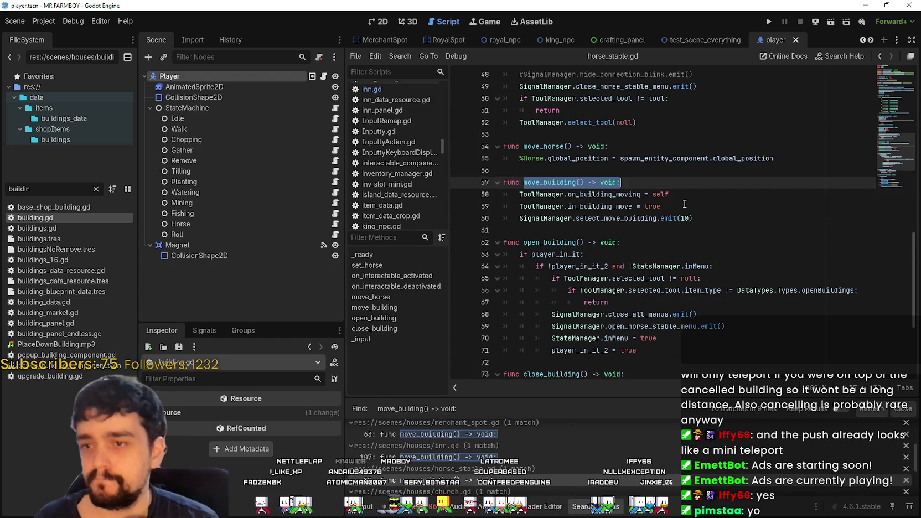
# - Paste the collision-disable and old-position lines into horse_stable.gd's move_building and save
pyautogui.click(689, 205)
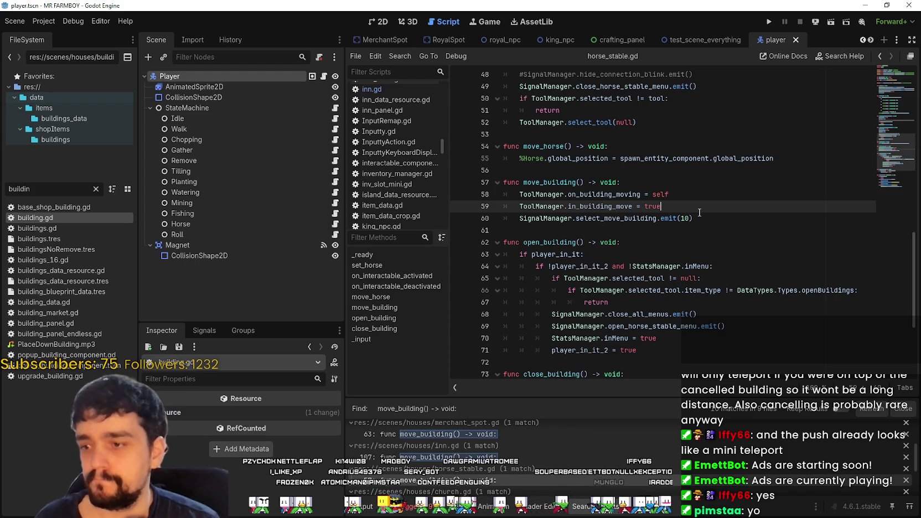
pyautogui.scroll(1, 709, 222)
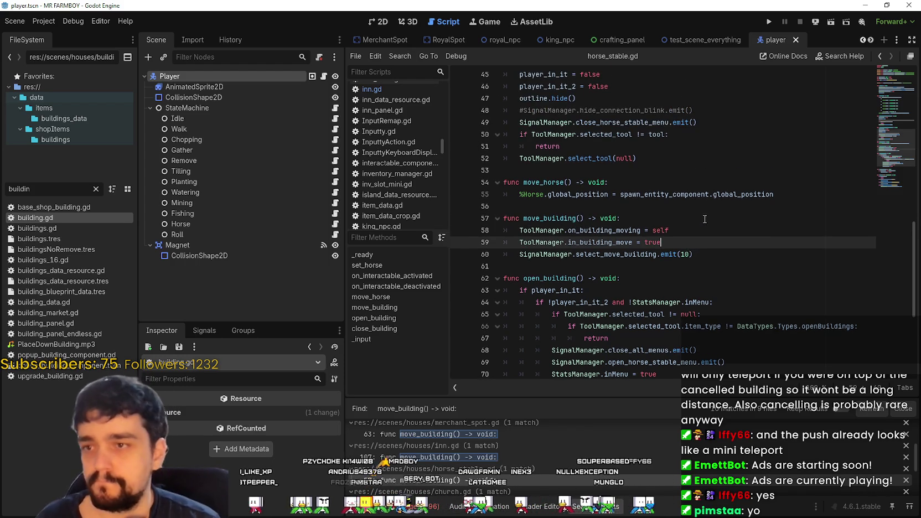
pyautogui.press('Return')
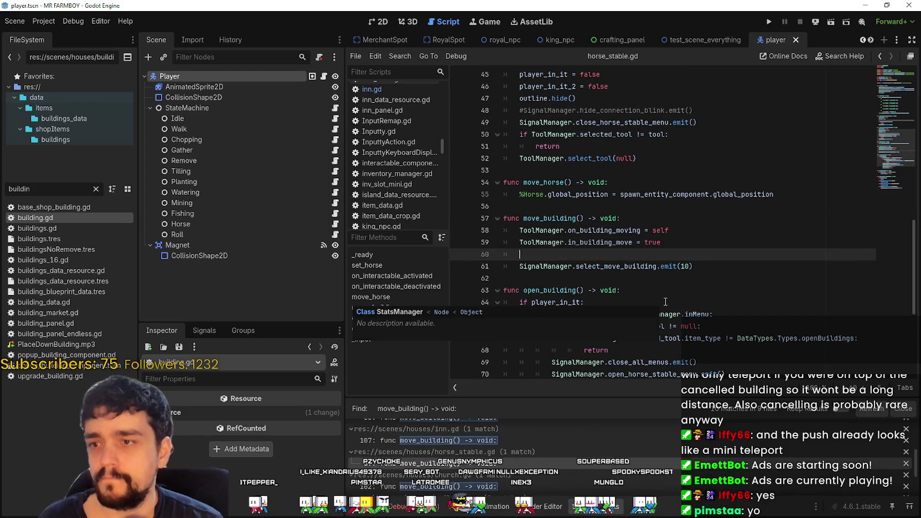
pyautogui.write('ToolManager.on_building_moving.get_child(1).disabled = true \tToolManager.in_building_move_old_pos = StatsManager.player.global_position')
pyautogui.hotkey('ctrl', 's')
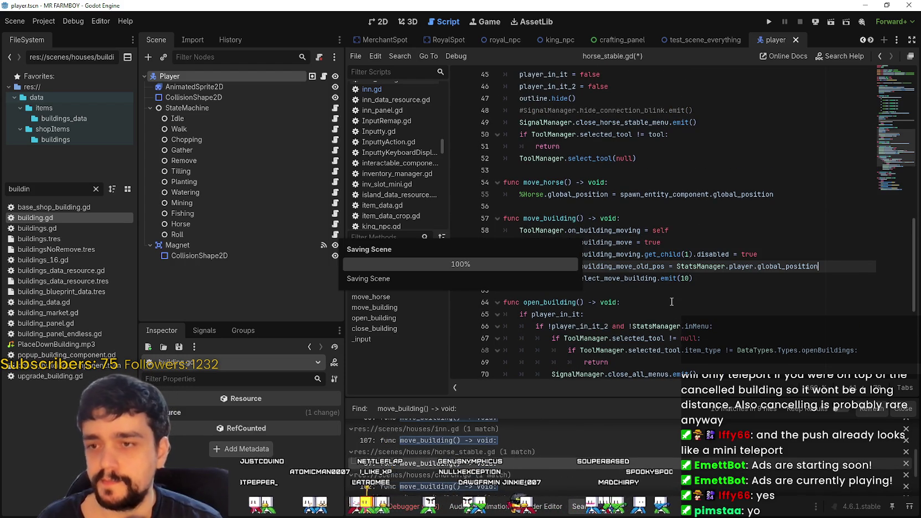
# - Paste both lines into church.gd's move_building, delete the duplicate collision line, and save
pyautogui.scroll(-1, 518, 425)
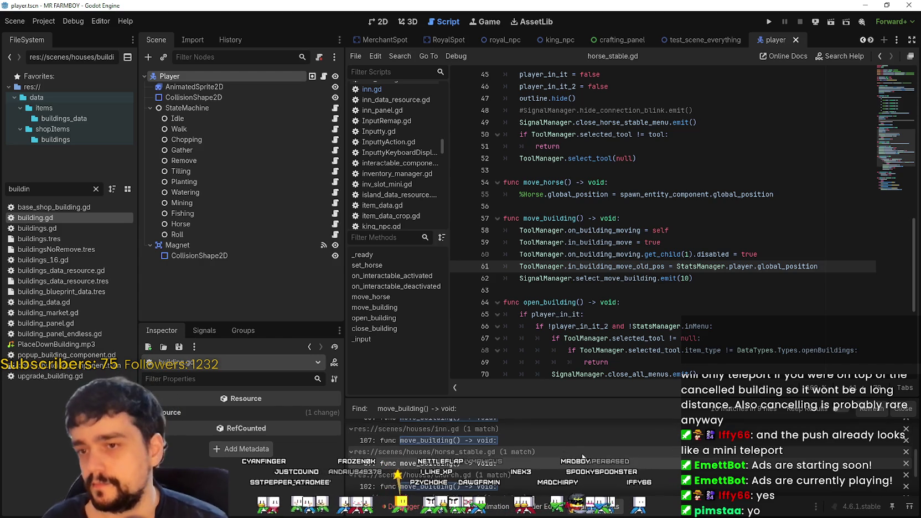
pyautogui.click(554, 462)
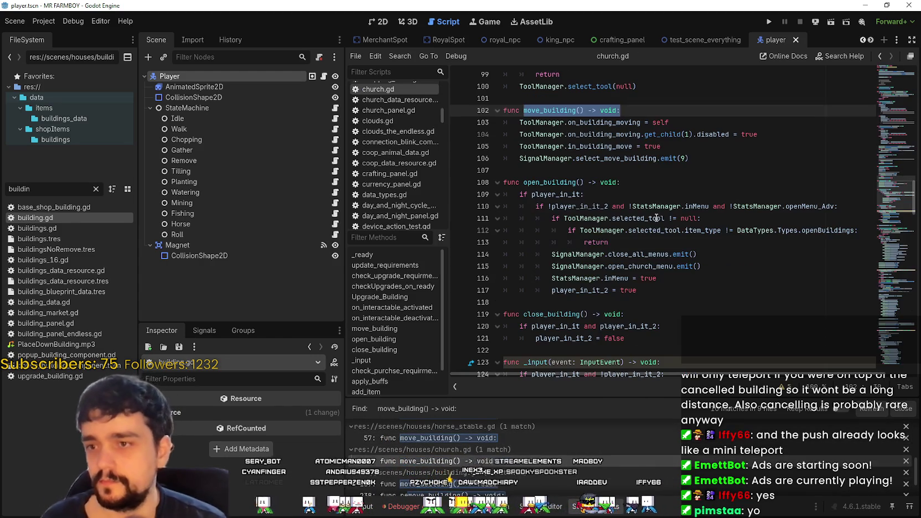
pyautogui.click(689, 147)
pyautogui.press('Return')
pyautogui.write('ToolManager.on_building_moving.get_child(1).disabled = true \tToolManager.in_building_move_old_pos = StatsManager.player.global_position')
pyautogui.hotkey('ctrl', 's')
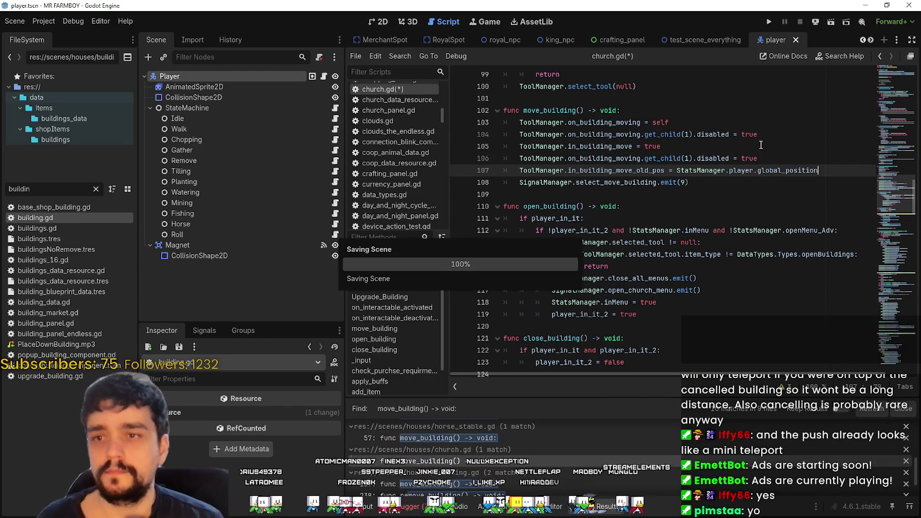
pyautogui.tripleClick(545, 134)
pyautogui.press('BackSpace')
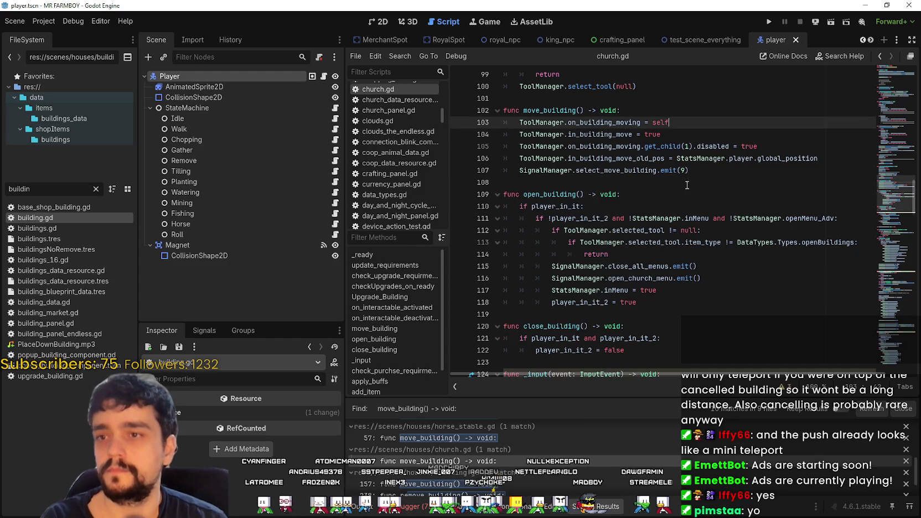
pyautogui.click(691, 170)
pyautogui.hotkey('ctrl', 's')
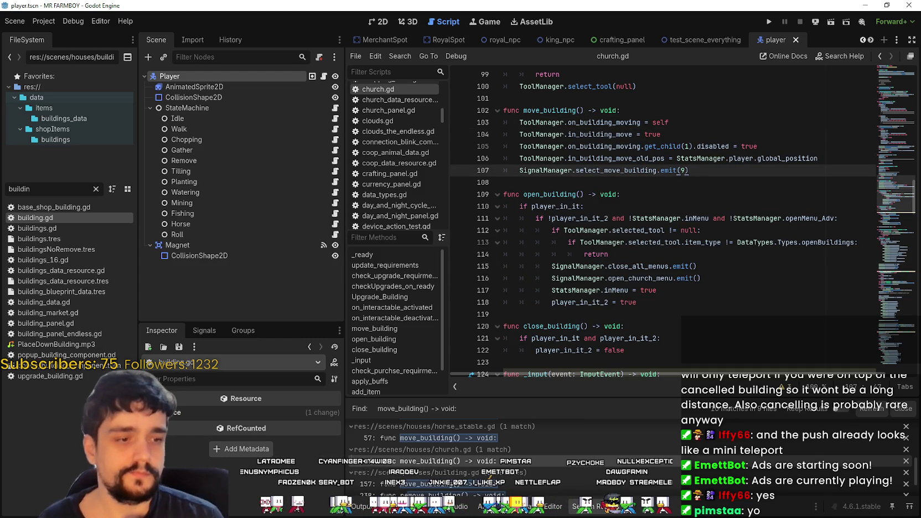
# - Switch to Steam and open the new forum post notification
pyautogui.hotkey('alt', 'Tab')
pyautogui.click(627, 10)
pyautogui.click(592, 83)
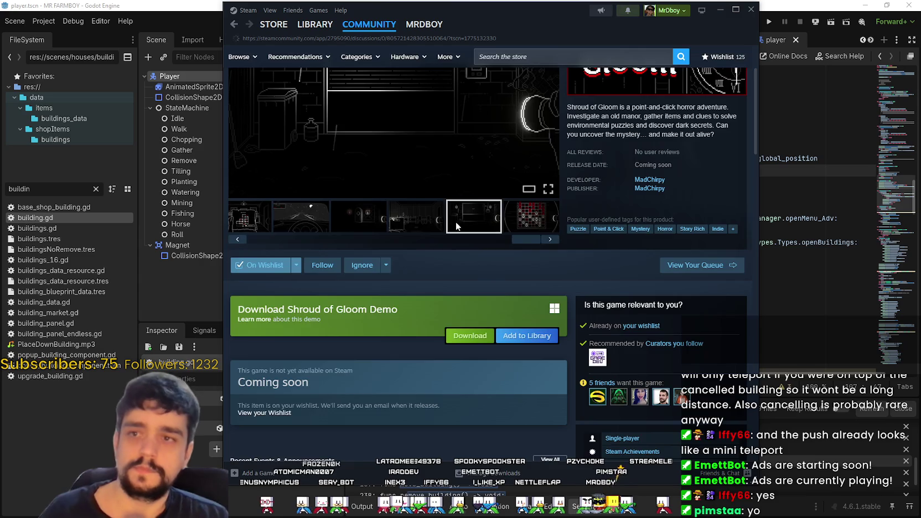
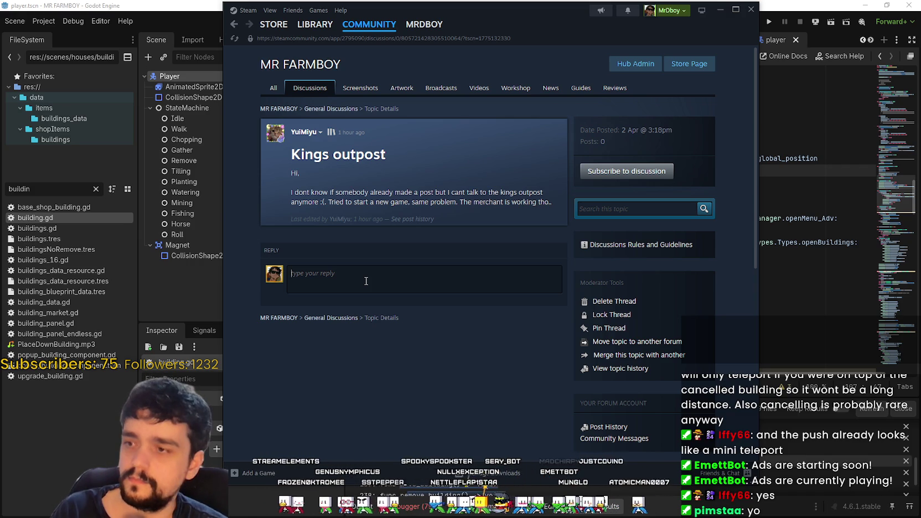
# - Explain that the Output is where NPCs arrive, one for decorations and another for advancements
pyautogui.write('The Out')
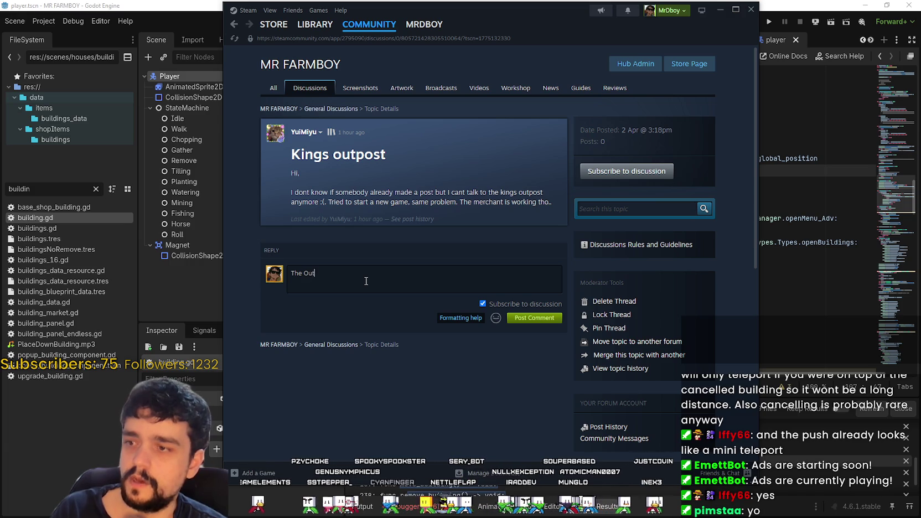
pyautogui.write('put is just a place, ')
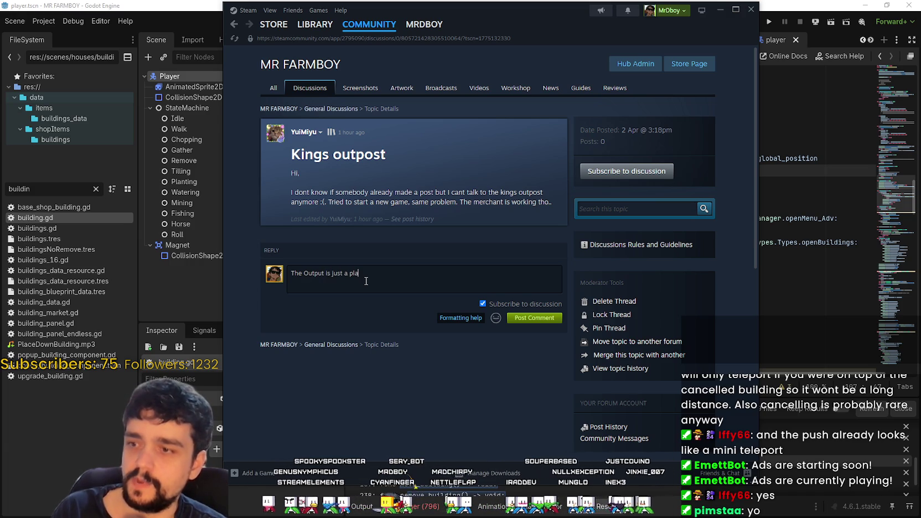
pyautogui.write('where the NPCs will arrive, One is')
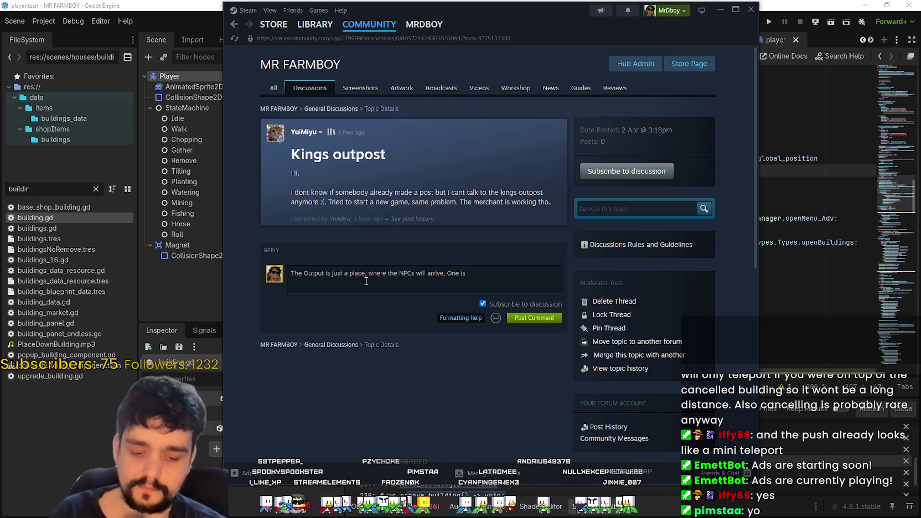
pyautogui.write(' for Decorations')
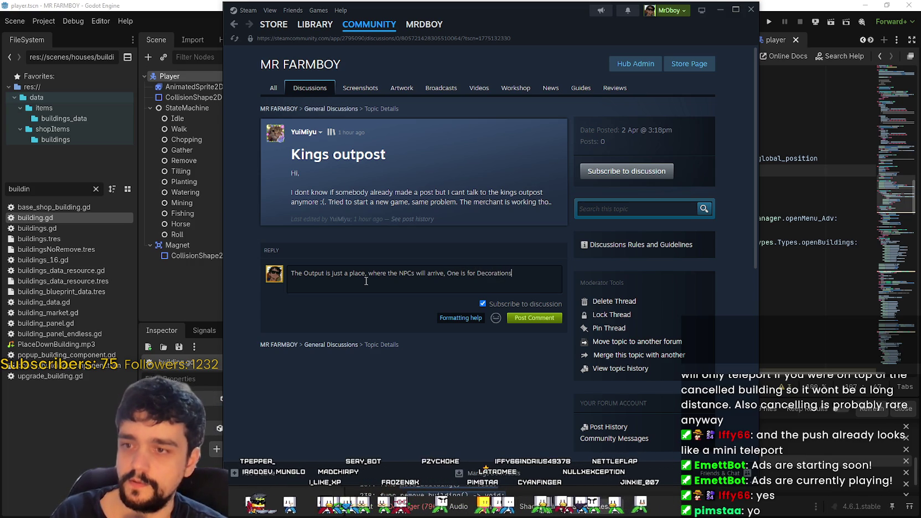
pyautogui.press('BackSpace')
pyautogui.press('BackSpace')
pyautogui.press('BackSpace')
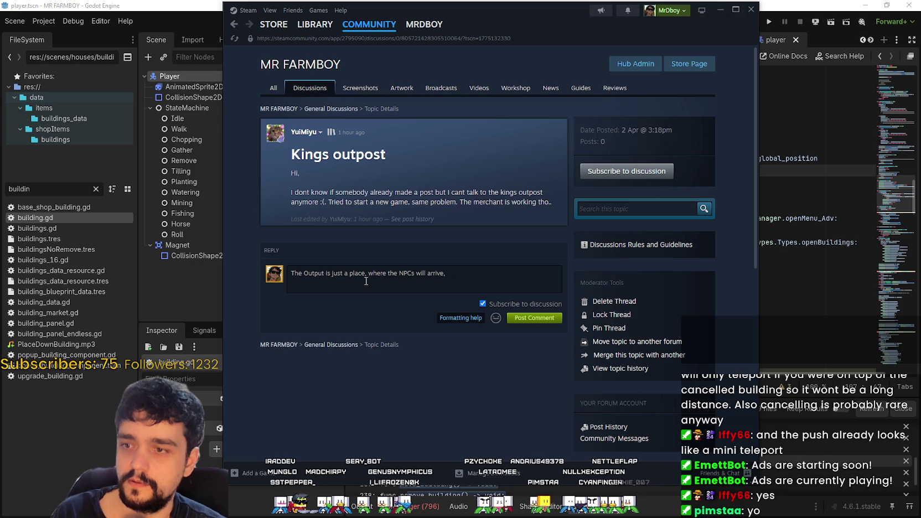
pyautogui.write('One is for decor')
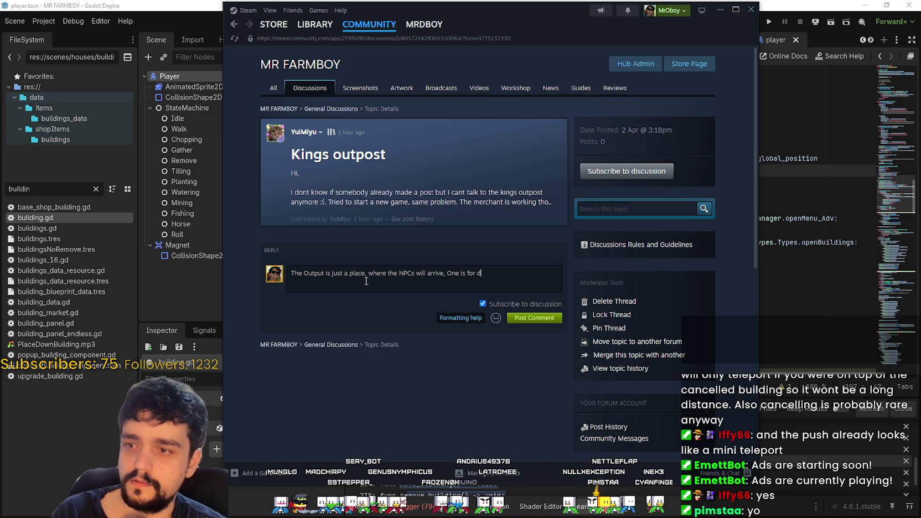
pyautogui.write('ations ')
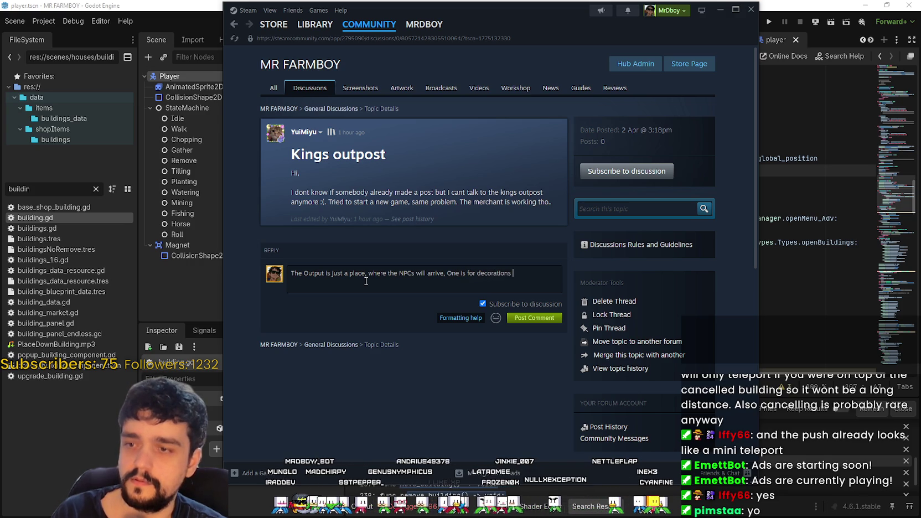
pyautogui.write('another for map e')
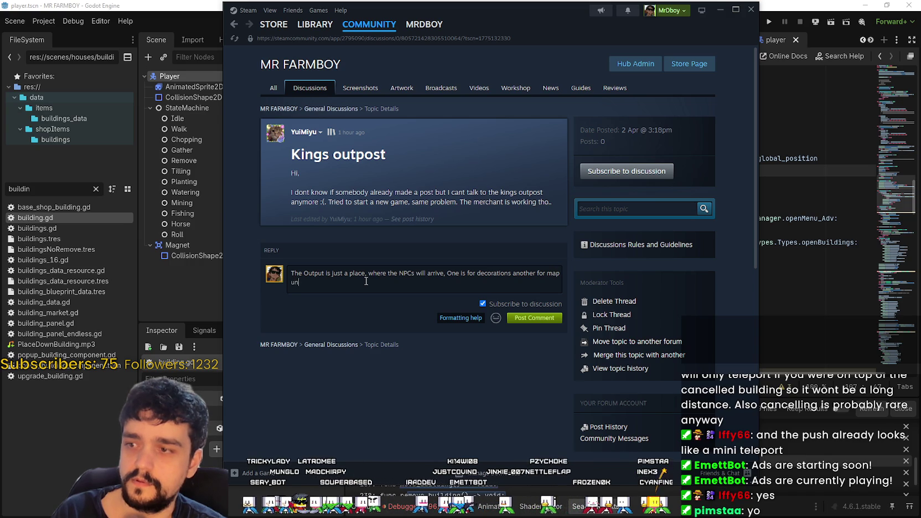
pyautogui.write('xpansion')
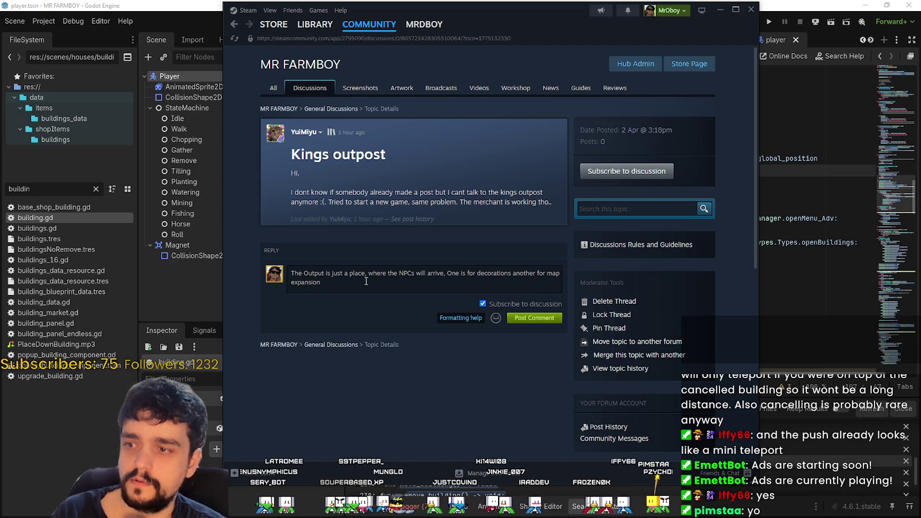
pyautogui.press('BackSpace')
pyautogui.press('BackSpace')
pyautogui.press('BackSpace')
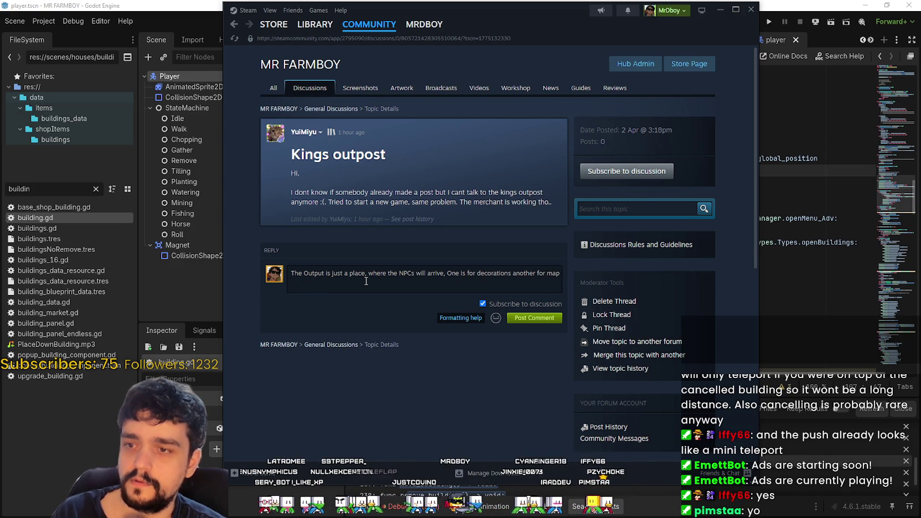
pyautogui.write('advancements')
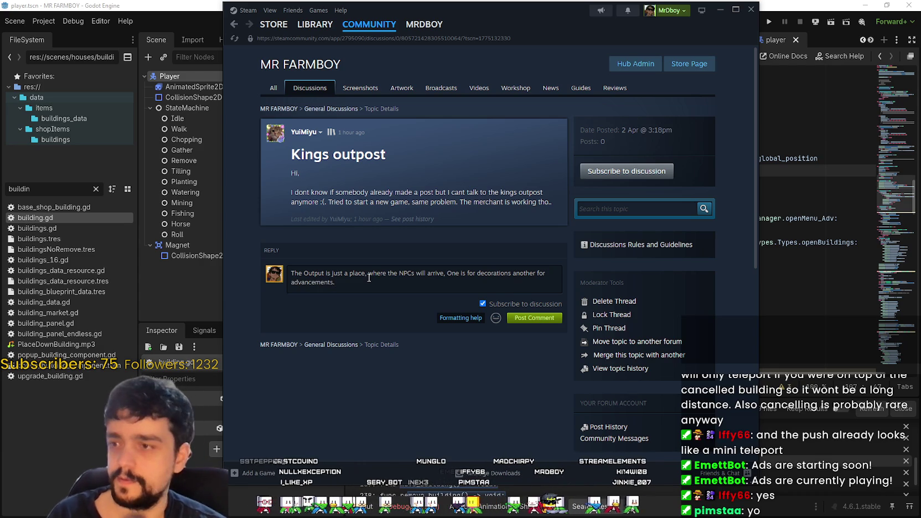
pyautogui.write('.')
pyautogui.press('Return')
pyautogui.press('Return')
# - Add 'Unless you mean something else?' and a Discord invitation ending with a happy emoji
pyautogui.write('I')
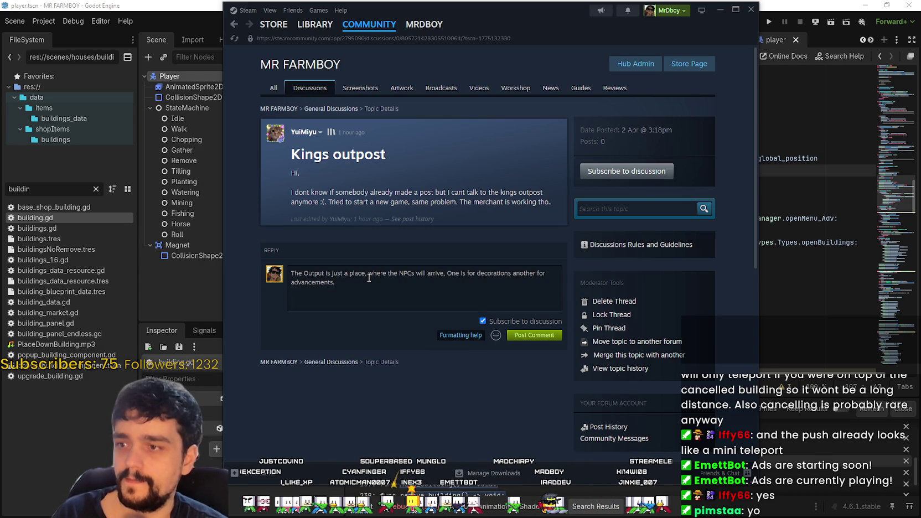
pyautogui.press('BackSpace')
pyautogui.press('BackSpace')
pyautogui.write('f')
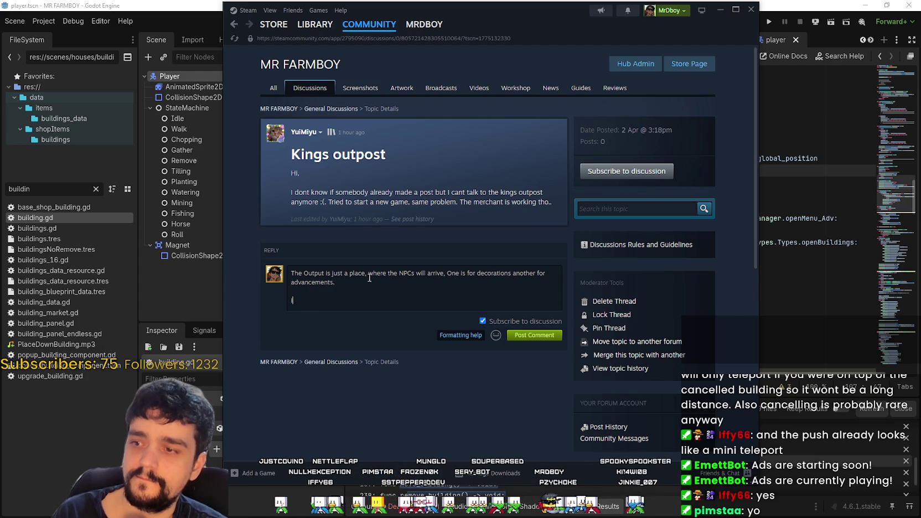
pyautogui.write('Unless you mean something else?')
pyautogui.press('Return')
pyautogui.press('Return')
pyautogui.write('Please join discord, I')
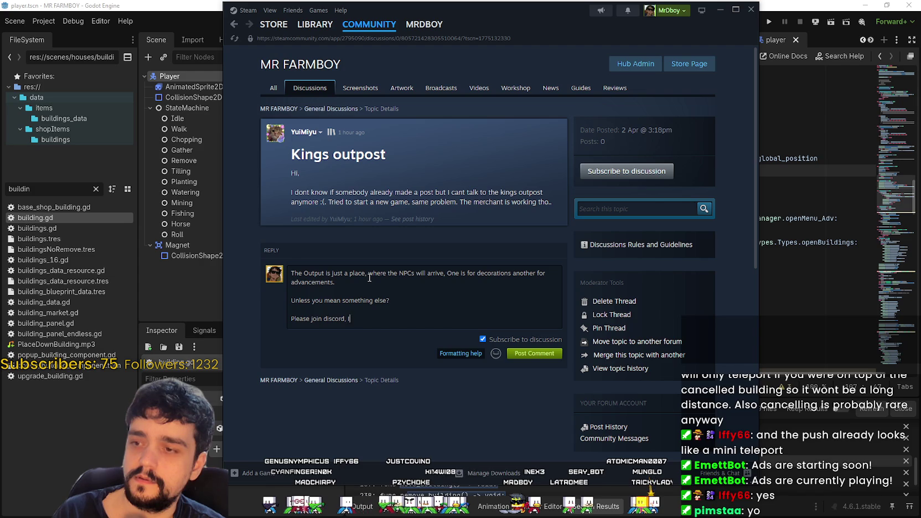
pyautogui.write(' can take a look!')
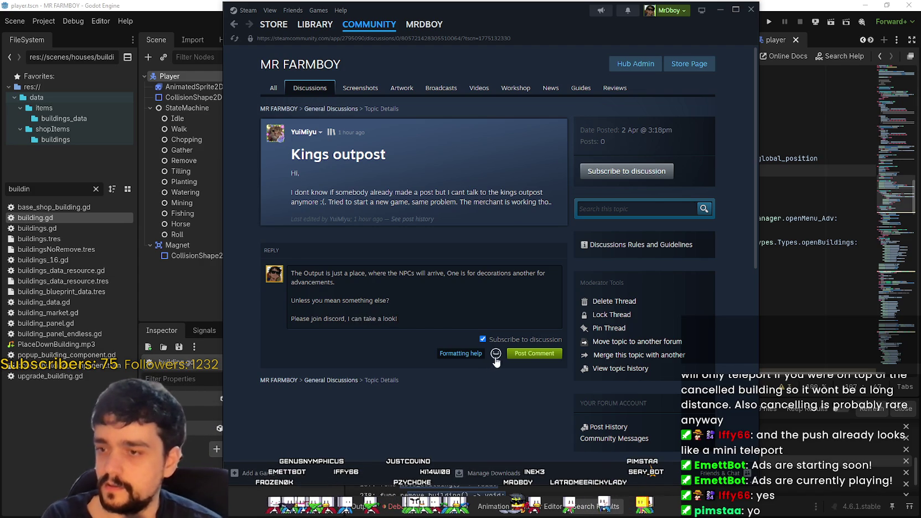
pyautogui.click(495, 354)
pyautogui.click(349, 386)
# - Post the reply on the Kings outpost thread and return to the Godot script editor
pyautogui.click(523, 353)
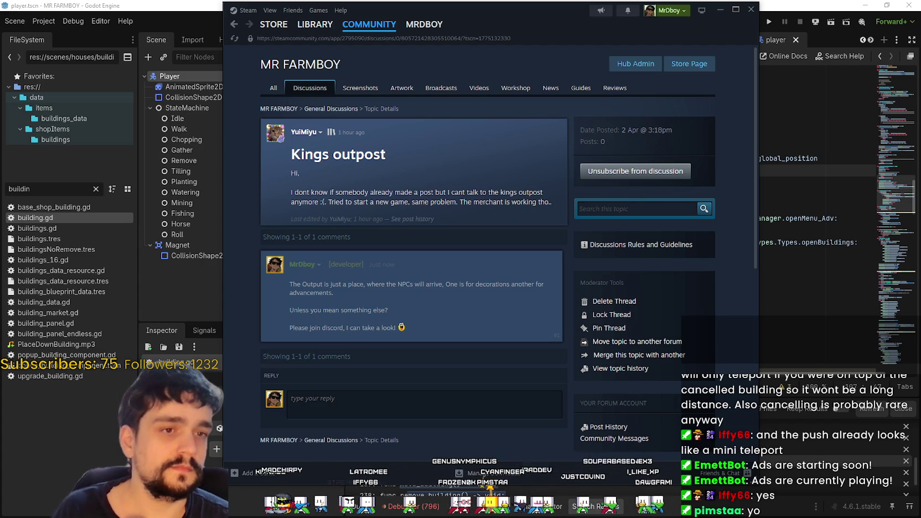
pyautogui.moveTo(298, 134)
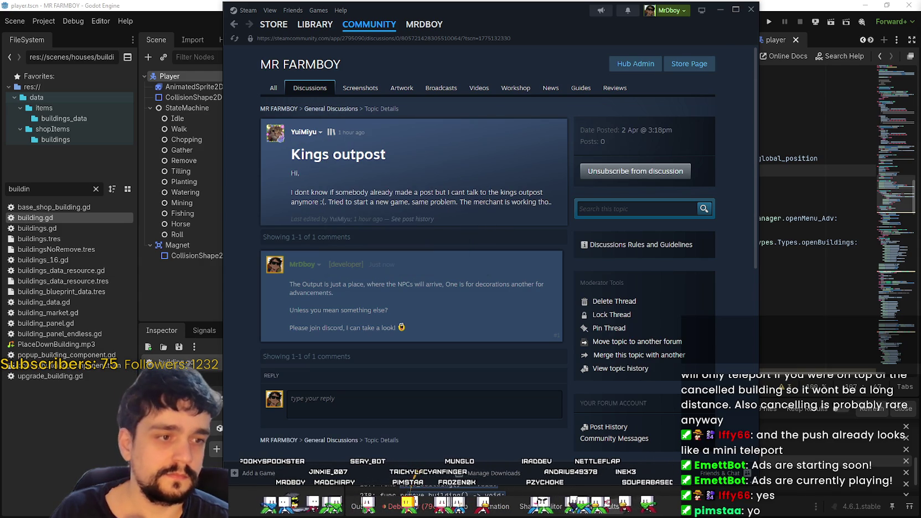
pyautogui.click(778, 280)
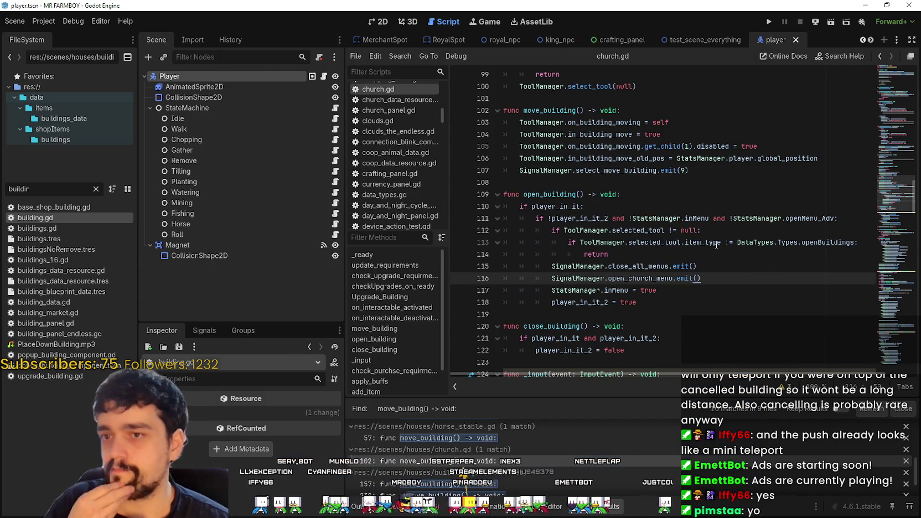
# - In church.gd's move_building, put the collision-disable line before the move flag and save
pyautogui.moveTo(657, 267)
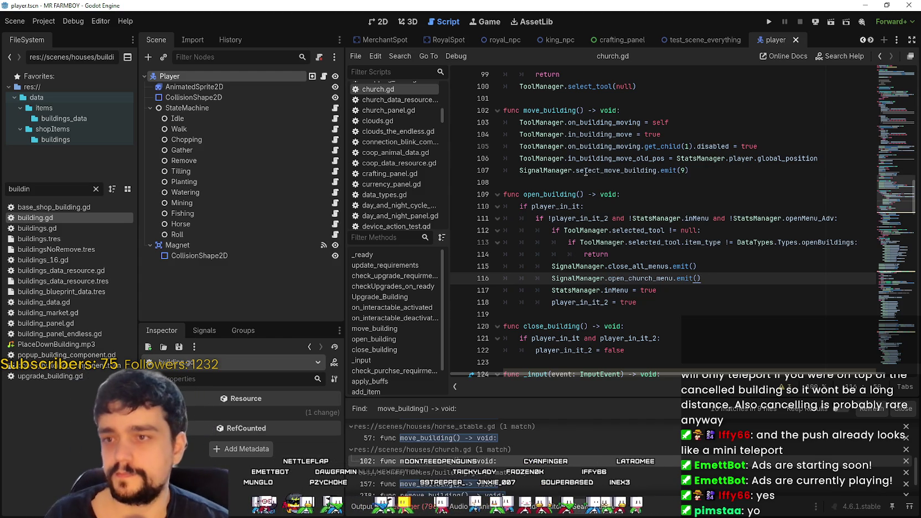
pyautogui.click(569, 183)
pyautogui.scroll(-4, 637, 210)
pyautogui.click(703, 224)
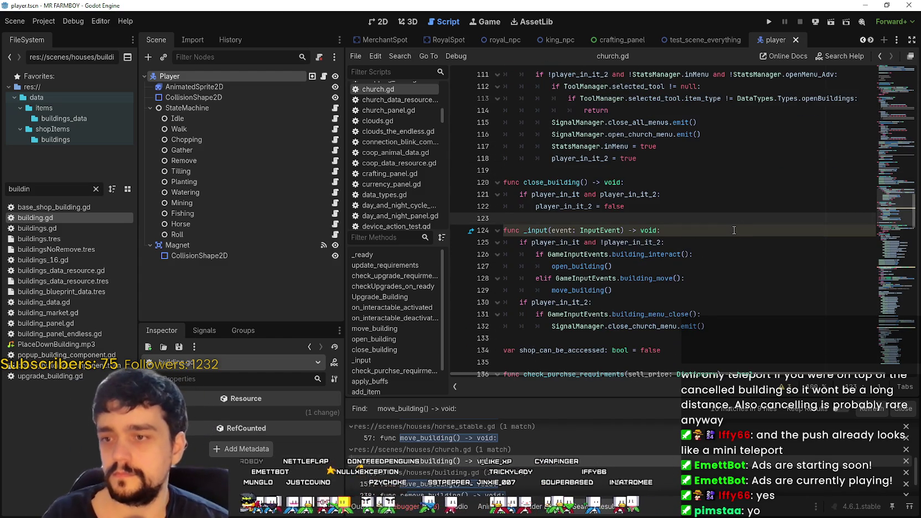
pyautogui.scroll(-1, 730, 230)
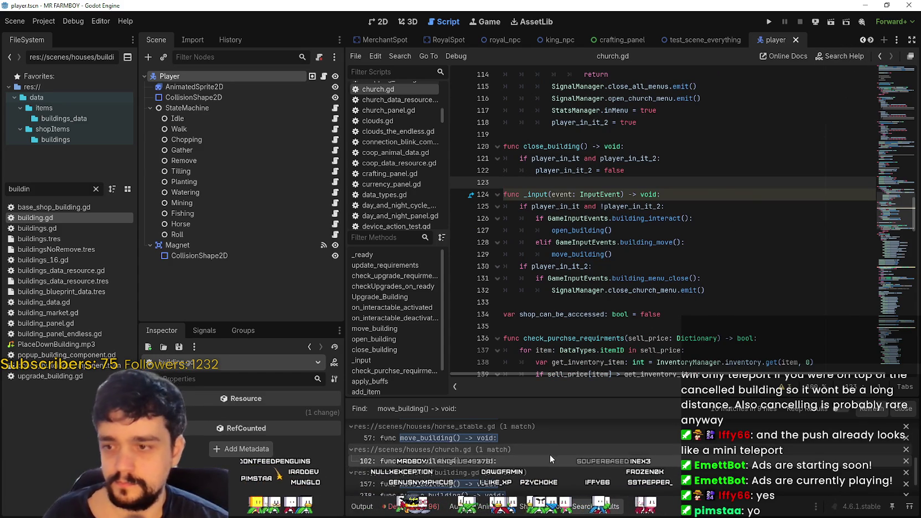
pyautogui.click(387, 461)
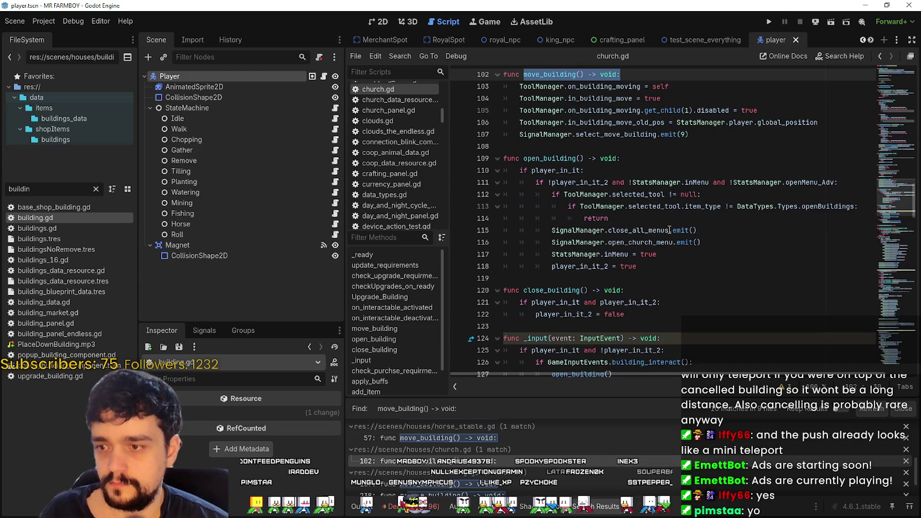
pyautogui.moveTo(848, 228)
pyautogui.mouseDown()
pyautogui.moveTo(501, 231)
pyautogui.moveTo(466, 221)
pyautogui.mouseUp()
pyautogui.click(705, 235)
pyautogui.hotkey('ctrl', 's')
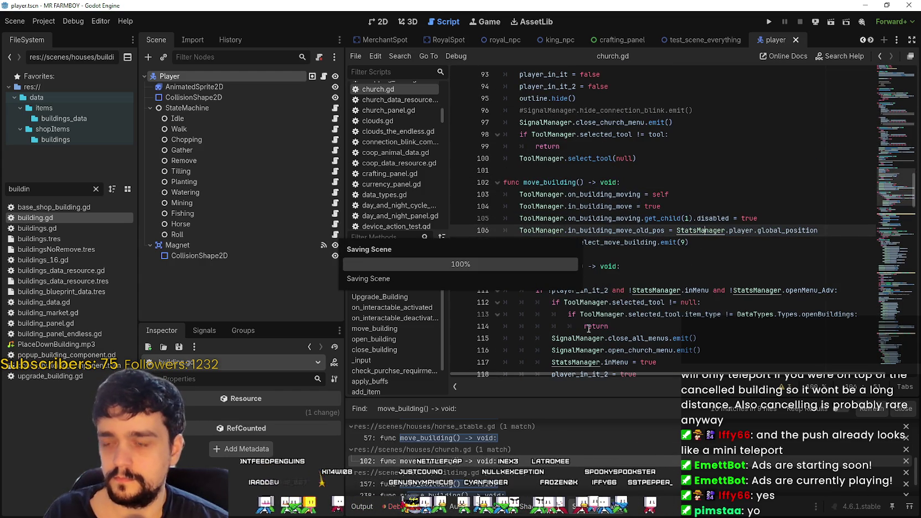
# - Open building.gd's move_building from the search results
pyautogui.scroll(-1, 547, 484)
pyautogui.scroll(-1, 547, 485)
pyautogui.click(471, 467)
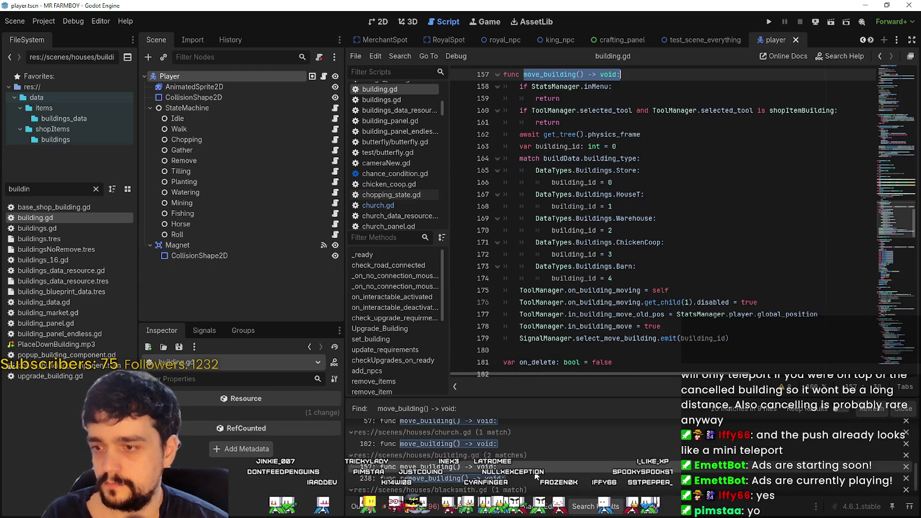
# - Review building.gd around the Barn building id and its remove_building function
pyautogui.scroll(-3, 599, 241)
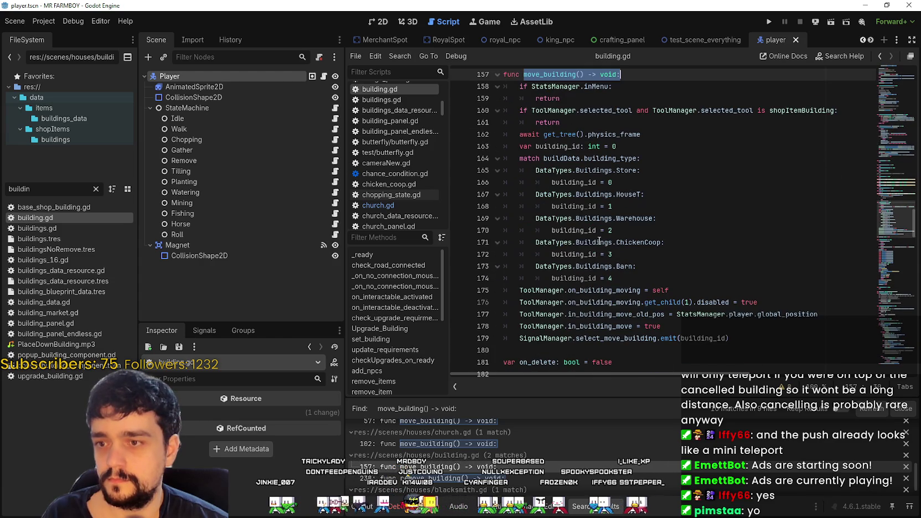
pyautogui.click(668, 277)
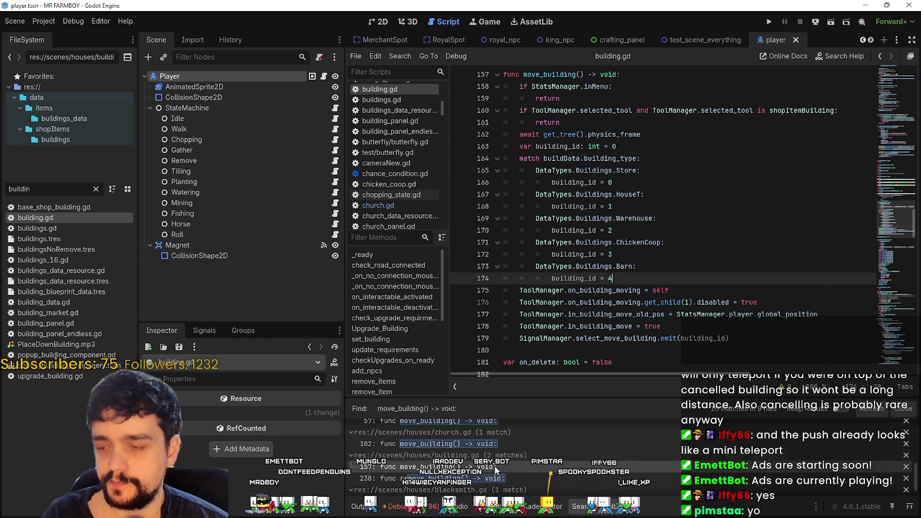
pyautogui.scroll(-1, 494, 465)
pyautogui.click(574, 458)
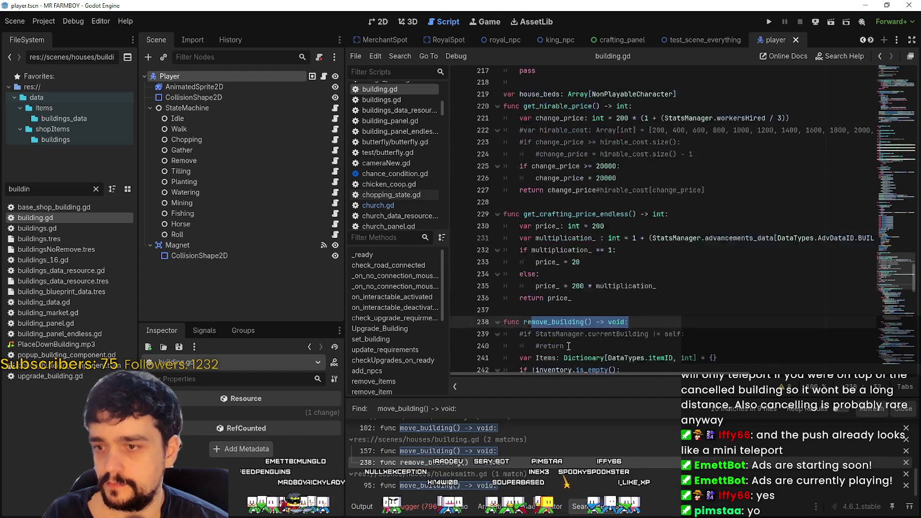
pyautogui.press('Down')
pyautogui.press('Down')
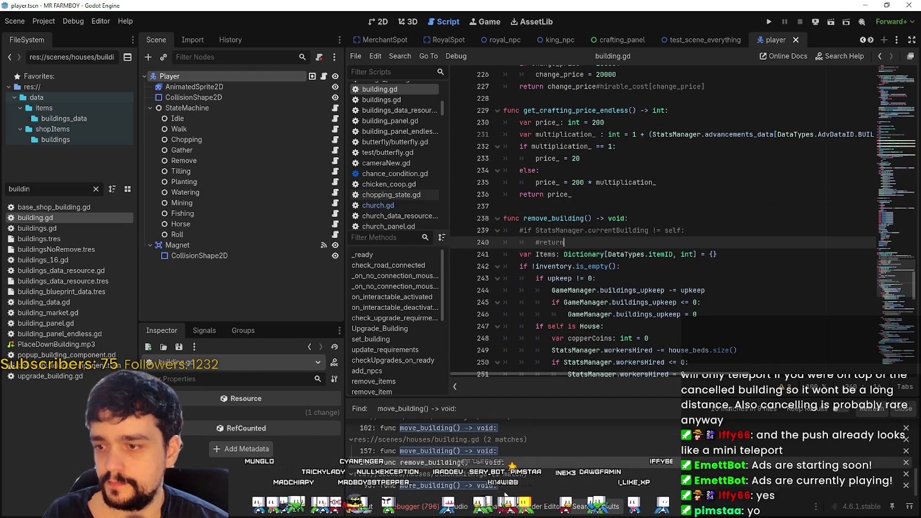
# - In blacksmith.gd's move_building, paste the player's old-position line below the collision-disable line and save
pyautogui.click(504, 483)
pyautogui.click(671, 288)
pyautogui.click(803, 275)
pyautogui.press('Return')
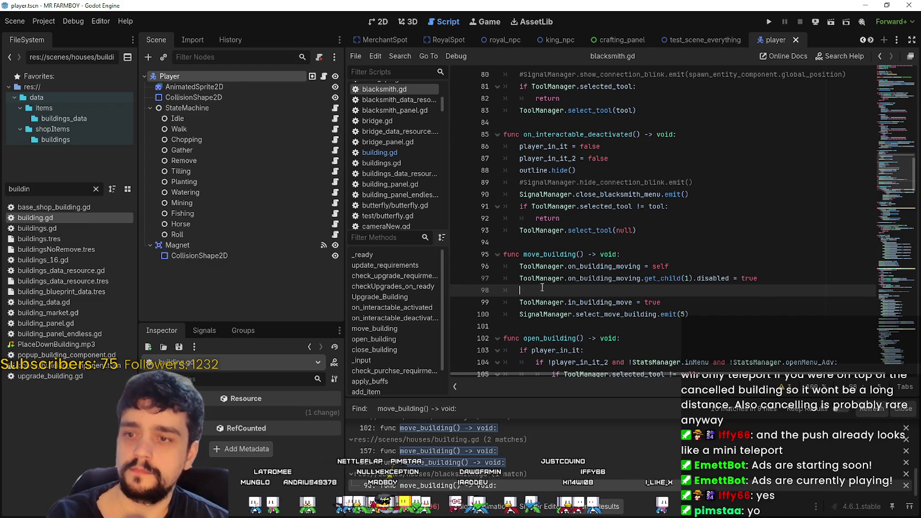
pyautogui.hotkey('ctrl', 'v')
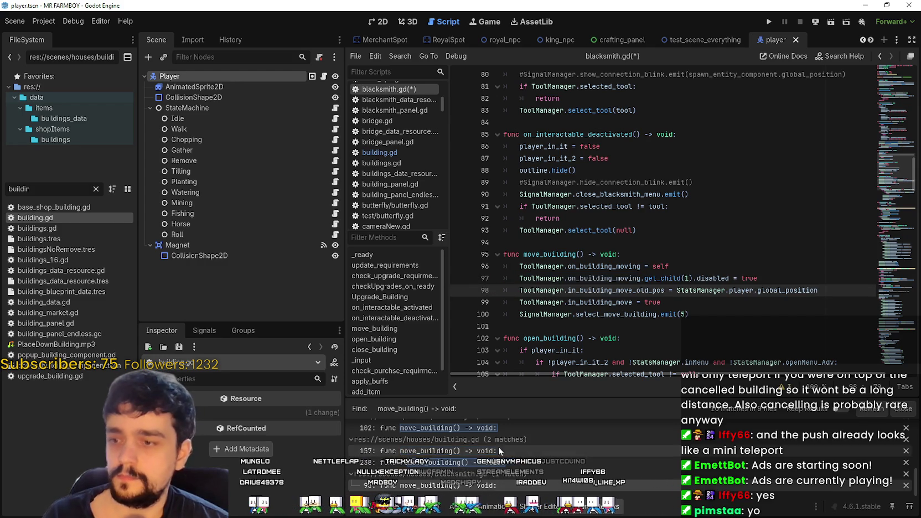
pyautogui.hotkey('ctrl', 's')
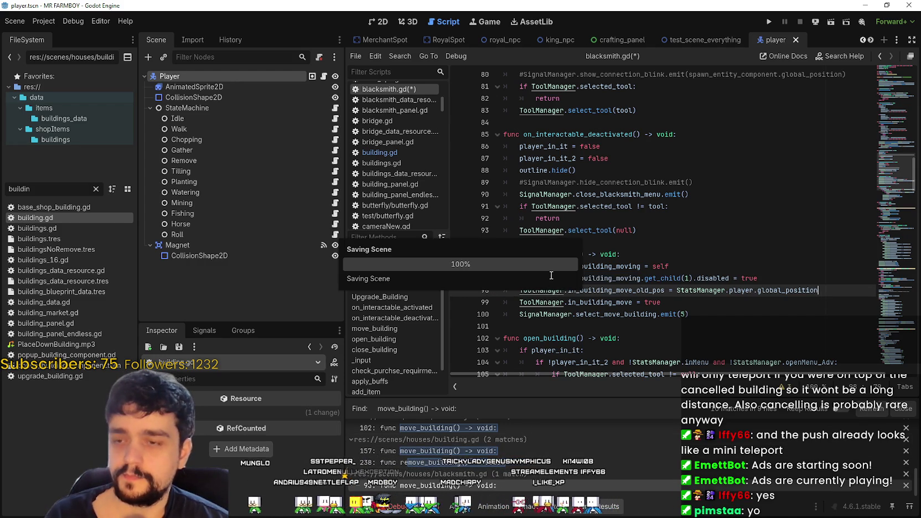
# - Select blacksmith.gd's whole GameInputEvents _input body as the template
pyautogui.scroll(-3, 665, 222)
pyautogui.scroll(-1, 665, 222)
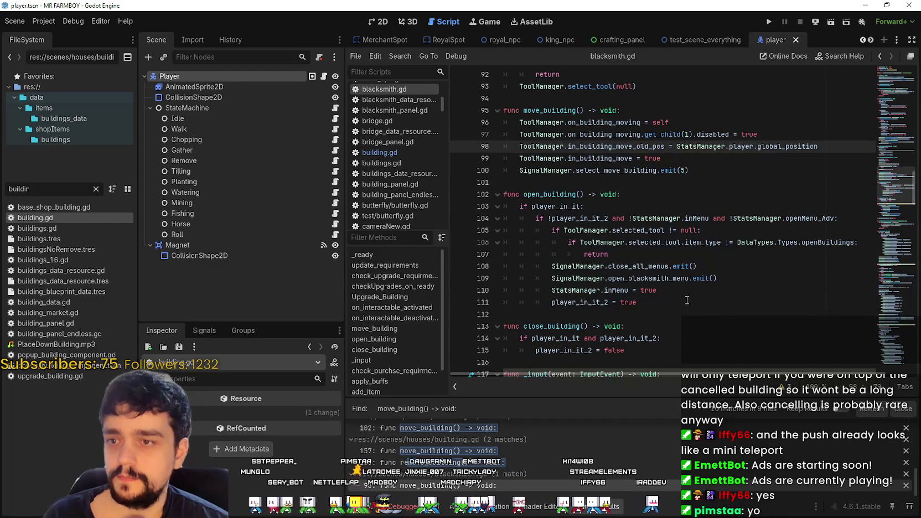
pyautogui.scroll(-5, 616, 275)
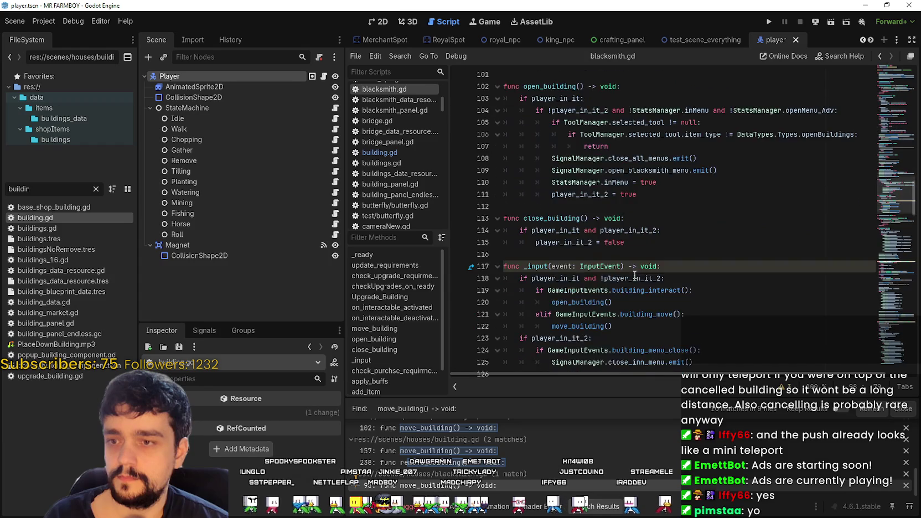
pyautogui.moveTo(720, 277)
pyautogui.mouseDown()
pyautogui.moveTo(554, 260)
pyautogui.moveTo(557, 221)
pyautogui.mouseUp()
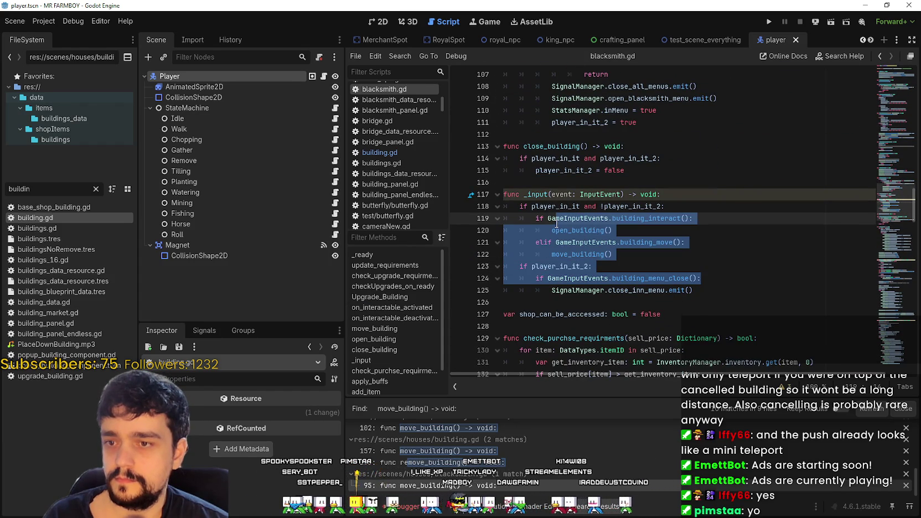
pyautogui.moveTo(557, 221); pyautogui.dragTo(503, 206)
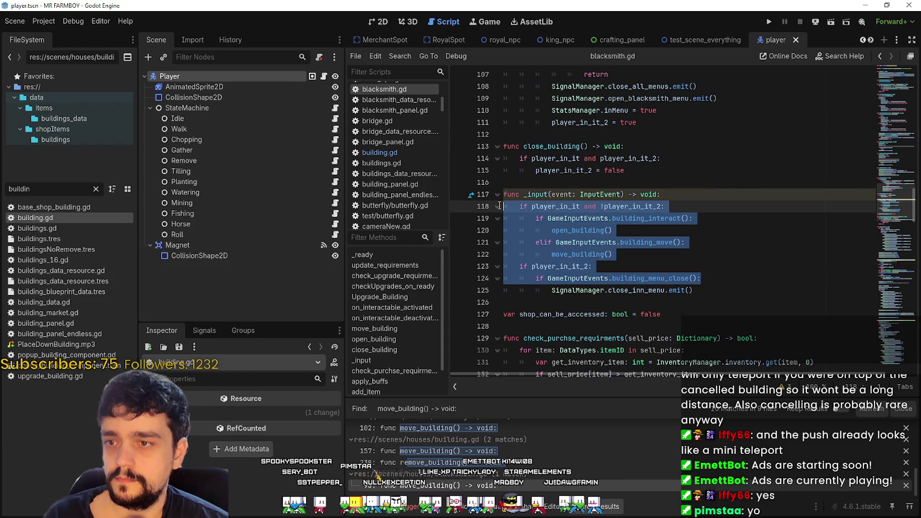
# - Open royal_spot.gd at its move_building function
pyautogui.scroll(1, 601, 465)
pyautogui.scroll(4, 598, 445)
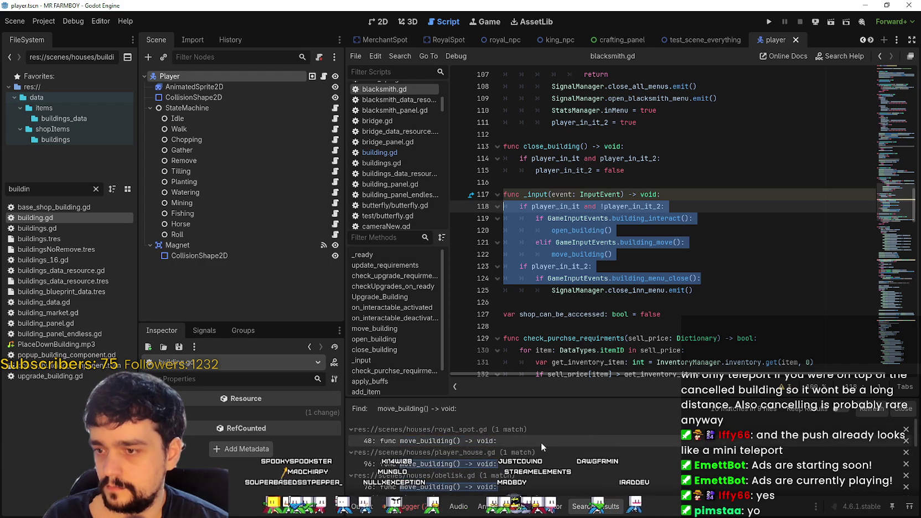
pyautogui.click(541, 441)
pyautogui.scroll(-9, 579, 287)
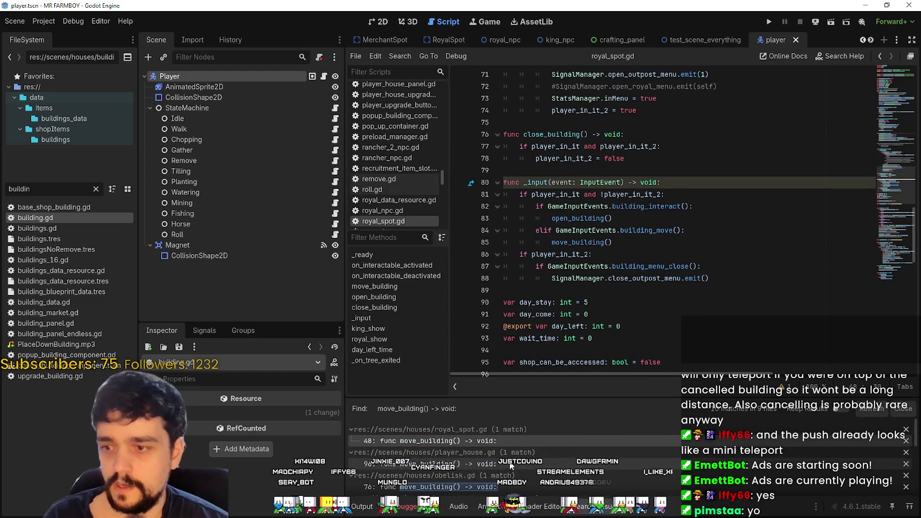
# - Replace player_house.gd's action-based input checks with the GameInputEvents checks, fix indentation, and save
pyautogui.click(484, 463)
pyautogui.scroll(-7, 602, 247)
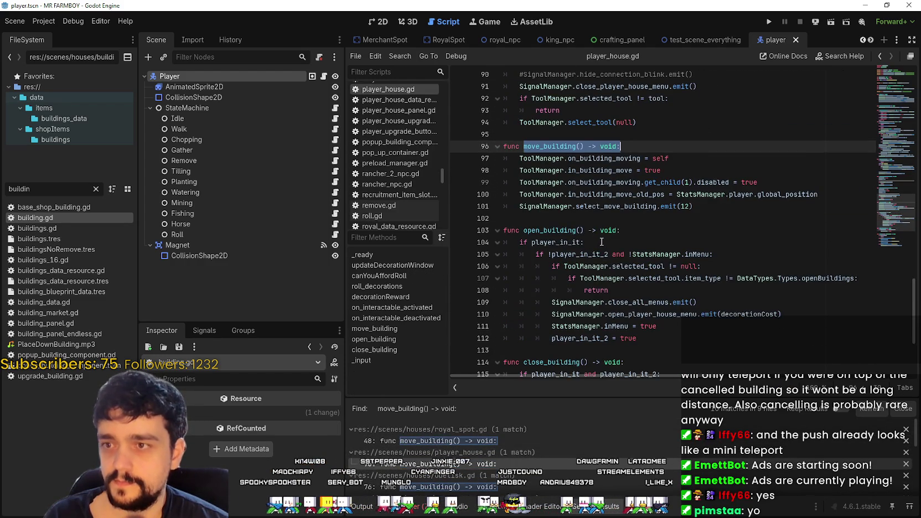
pyautogui.scroll(5, 602, 242)
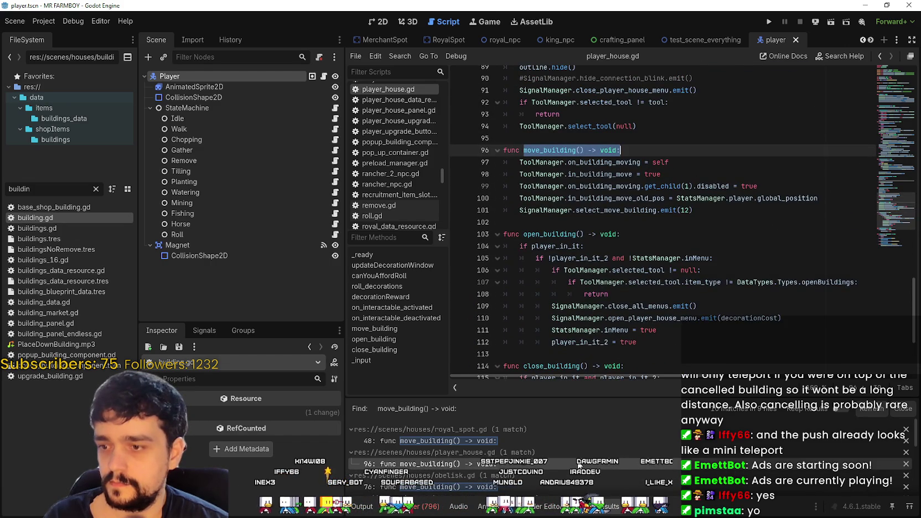
pyautogui.scroll(-5, 602, 234)
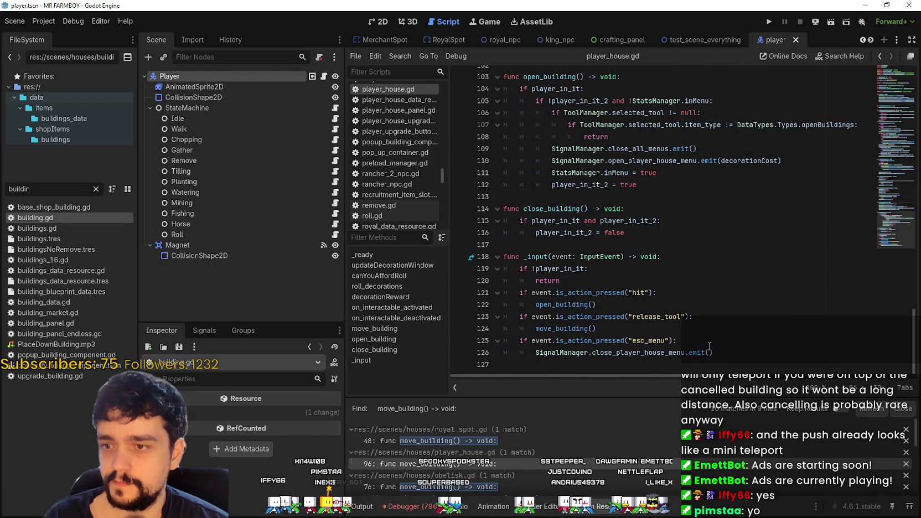
pyautogui.moveTo(686, 338); pyautogui.dragTo(487, 277)
pyautogui.write('if player_in_it and !player_in_it_2: \t\tif GameInputEvents.building_interact(): \t\t\topen_building() \t\telif GameInputEvents.building_move(): \t\t\tmove_building() \tif player_in_it_2: \t\tif GameInputEvents.building_menu_close():')
pyautogui.click(529, 351)
pyautogui.press('Tab')
pyautogui.click(679, 306)
pyautogui.hotkey('ctrl', 's')
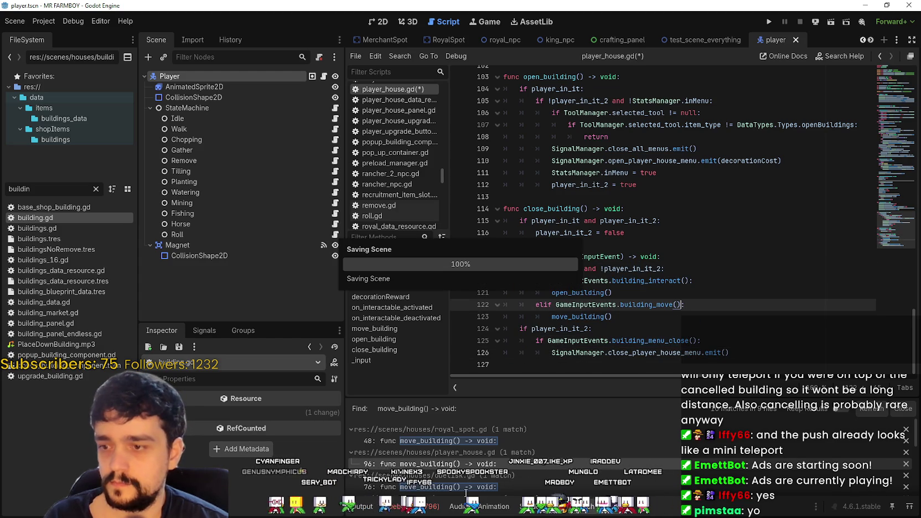
# - Do the same GameInputEvents replacement in obelisk.gd and save it, then open merchant_spot.gd
pyautogui.scroll(1, 595, 310)
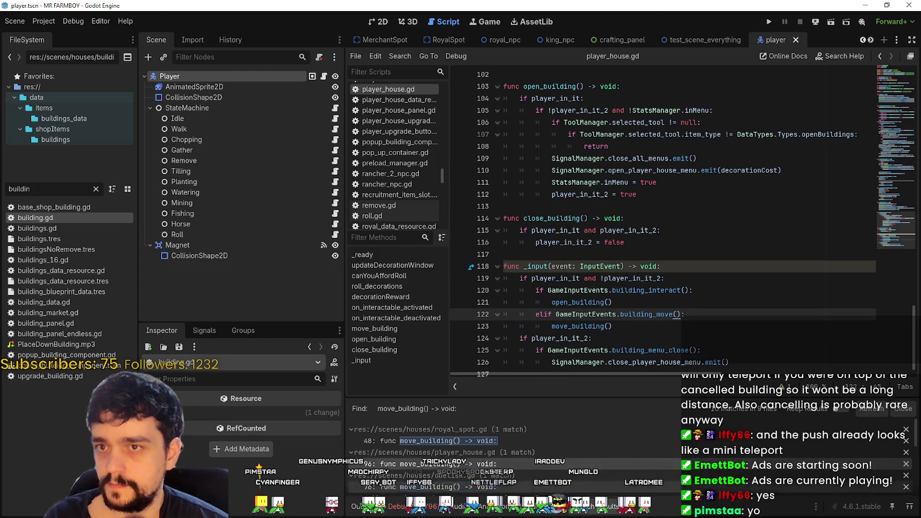
pyautogui.scroll(-1, 594, 310)
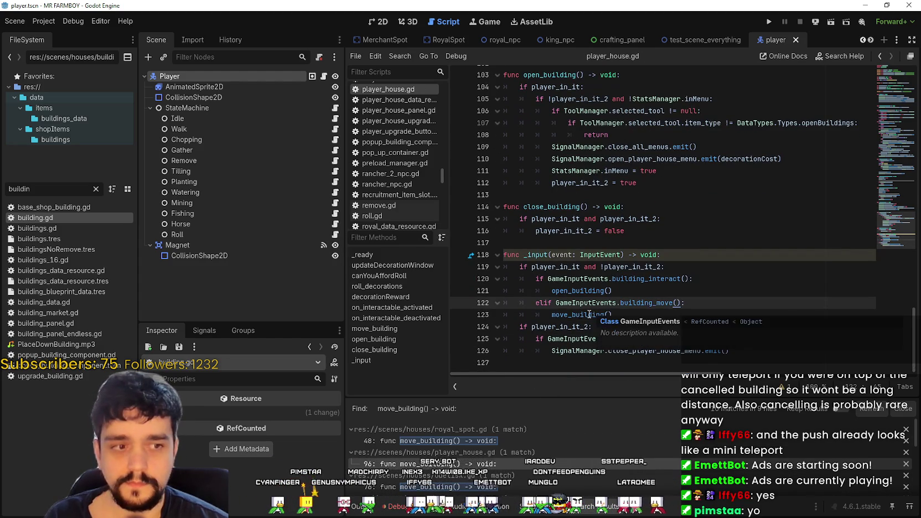
pyautogui.scroll(-1, 500, 451)
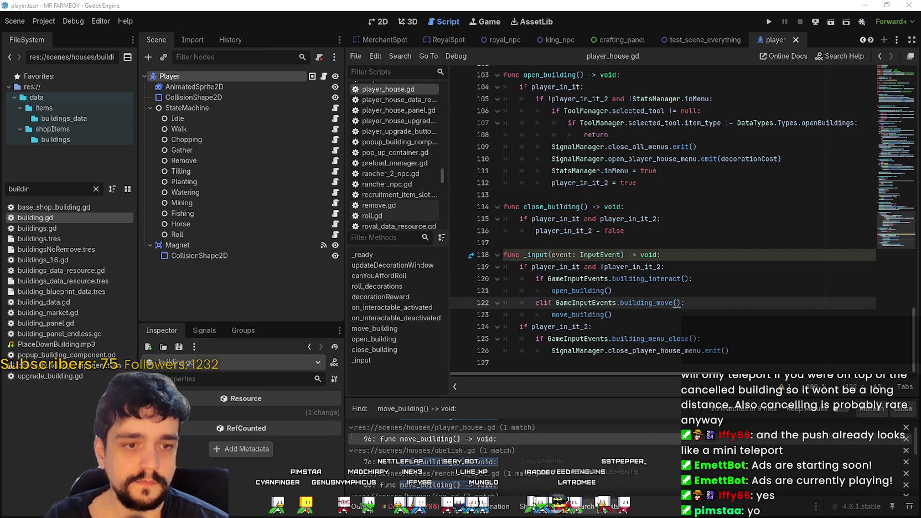
pyautogui.click(488, 462)
pyautogui.scroll(-5, 660, 283)
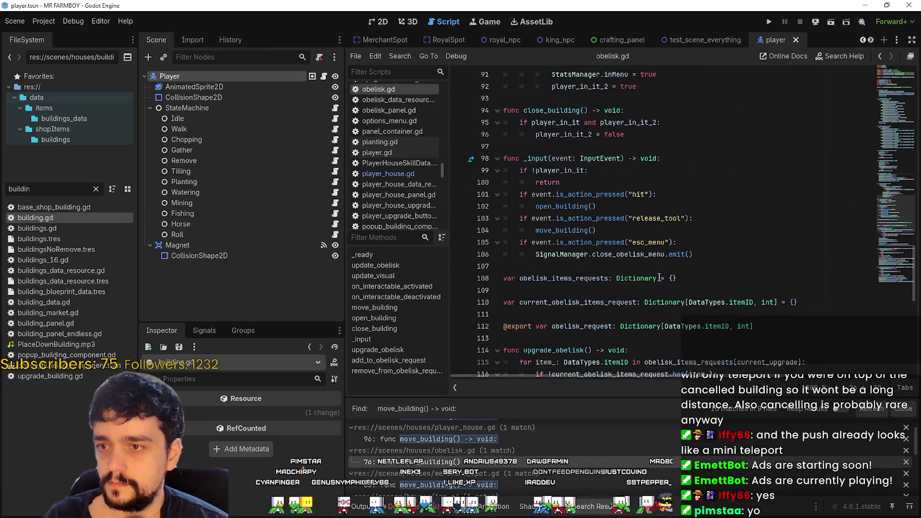
pyautogui.moveTo(676, 242)
pyautogui.mouseDown()
pyautogui.moveTo(636, 243)
pyautogui.moveTo(531, 178)
pyautogui.moveTo(498, 177)
pyautogui.mouseUp()
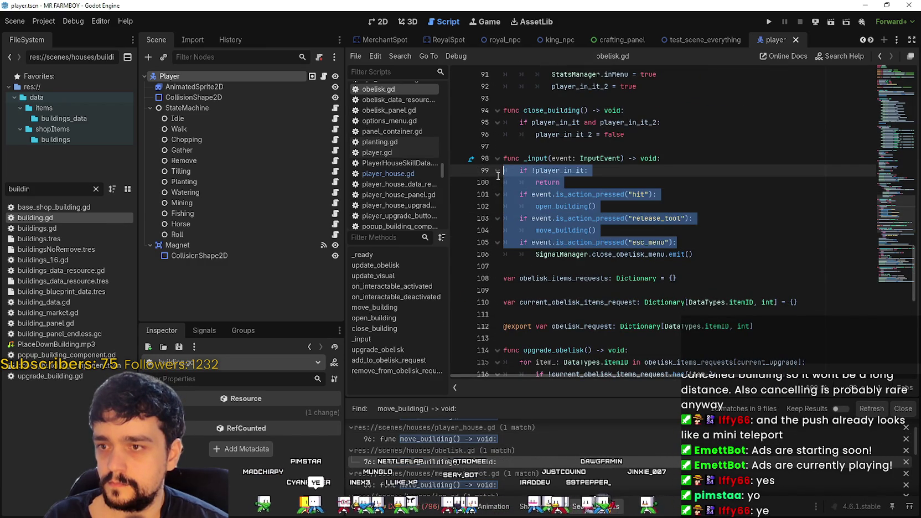
pyautogui.write('if player_in_it and !player_in_it_2: \t\tif GameInputEvents.building_interact(): \t\t\topen_building() \t\telif GameInputEvents.building_move(): \t\t\tmove_building() \tif player_in_it_2: \t\tif GameInputEvents.building_menu_close():')
pyautogui.click(531, 254)
pyautogui.press('Tab')
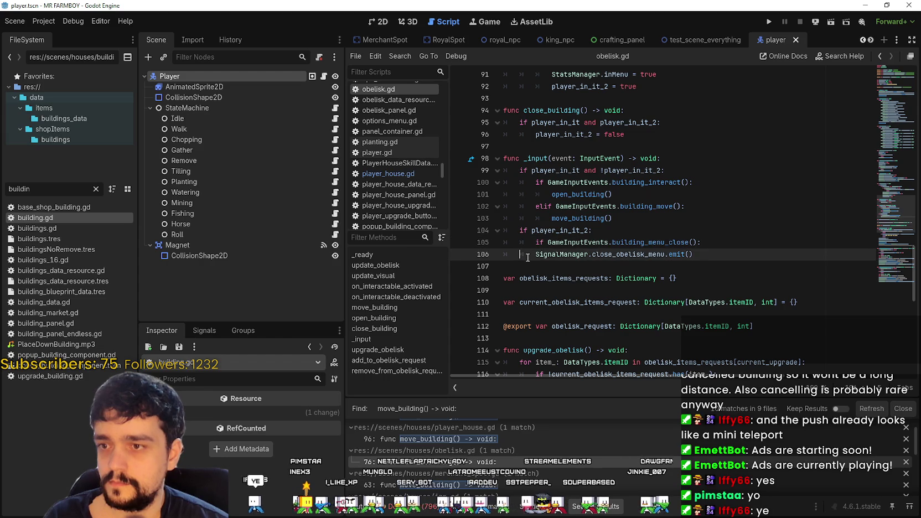
pyautogui.hotkey('ctrl', 's')
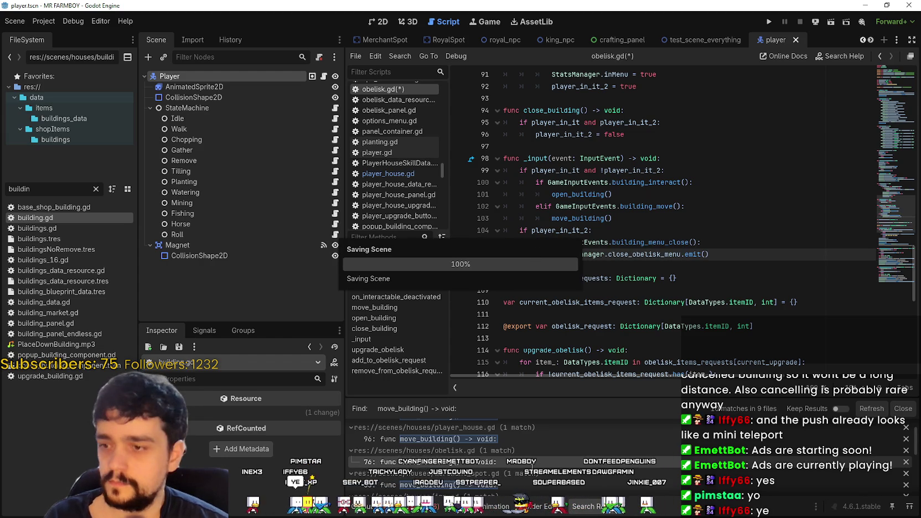
pyautogui.click(495, 455)
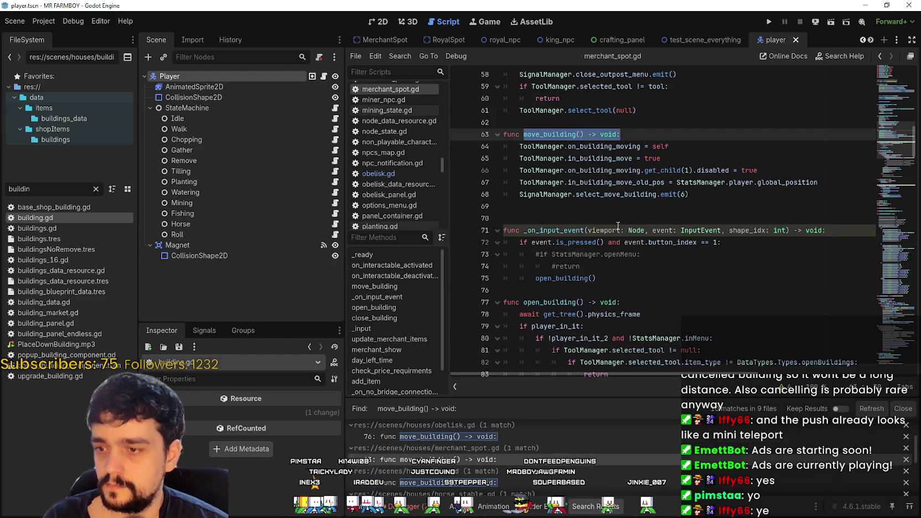
# - Review merchant_spot.gd's _input block and save the script
pyautogui.scroll(-13, 614, 209)
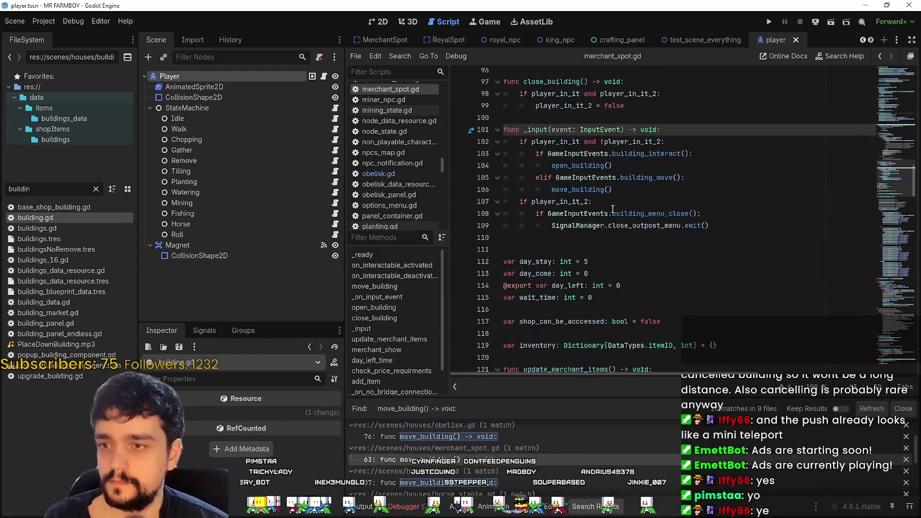
pyautogui.scroll(3, 614, 209)
pyautogui.moveTo(704, 299)
pyautogui.mouseDown()
pyautogui.moveTo(636, 302)
pyautogui.moveTo(551, 278)
pyautogui.moveTo(531, 266)
pyautogui.moveTo(511, 231)
pyautogui.mouseUp()
pyautogui.hotkey('ctrl', 'c')
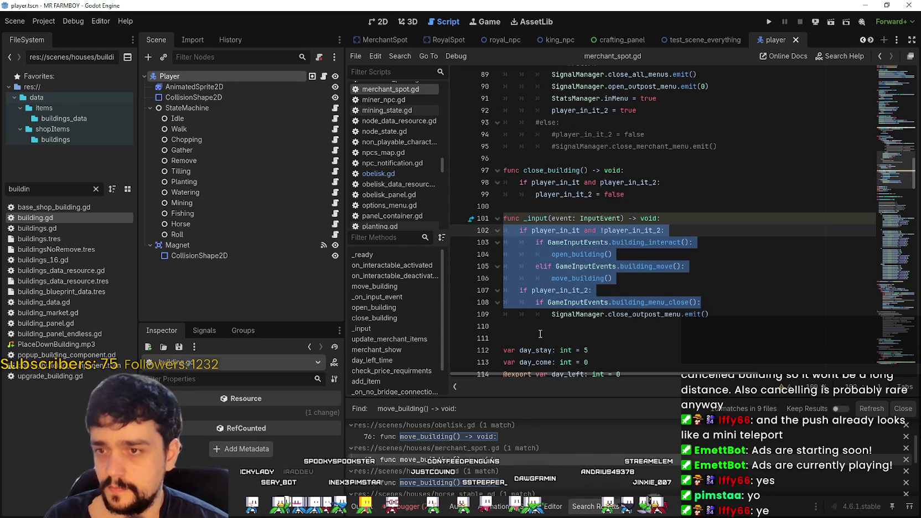
pyautogui.press('Right')
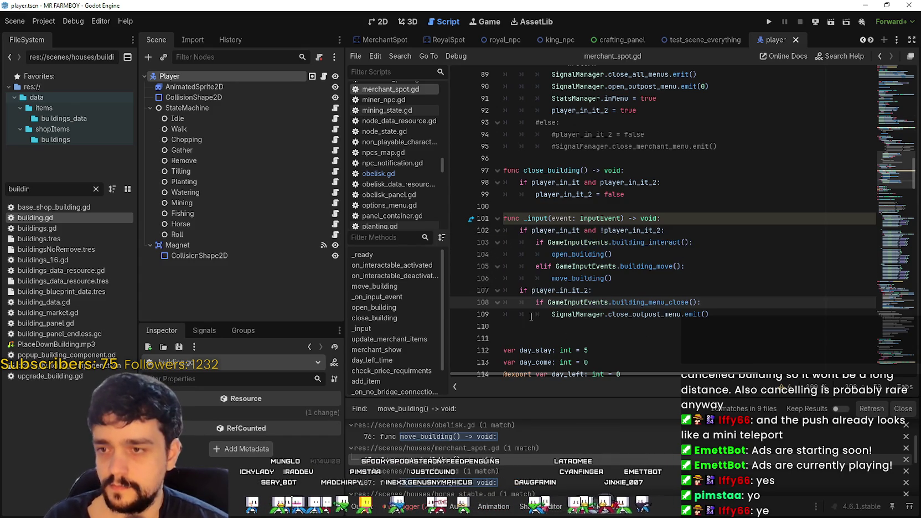
pyautogui.click(536, 326)
pyautogui.hotkey('ctrl', 's')
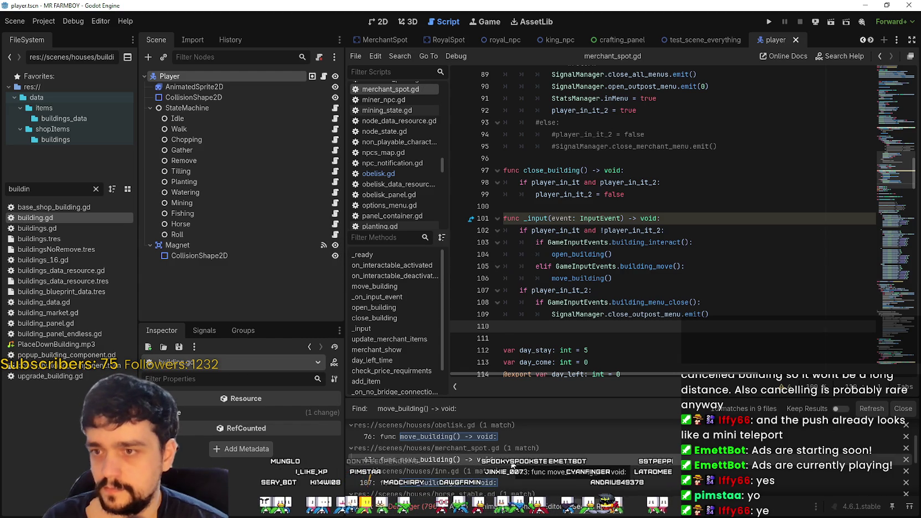
# - Check that inn.gd's input code already uses GameInputEvents
pyautogui.scroll(-1, 515, 461)
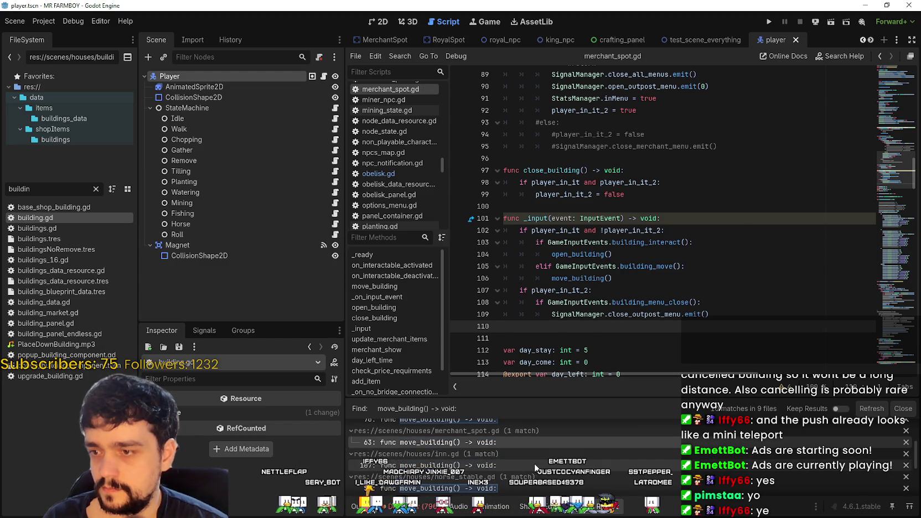
pyautogui.click(535, 466)
pyautogui.scroll(-10, 610, 282)
pyautogui.scroll(4, 610, 281)
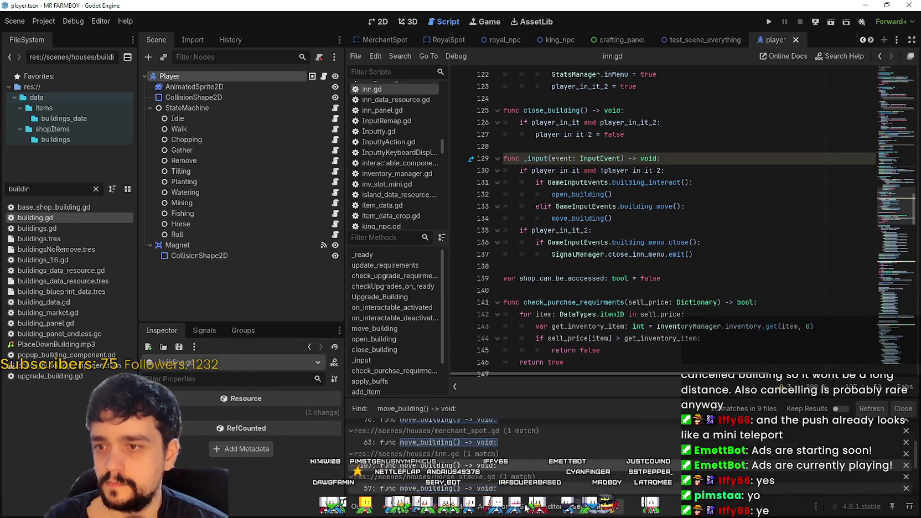
pyautogui.scroll(-2, 521, 485)
# - Replace horse_stable.gd's old input checks with the GameInputEvents building checks, indent, and save
pyautogui.click(522, 455)
pyautogui.scroll(-5, 596, 287)
pyautogui.moveTo(678, 350)
pyautogui.mouseDown()
pyautogui.moveTo(506, 350)
pyautogui.moveTo(515, 302)
pyautogui.moveTo(490, 284)
pyautogui.mouseUp()
pyautogui.hotkey('ctrl', 'v')
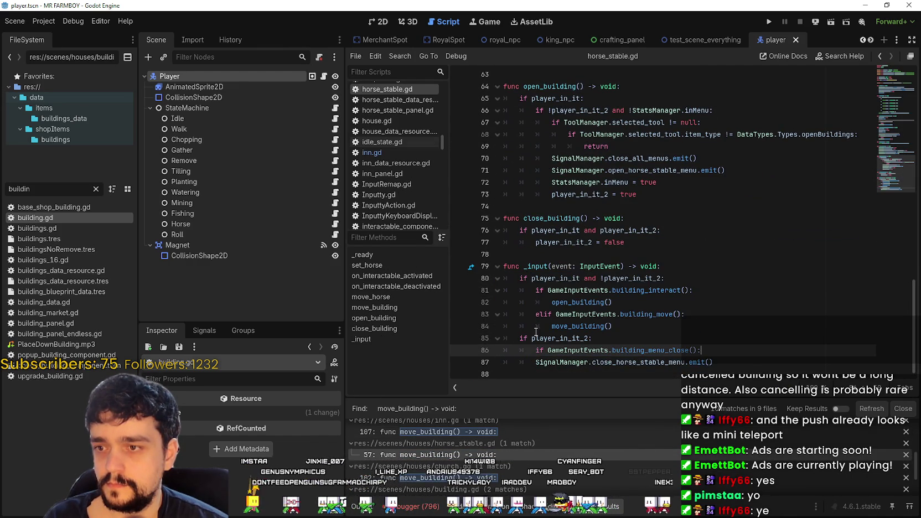
pyautogui.click(523, 362)
pyautogui.press('Tab')
pyautogui.hotkey('ctrl', 's')
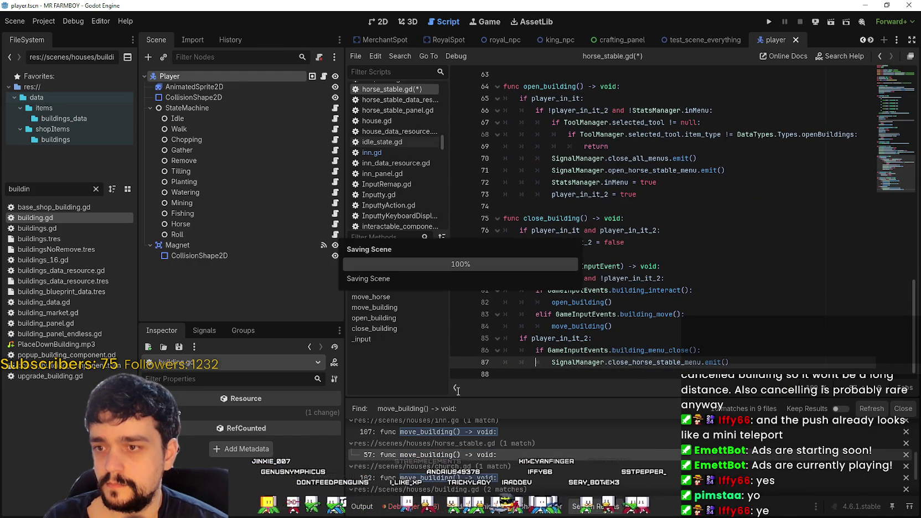
# - Check church.gd's input code, then open building.gd at move_building
pyautogui.click(476, 452)
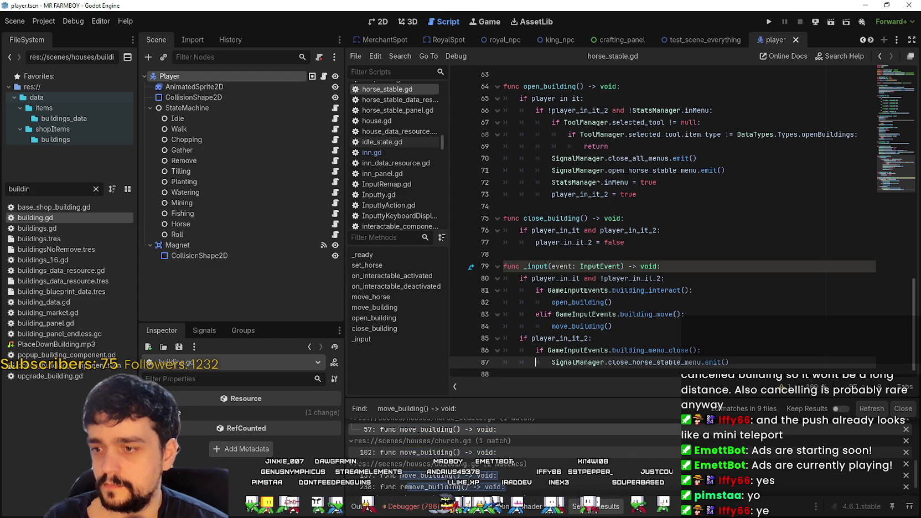
pyautogui.scroll(-4, 610, 270)
pyautogui.scroll(-4, 610, 270)
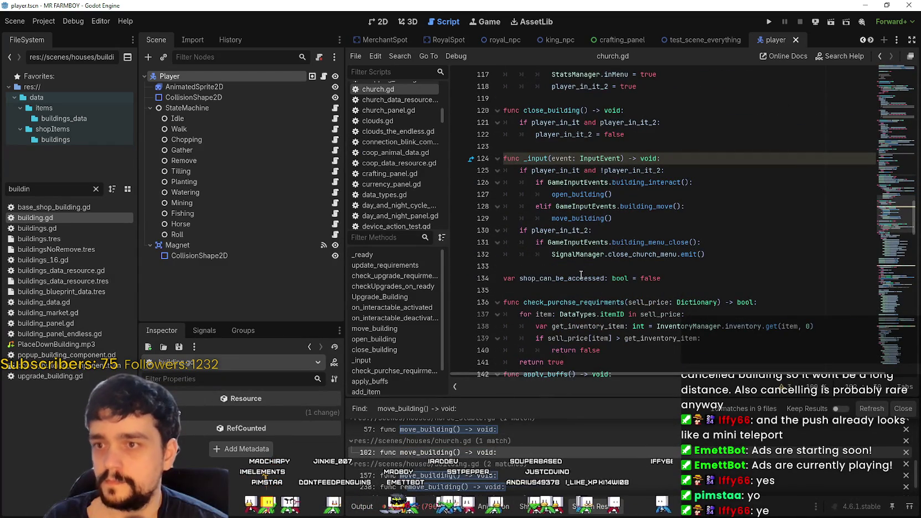
pyautogui.scroll(-2, 620, 470)
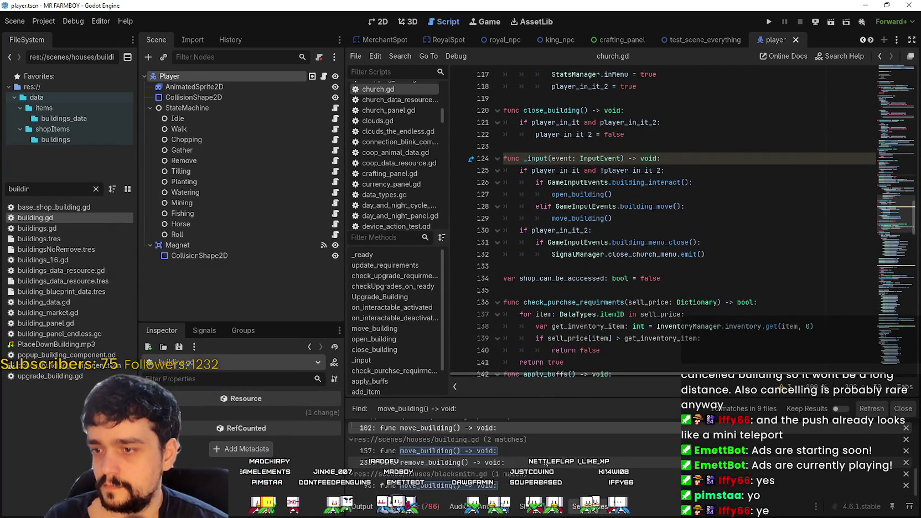
pyautogui.click(547, 451)
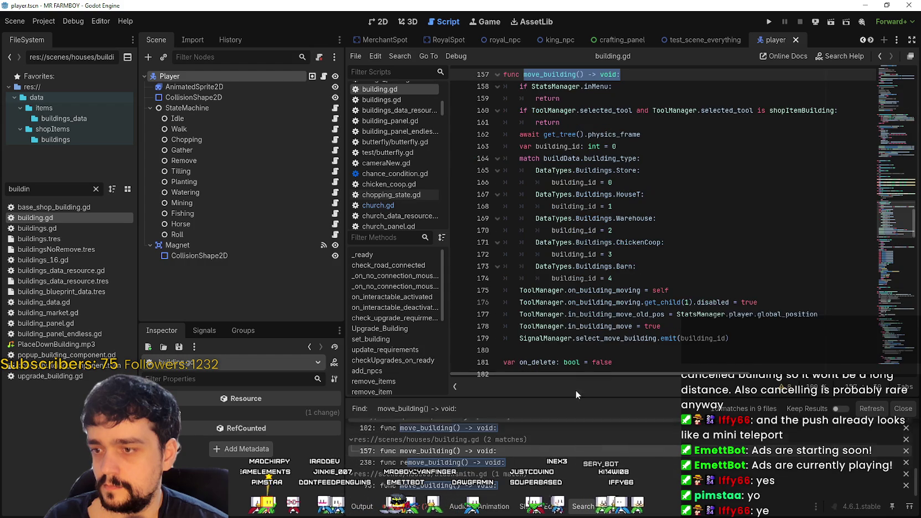
# - Open blacksmith.gd's move_building, save it, and switch to the Steam Kings outpost thread
pyautogui.scroll(-6, 576, 306)
pyautogui.scroll(-20, 576, 306)
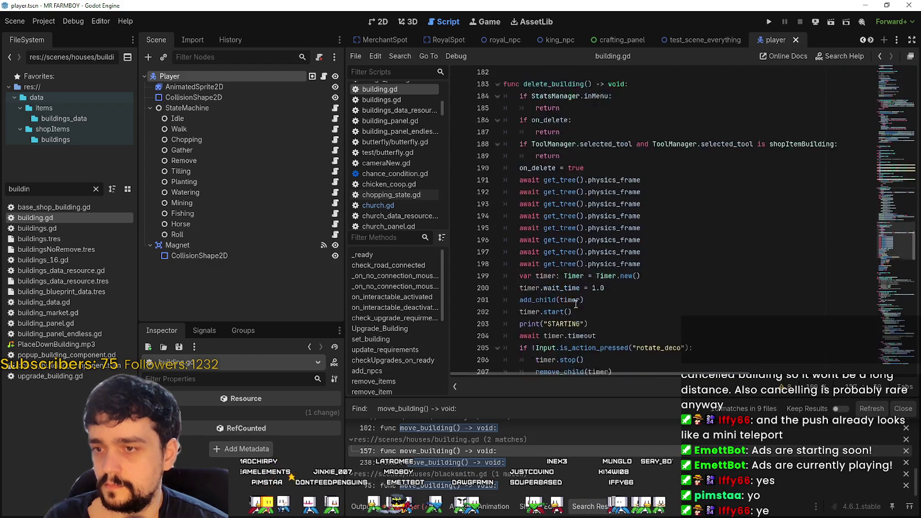
pyautogui.scroll(-5, 574, 299)
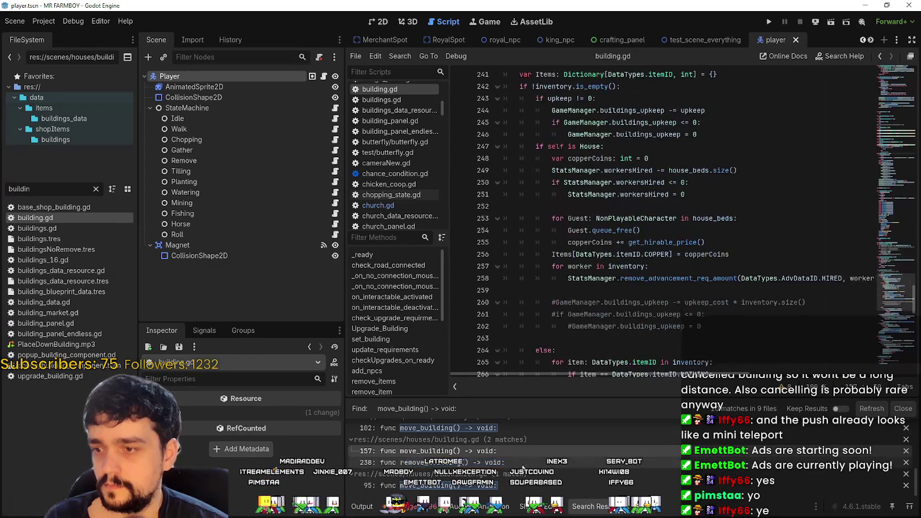
pyautogui.click(488, 484)
pyautogui.scroll(-12, 595, 244)
pyautogui.scroll(-6, 593, 244)
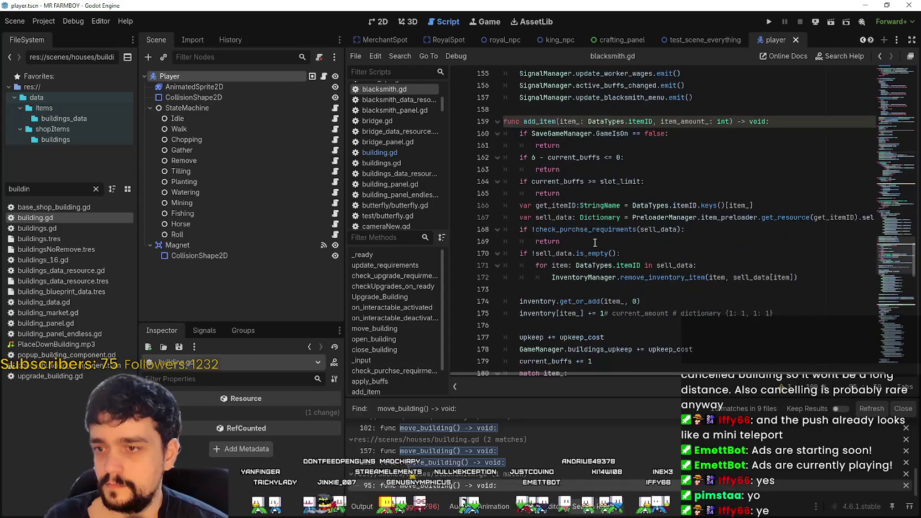
pyautogui.scroll(14, 590, 244)
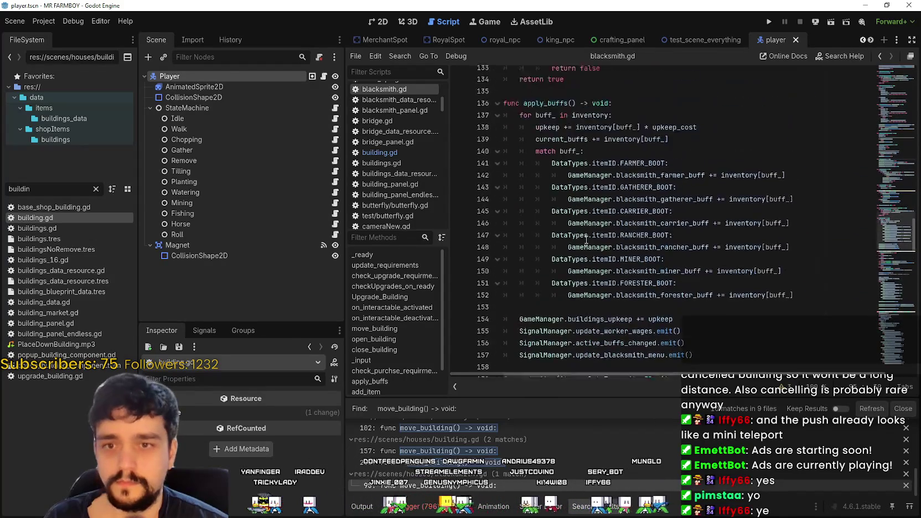
pyautogui.hotkey('ctrl', 's')
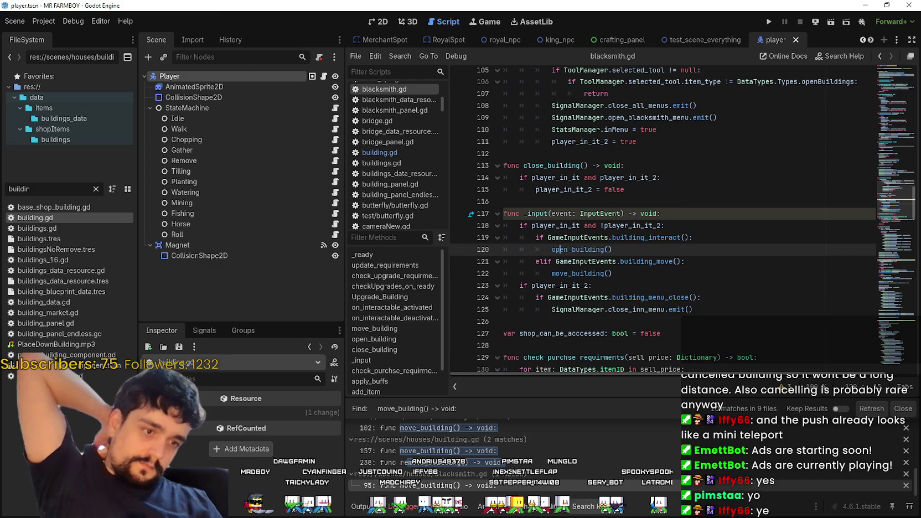
pyautogui.hotkey('alt', 'Tab')
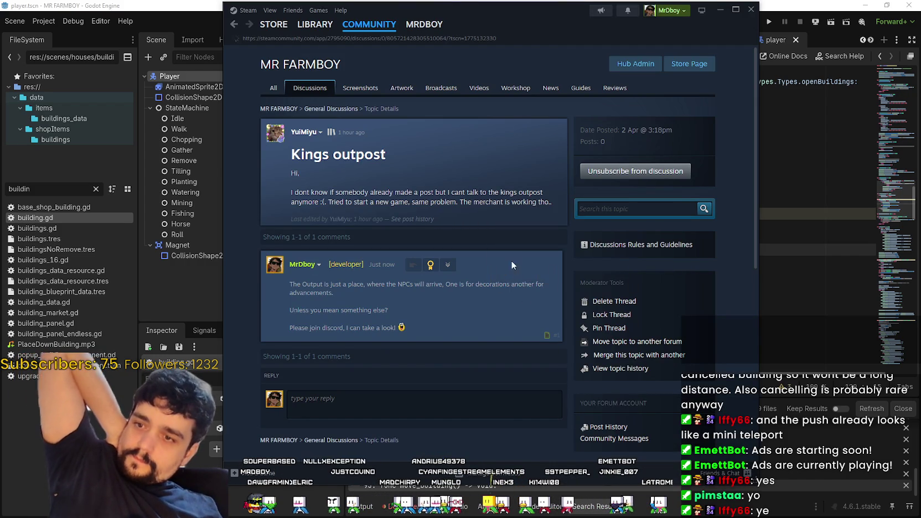
# - Glance over the Steam thread, return to blacksmith.gd and run the project with F5
pyautogui.scroll(-3, 438, 385)
pyautogui.scroll(3, 436, 380)
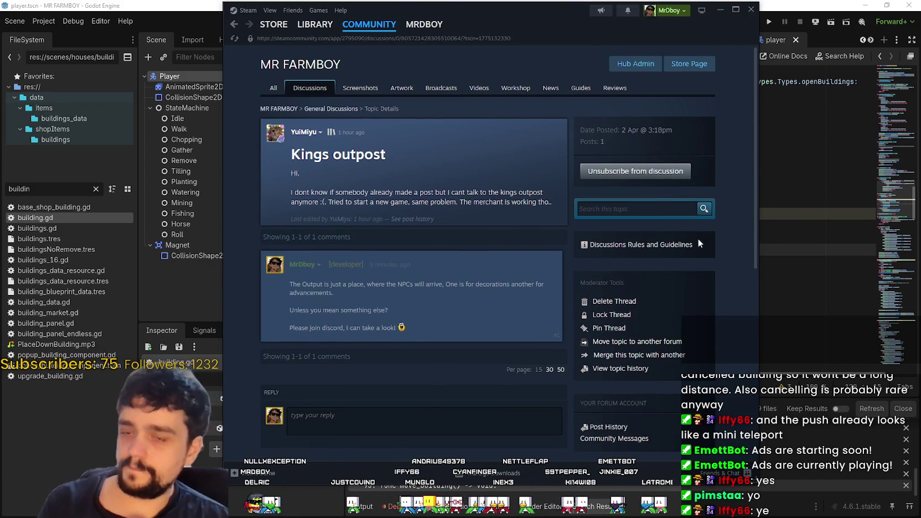
pyautogui.hotkey('alt', 'Tab')
pyautogui.click(783, 178)
pyautogui.press('F5')
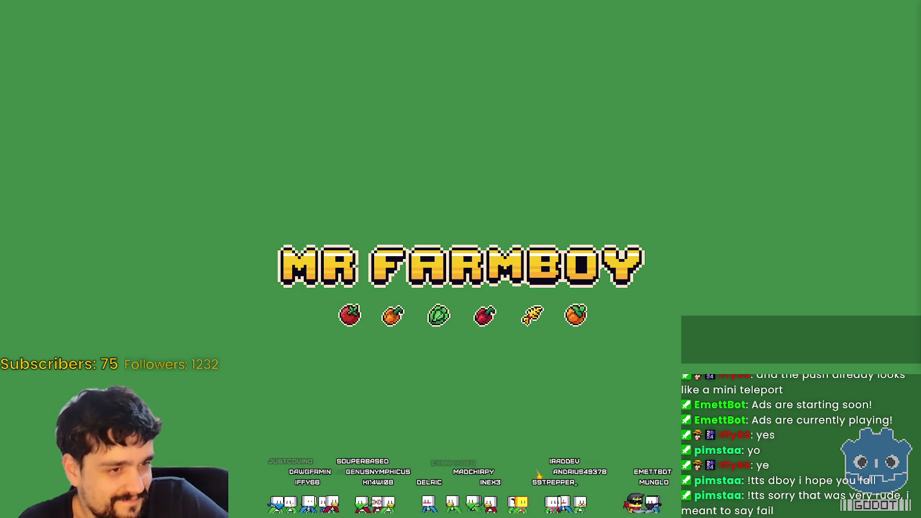
# - Take the game out of fullscreen and maximize its debug window
pyautogui.press('F11')
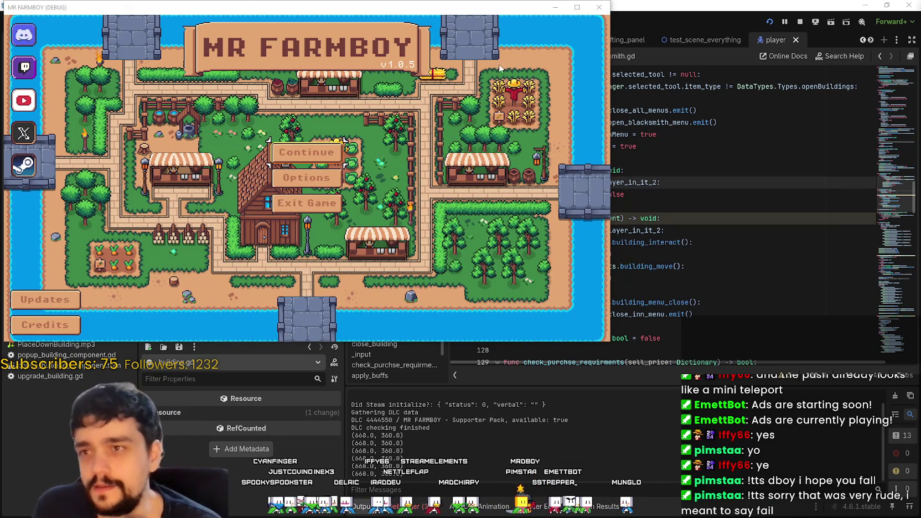
pyautogui.moveTo(79, 13); pyautogui.dragTo(592, 32)
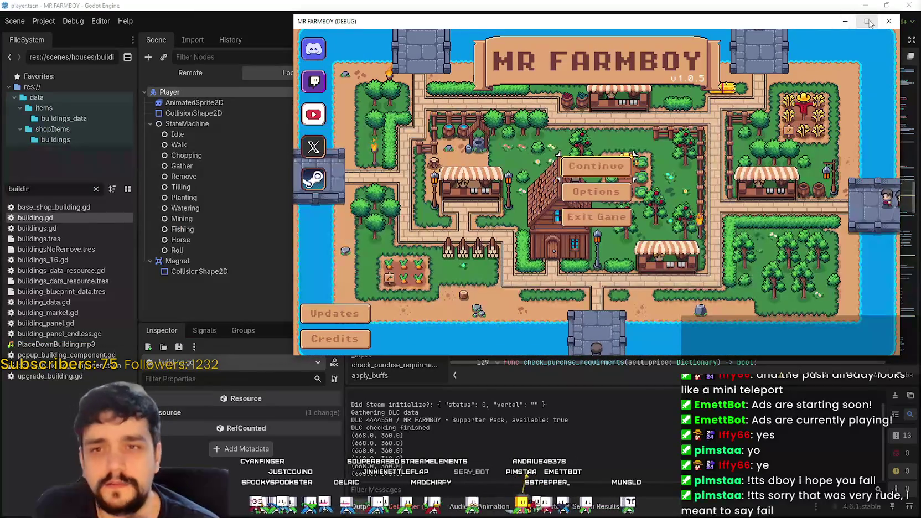
pyautogui.click(867, 21)
# - Choose Continue, select Save 4 (Normal) in the save list and load it
pyautogui.click(456, 224)
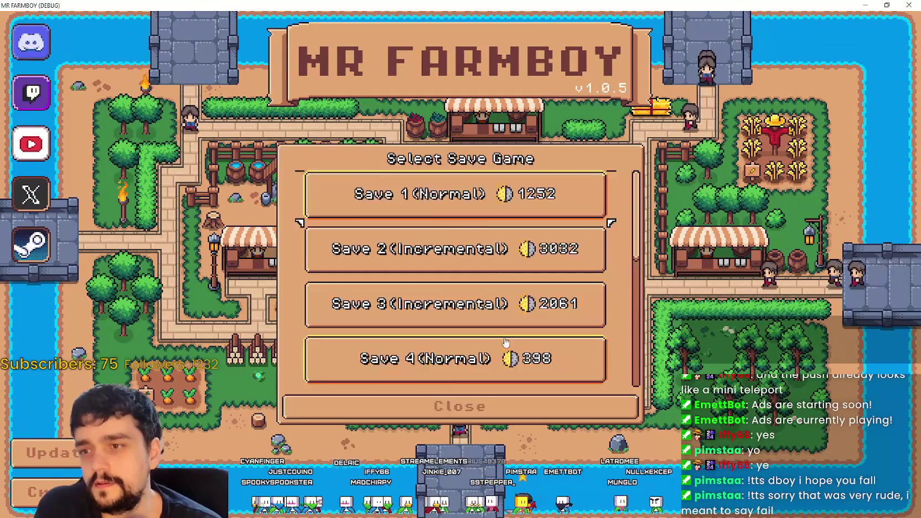
pyautogui.scroll(-4, 504, 343)
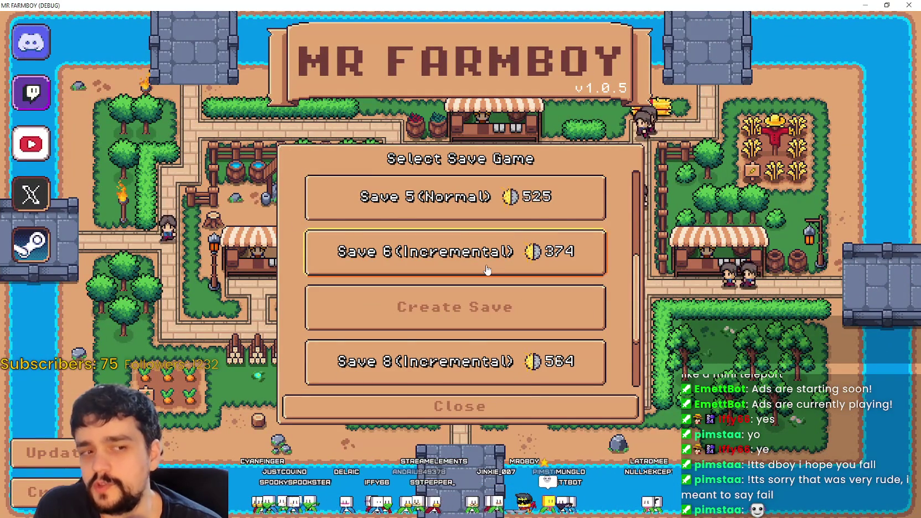
pyautogui.scroll(-2, 490, 277)
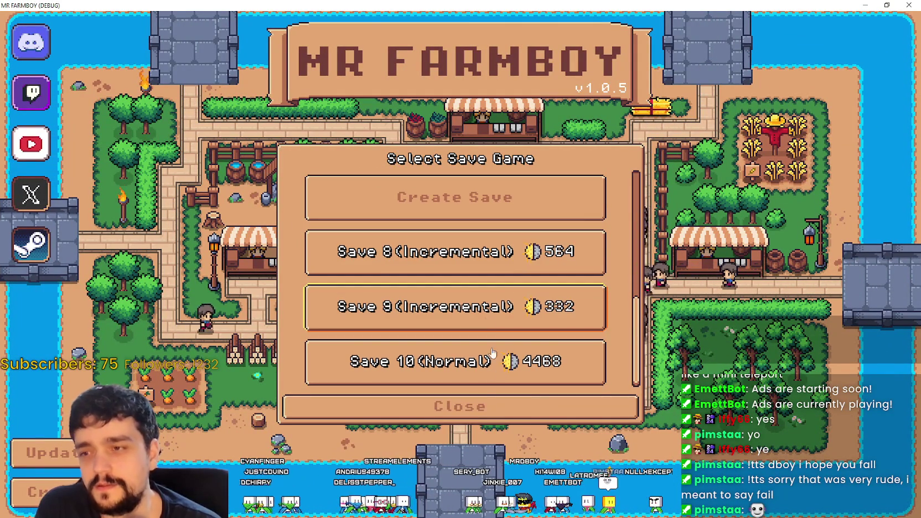
pyautogui.scroll(3, 487, 349)
pyautogui.scroll(1, 526, 276)
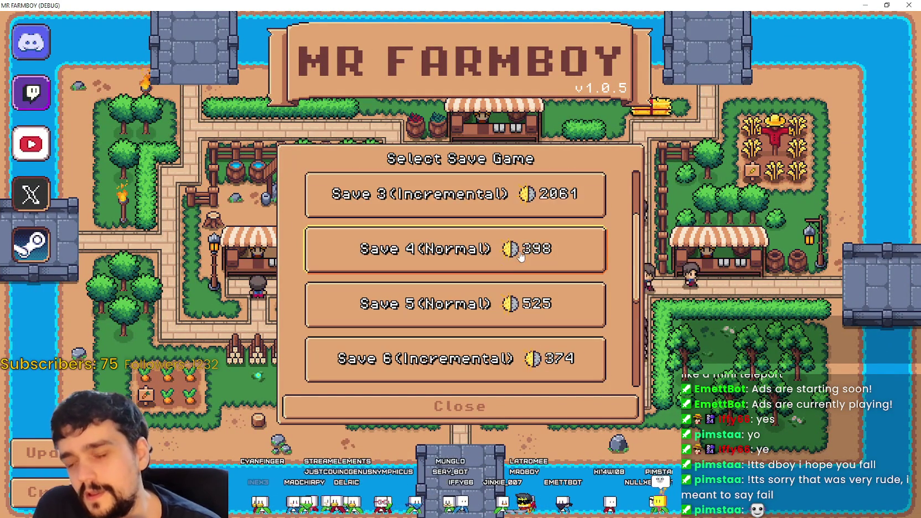
pyautogui.click(520, 249)
pyautogui.click(573, 310)
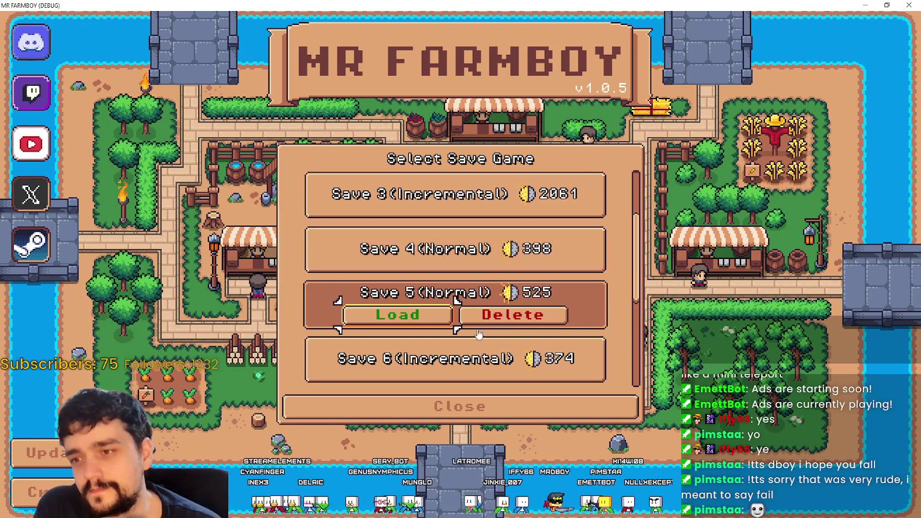
pyautogui.click(457, 249)
pyautogui.click(457, 299)
pyautogui.click(451, 250)
pyautogui.click(451, 302)
pyautogui.click(446, 236)
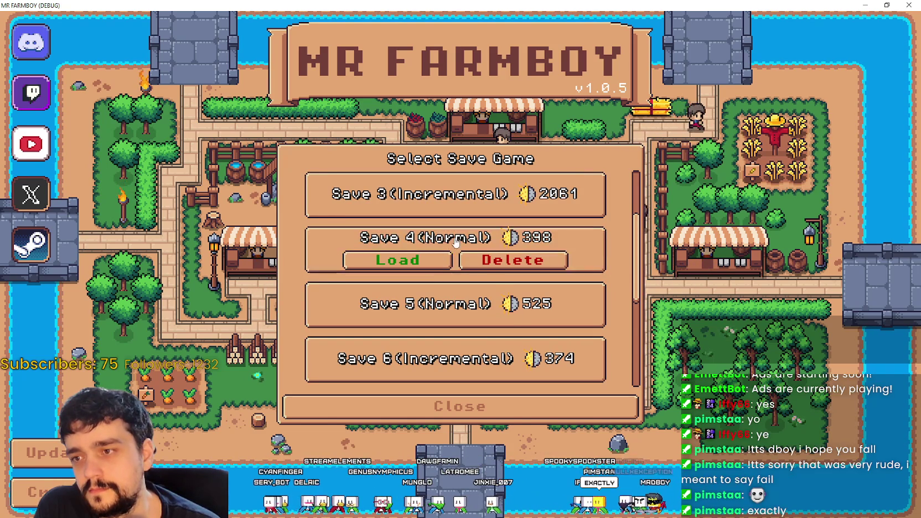
pyautogui.click(460, 302)
pyautogui.click(463, 249)
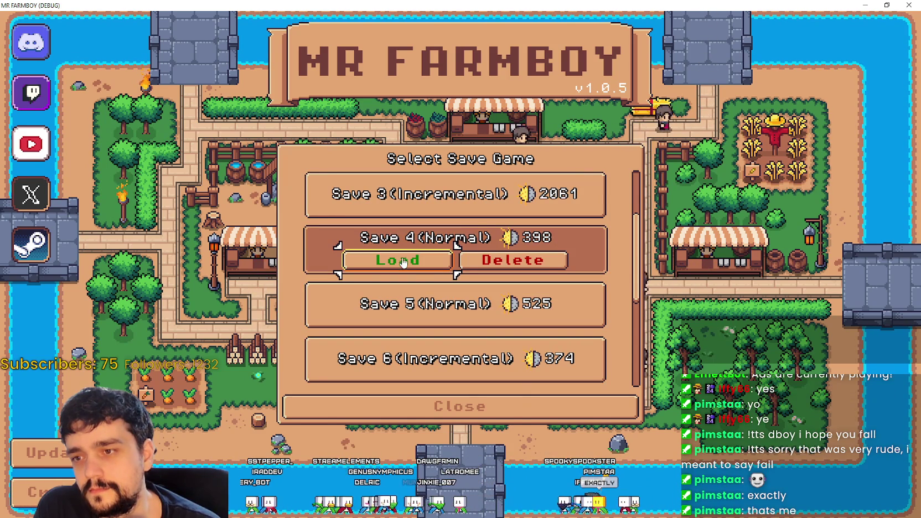
pyautogui.click(397, 260)
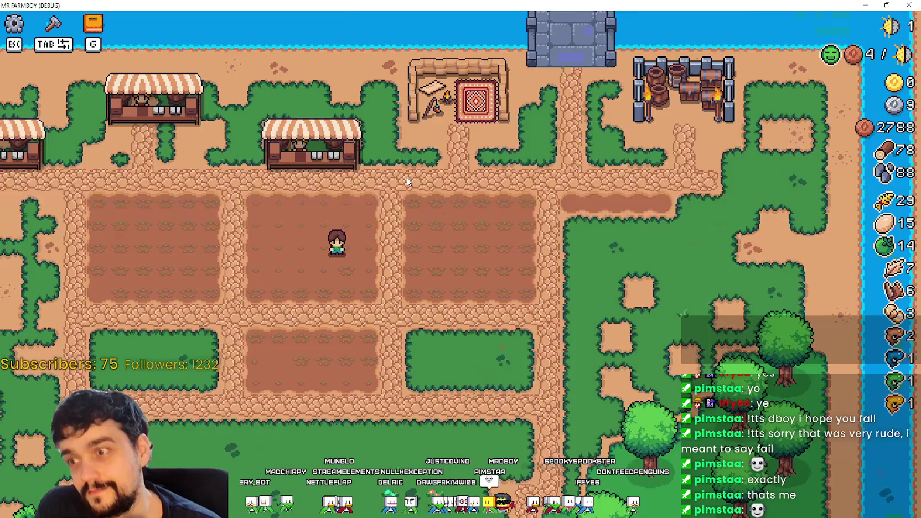
# - Go through Hub Admin to the Event/Announcement Dashboard and edit the v1.0.6.5 - Public Test draft
pyautogui.hotkey('alt', 'Tab')
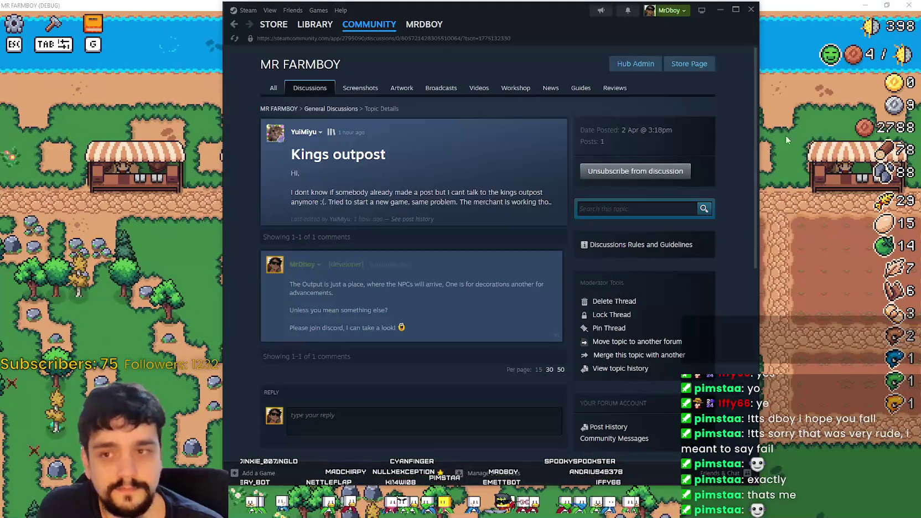
pyautogui.click(635, 63)
pyautogui.moveTo(536, 25); pyautogui.dragTo(582, 38)
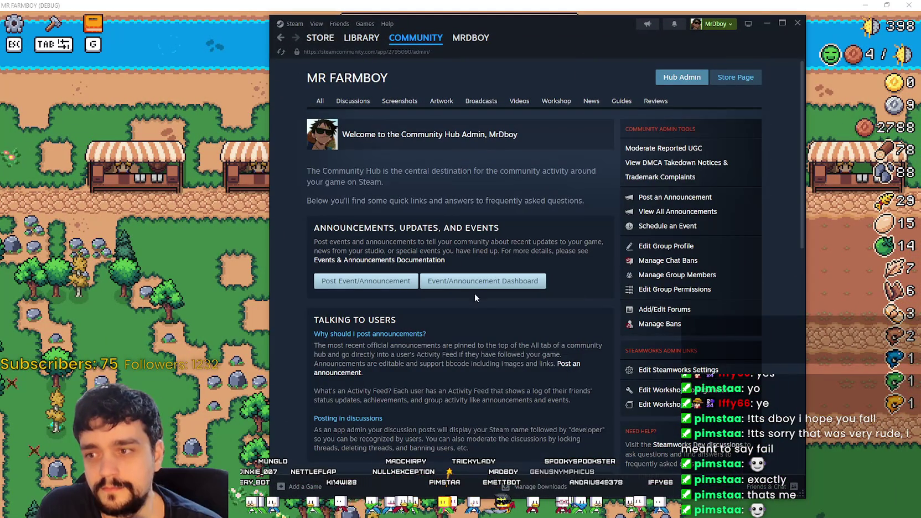
pyautogui.click(521, 282)
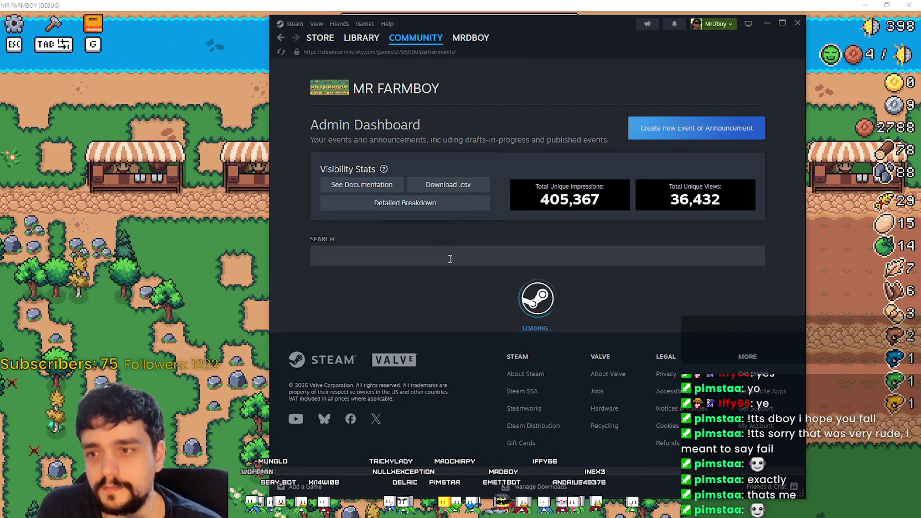
pyautogui.scroll(-1, 440, 302)
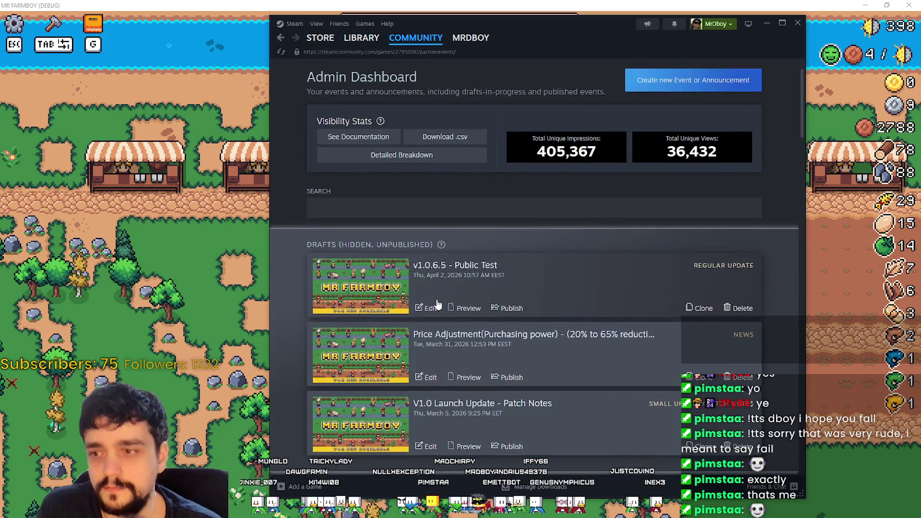
pyautogui.click(435, 307)
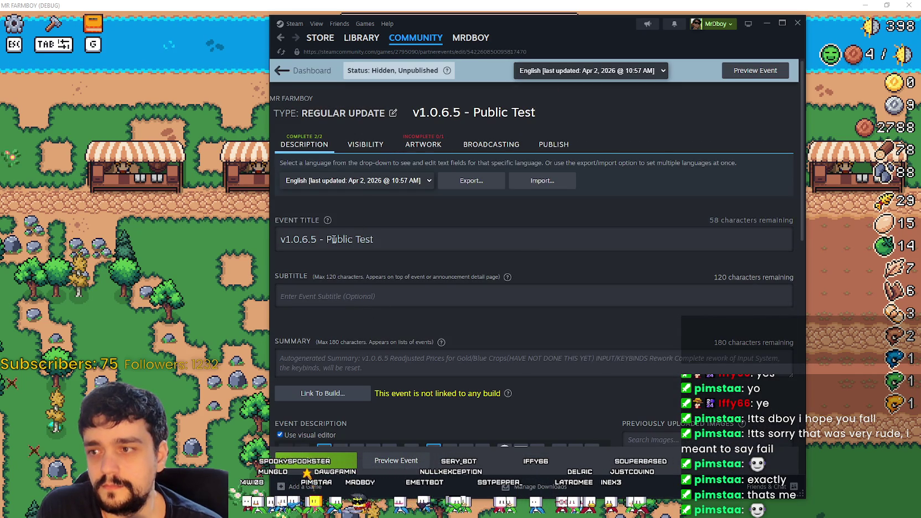
# - Remove the trailing .5 so the event title reads 'v1.0.6 - Public Test'
pyautogui.tripleClick(312, 239)
pyautogui.click(317, 239)
pyautogui.hotkey('shift', 'Right')
pyautogui.press('BackSpace')
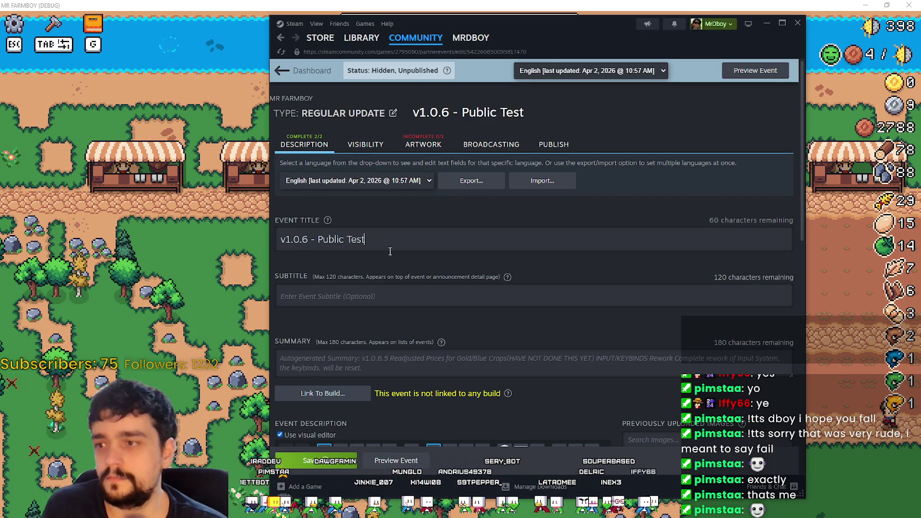
pyautogui.scroll(-6, 391, 251)
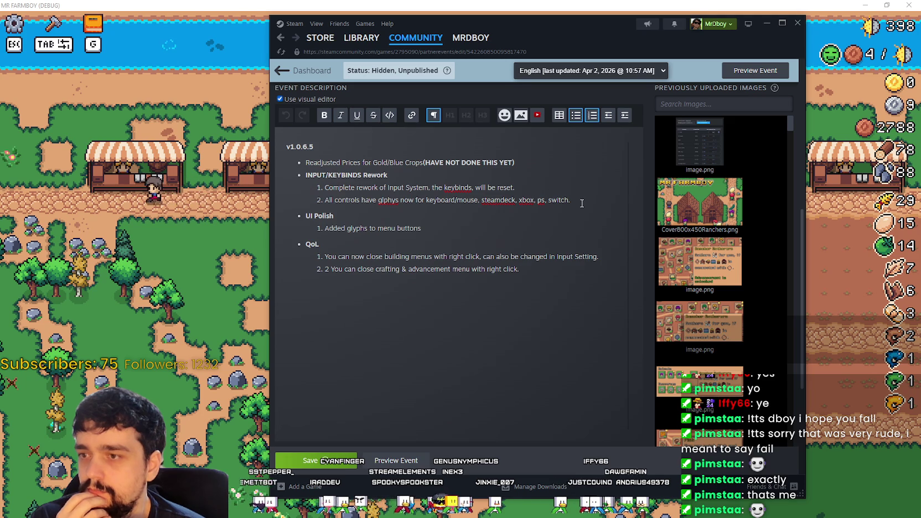
# - Delete the word 'building' from QoL item 1 so menus close with right click
pyautogui.moveTo(581, 203); pyautogui.dragTo(263, 191)
pyautogui.click(500, 263)
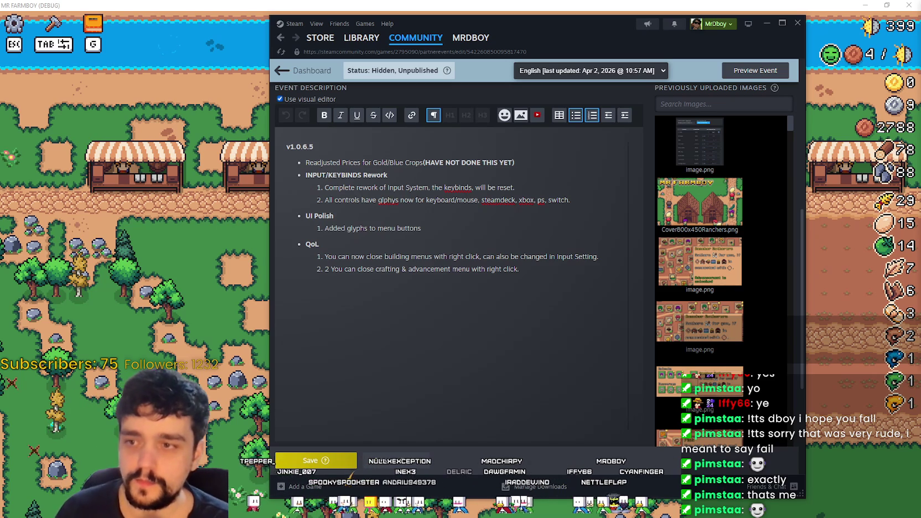
pyautogui.click(515, 270)
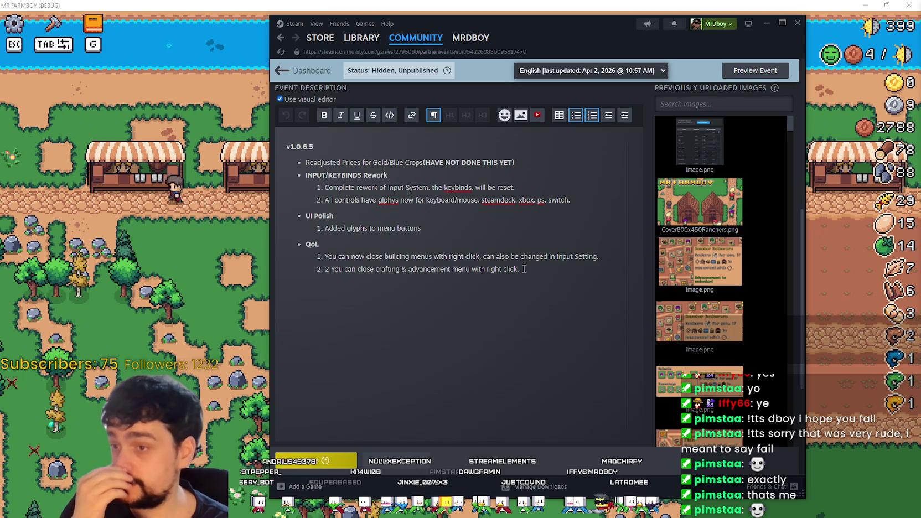
pyautogui.moveTo(517, 269); pyautogui.dragTo(325, 269)
pyautogui.doubleClick(397, 256)
pyautogui.press('BackSpace')
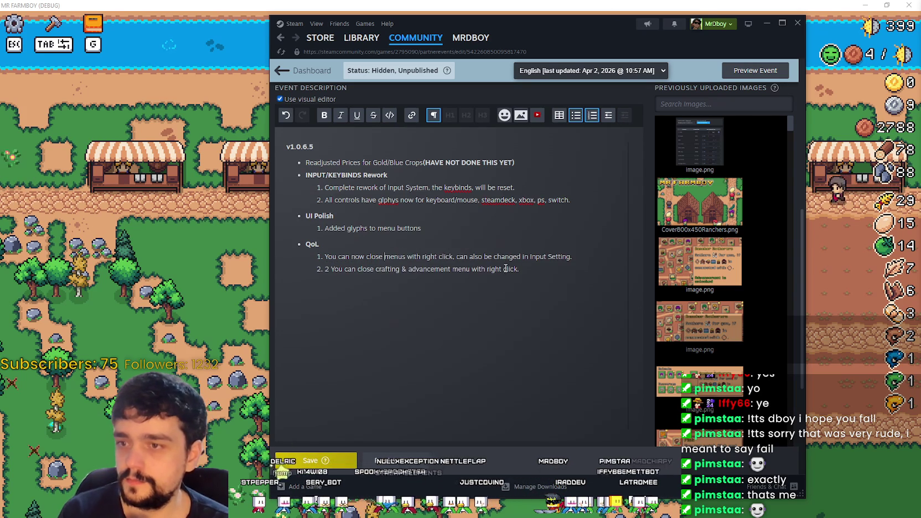
# - Replace QoL item 2's text with 'For Crafting Menu is set to'
pyautogui.moveTo(510, 266); pyautogui.dragTo(327, 271)
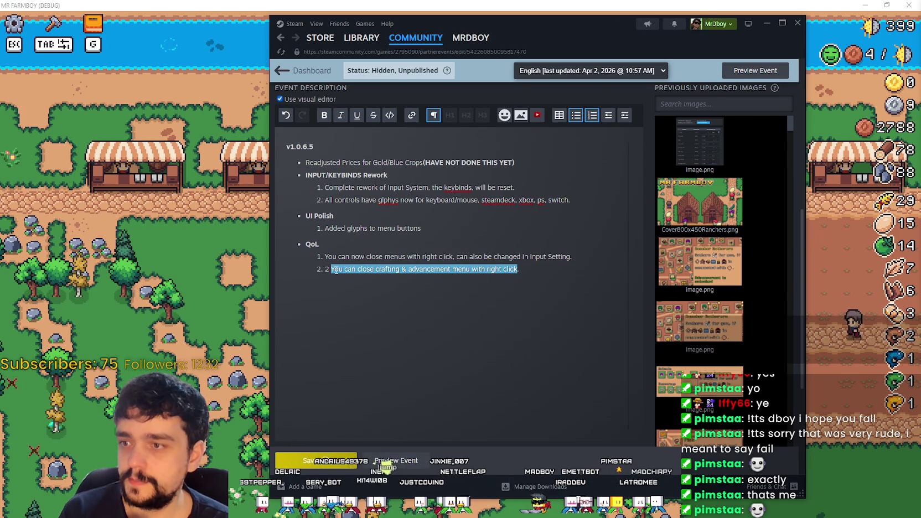
pyautogui.write('Fo')
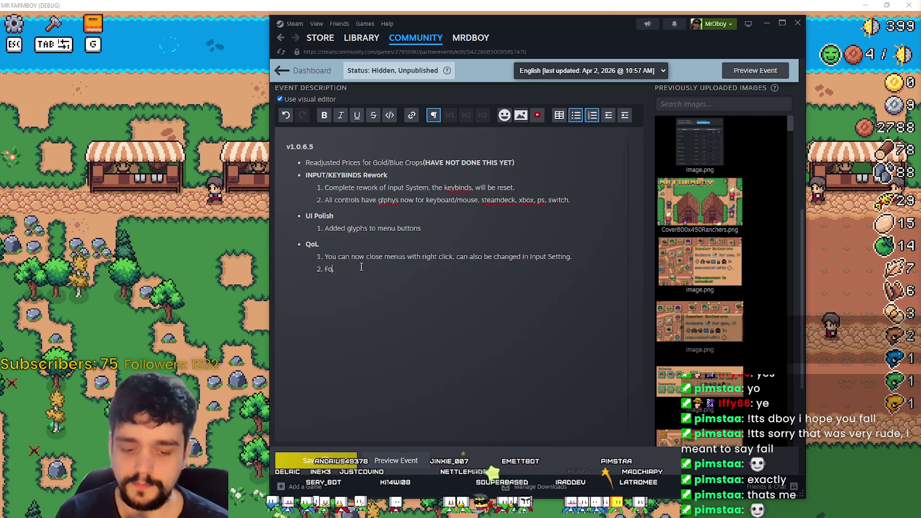
pyautogui.write('r C')
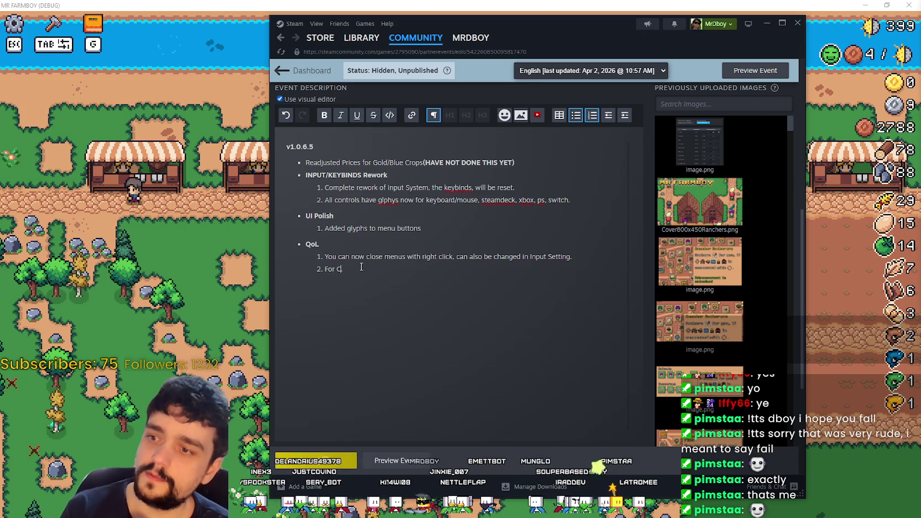
pyautogui.write('rafting is set to Cancel')
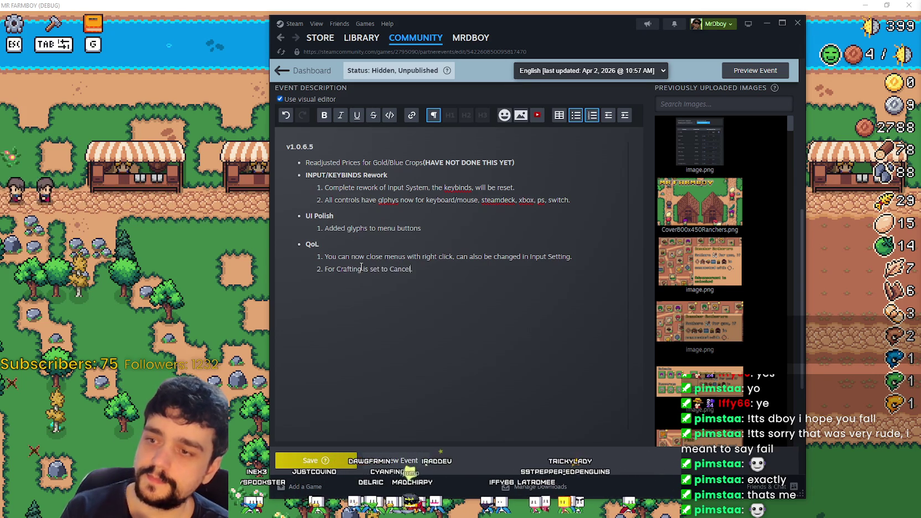
pyautogui.write('.')
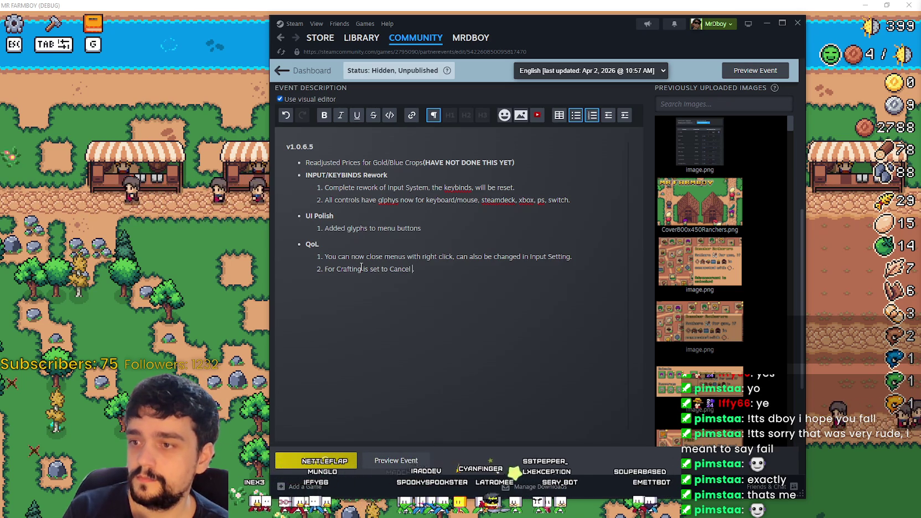
pyautogui.press('BackSpace')
pyautogui.press('BackSpace')
pyautogui.press('BackSpace')
pyautogui.press('BackSpace')
pyautogui.press('BackSpace')
pyautogui.press('BackSpace')
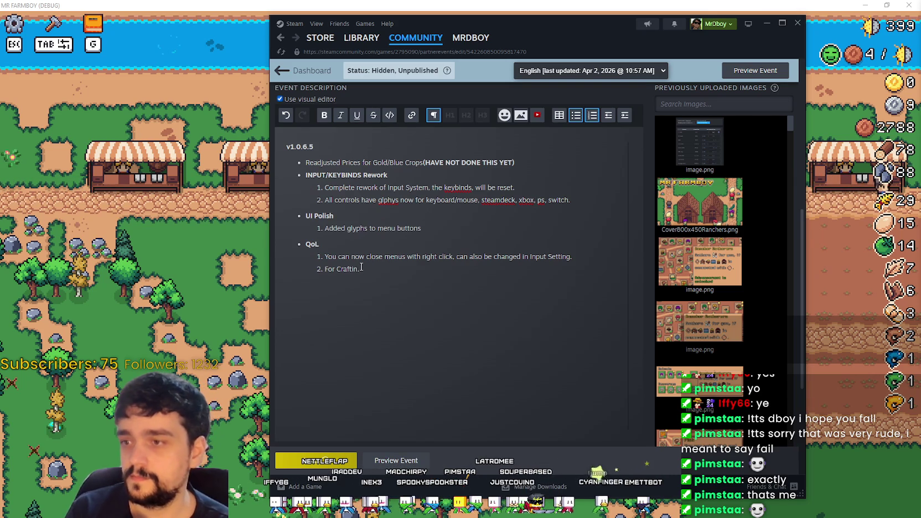
pyautogui.write('g Menu is set to')
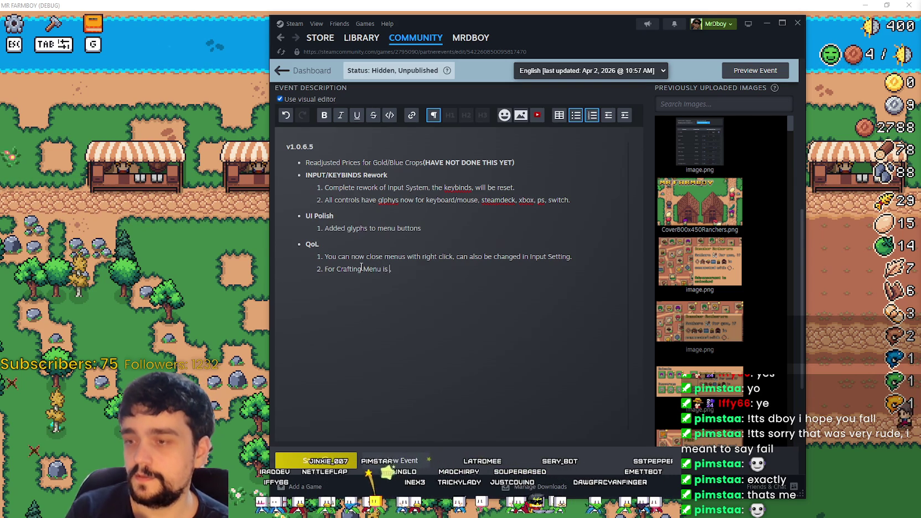
# - In the game, open the crafting menu, pick the Sand Tile, then cancel placement
pyautogui.click(139, 213)
pyautogui.press('Tab')
pyautogui.click(24, 219)
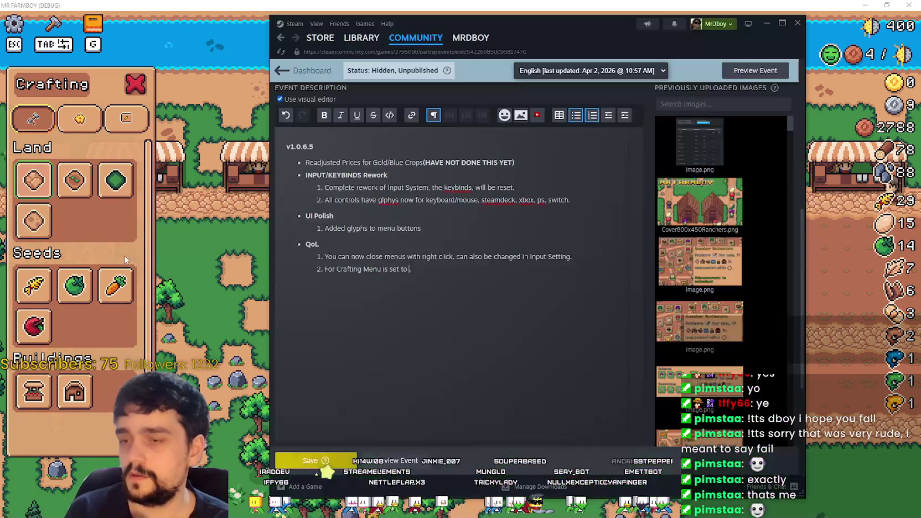
pyautogui.hotkey('alt', 'Tab')
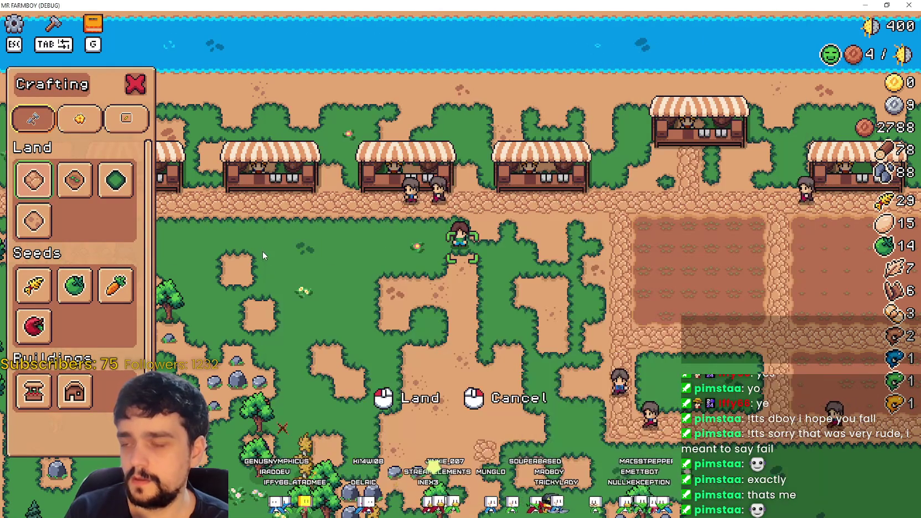
pyautogui.hotkey('alt', 'Tab')
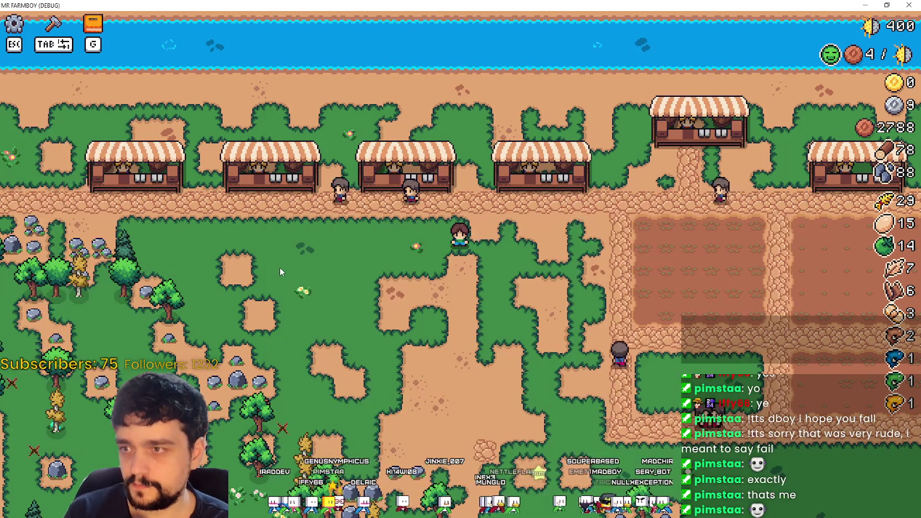
# - Open Options > Input in the pause menu and scroll to the Crafting Cancel binding
pyautogui.press('Escape')
pyautogui.click(447, 215)
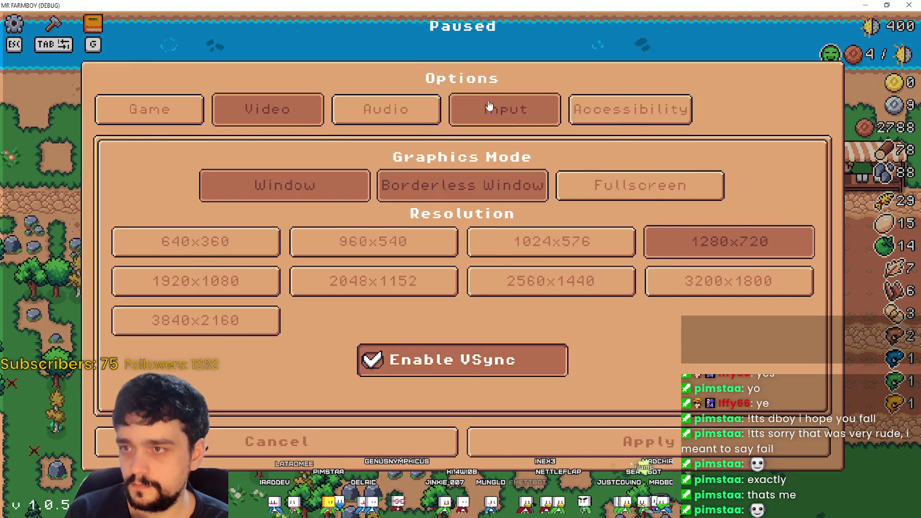
pyautogui.click(487, 106)
pyautogui.scroll(-2, 421, 274)
pyautogui.scroll(-1, 251, 277)
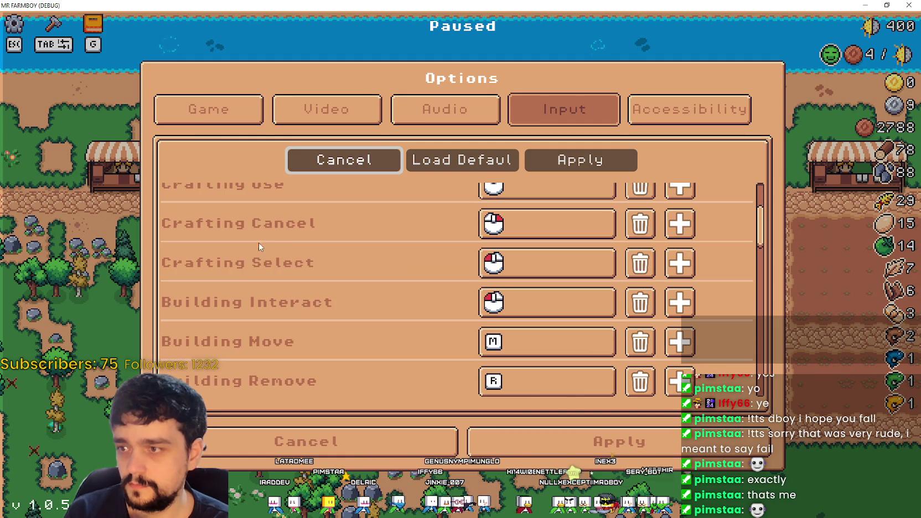
pyautogui.hotkey('alt', 'Tab')
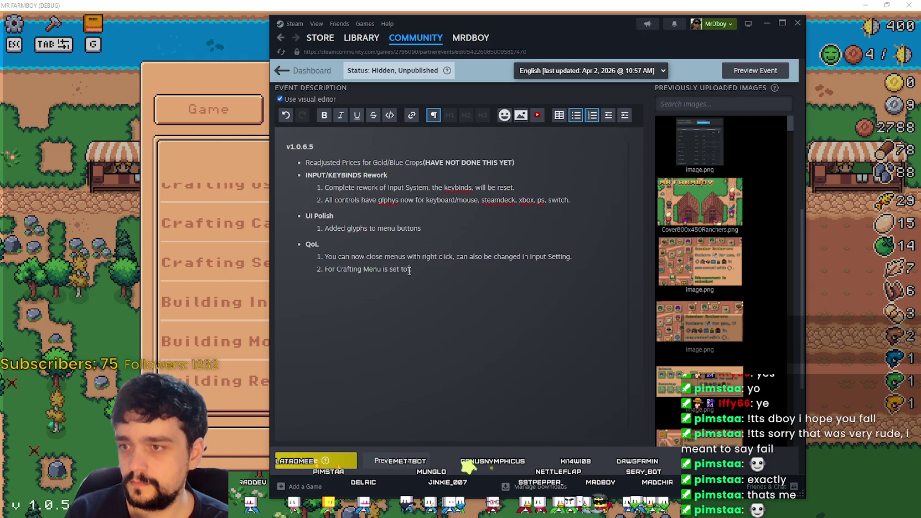
# - Finish QoL item 2 so it ends 'set to Crafting Cancel'
pyautogui.click(409, 269)
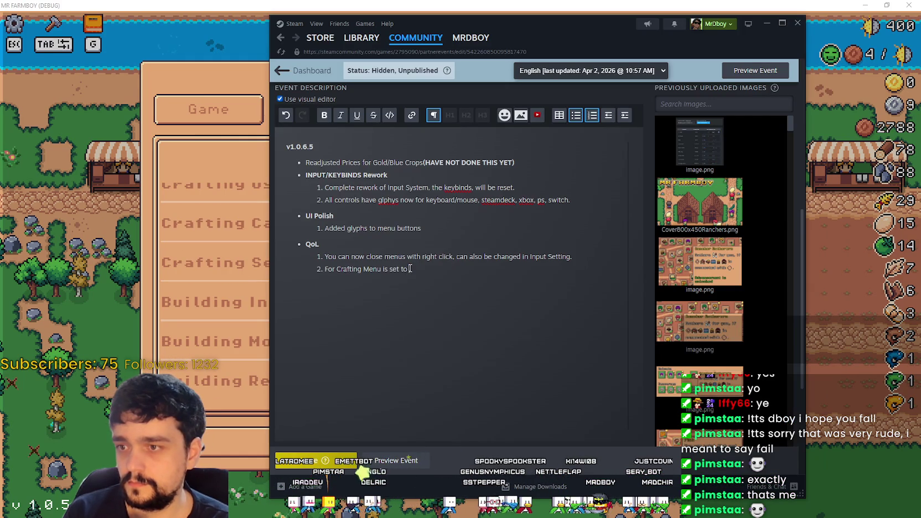
pyautogui.write('Crafting')
pyautogui.write(' Cancel(.')
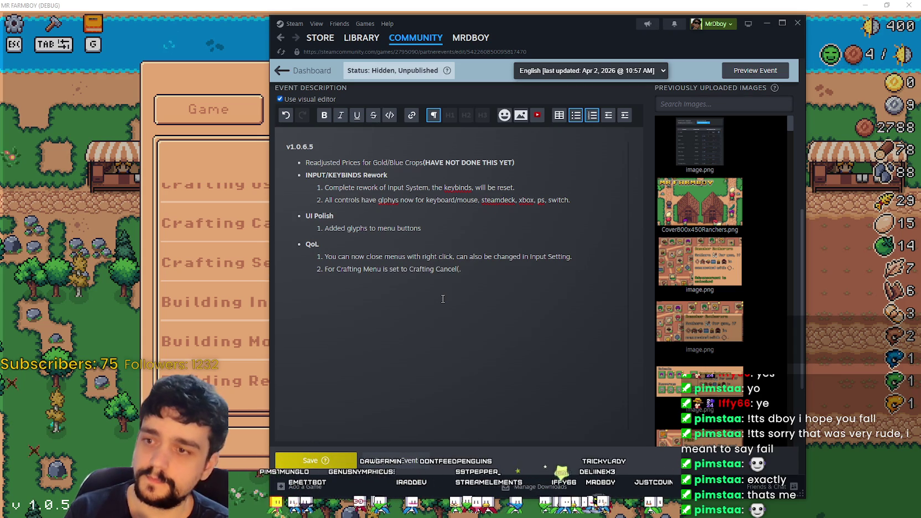
pyautogui.press('Delete')
pyautogui.click(477, 269)
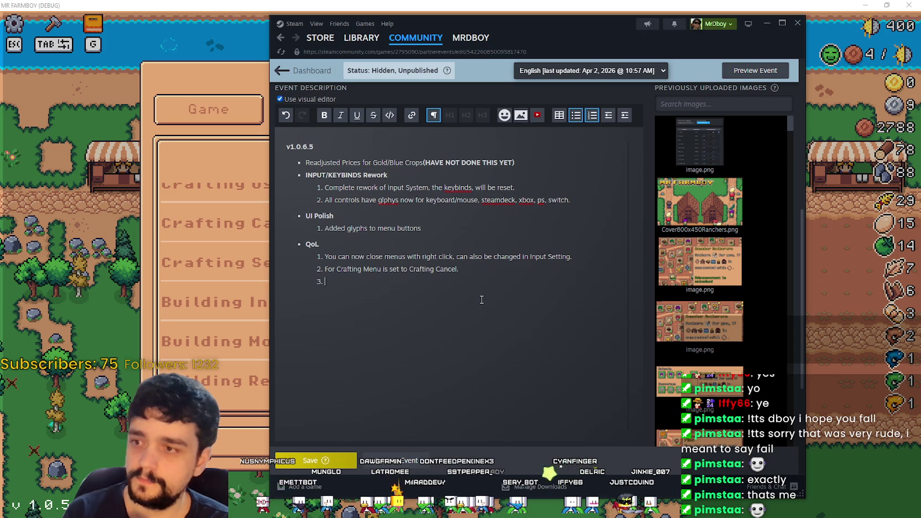
# - Add an outdented bold '(Developer Note: …)' line under item 2 and save the event
pyautogui.click(608, 116)
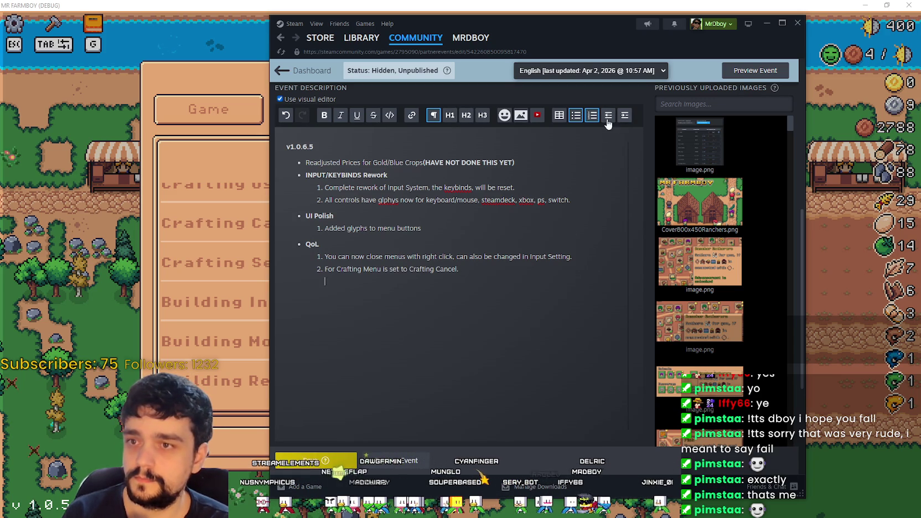
pyautogui.write('(')
pyautogui.write('velo')
pyautogui.write('per N')
pyautogui.write('ote:')
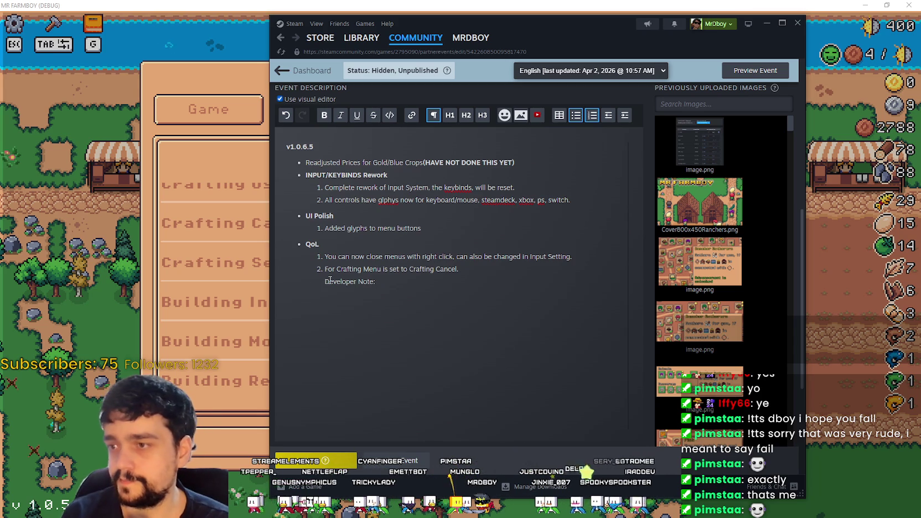
pyautogui.write(' (')
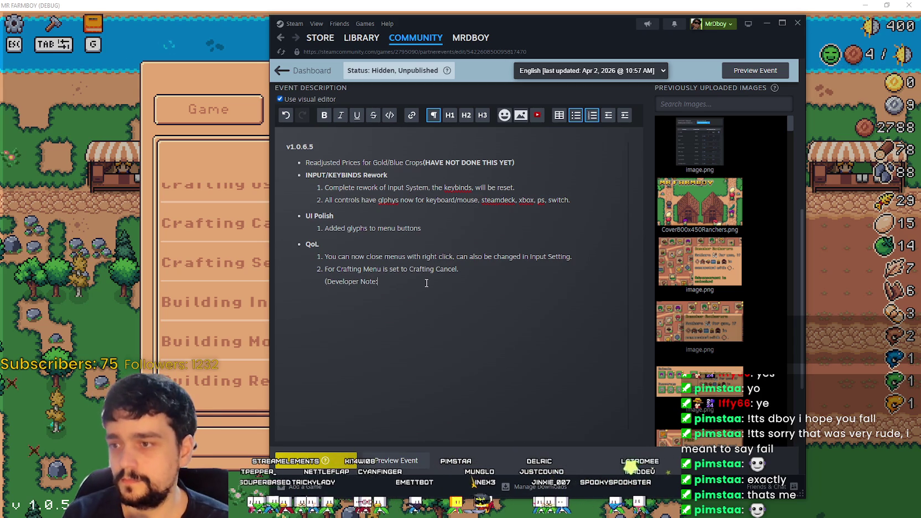
pyautogui.write(' s')
pyautogui.press('BackSpace')
pyautogui.write('t')
pyautogui.write('c')
pyautogui.write('nky)')
pyautogui.write(' let me know')
pyautogui.write(' and I ca')
pyautogui.write('n ')
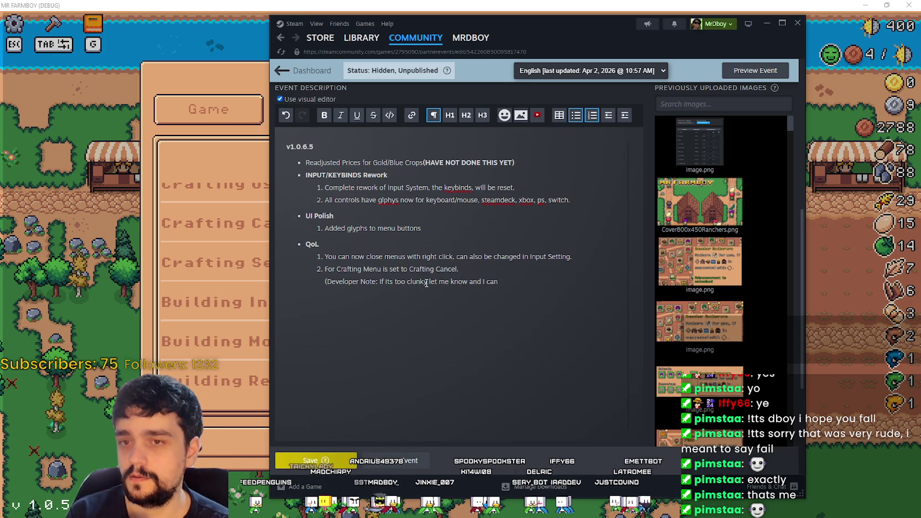
pyautogui.write(' it frocraftCance')
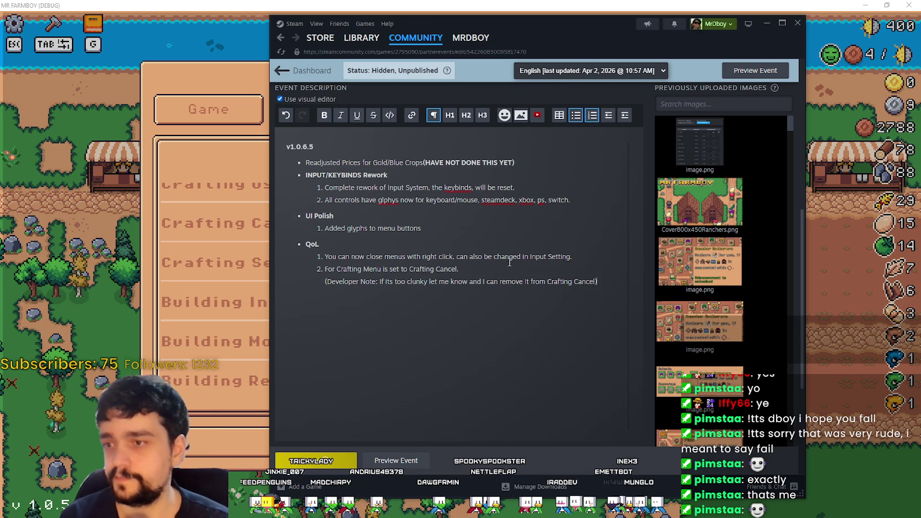
pyautogui.moveTo(599, 282); pyautogui.dragTo(315, 278)
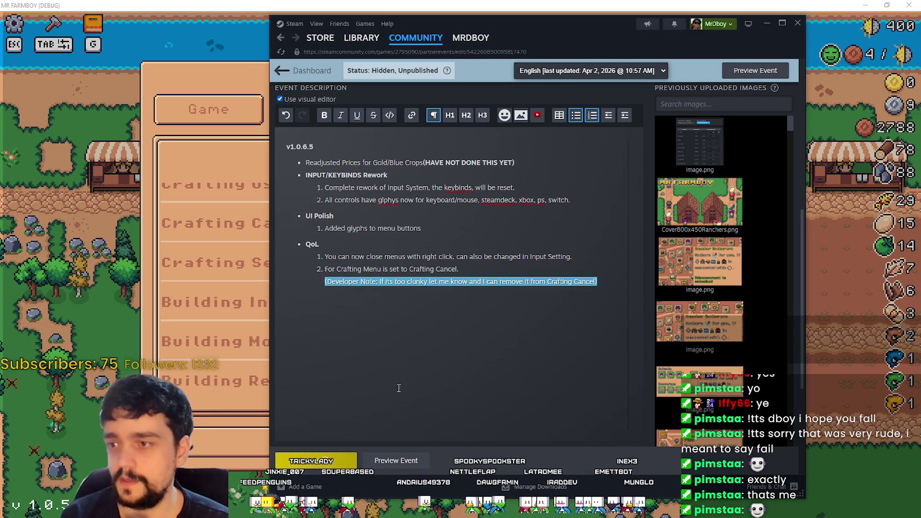
pyautogui.click(325, 115)
pyautogui.tripleClick(459, 269)
pyautogui.click(472, 281)
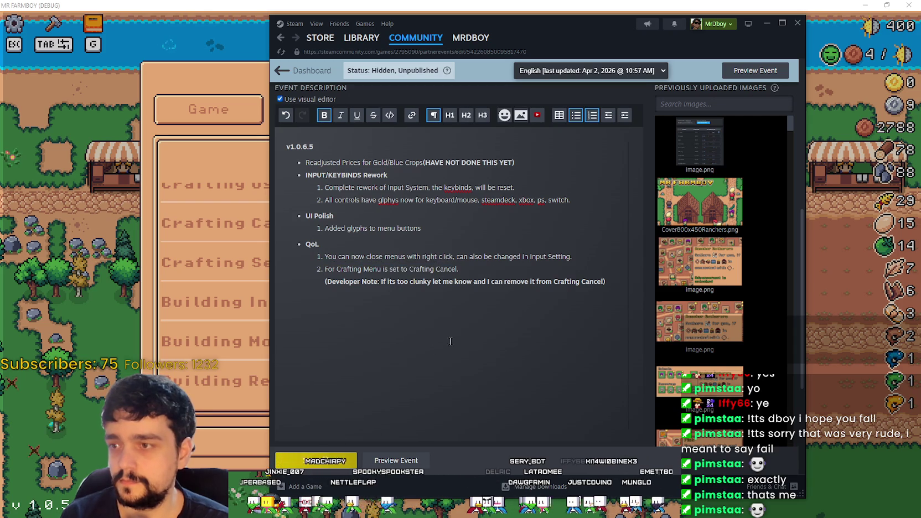
pyautogui.hotkey('ctrl', 's')
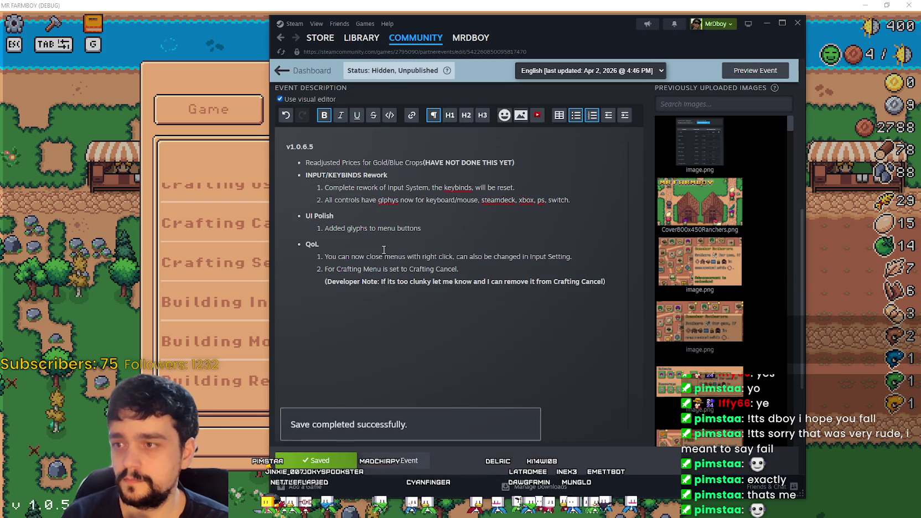
# - Start a third numbered QoL item beginning 'u can'
pyautogui.moveTo(384, 249)
pyautogui.mouseDown()
pyautogui.moveTo(473, 257)
pyautogui.moveTo(388, 248)
pyautogui.mouseUp()
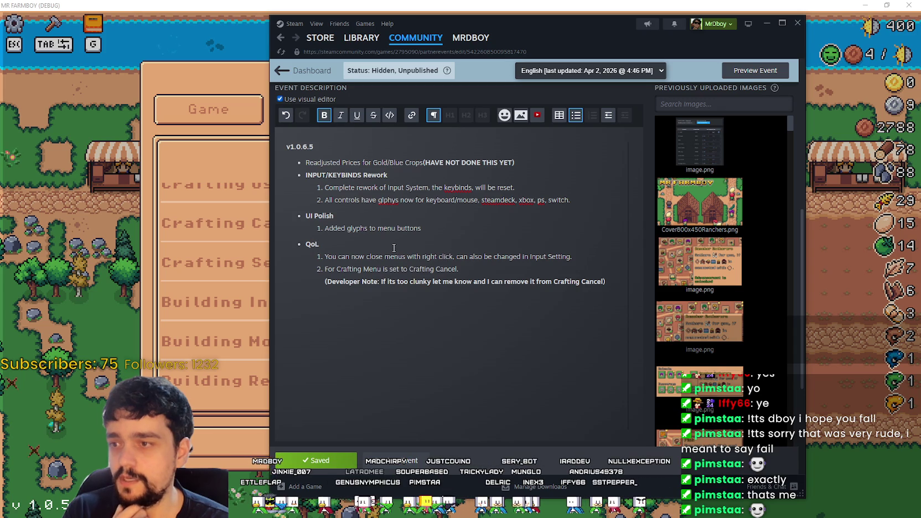
pyautogui.press('Return')
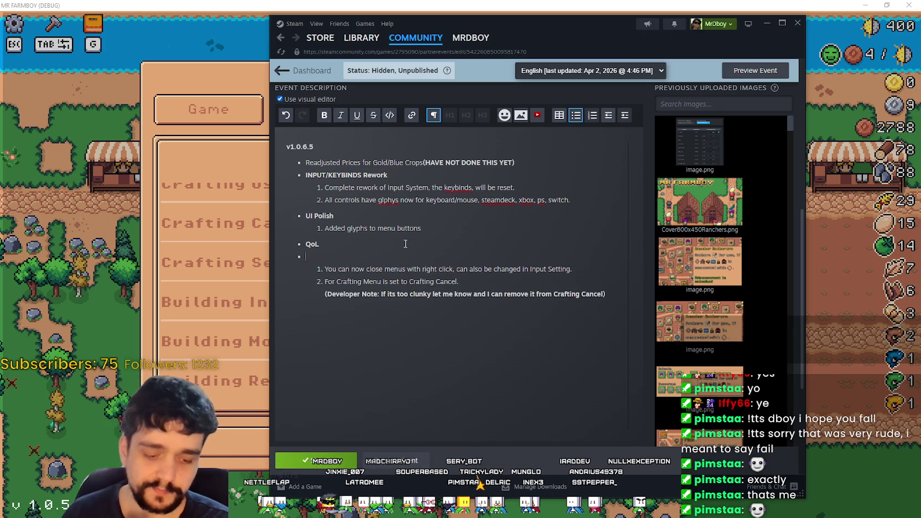
pyautogui.click(592, 115)
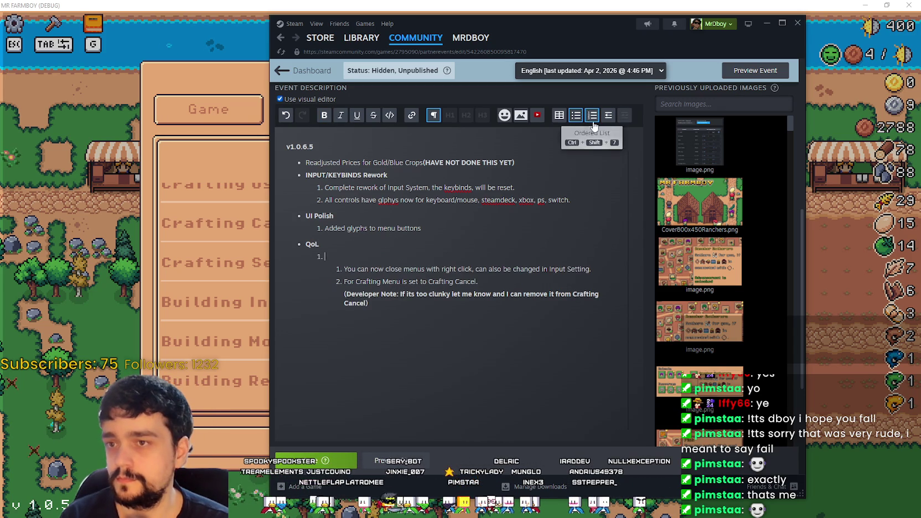
pyautogui.hotkey('ctrl', 'z')
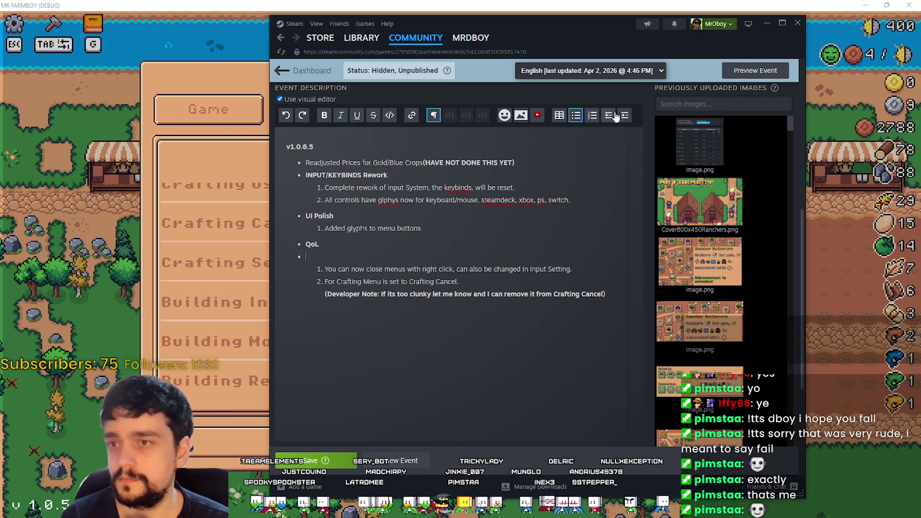
pyautogui.click(611, 115)
pyautogui.hotkey('ctrl', 'z')
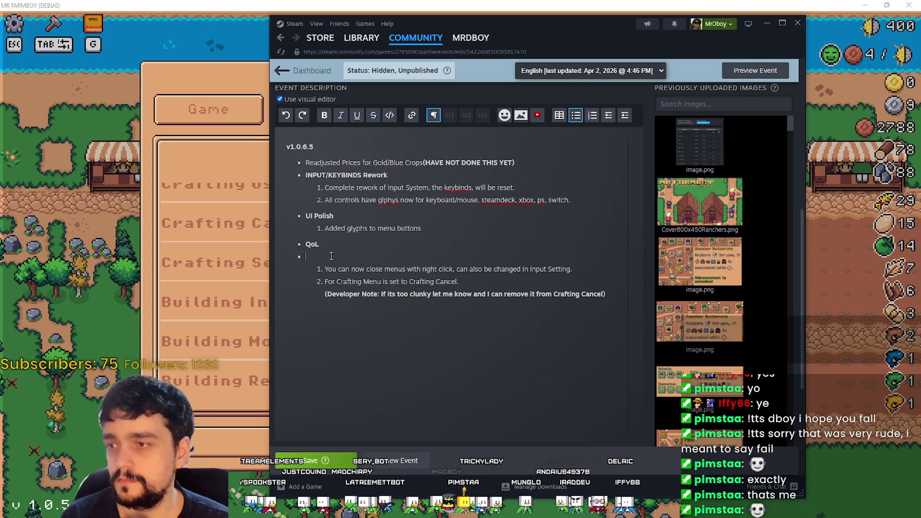
pyautogui.press('BackSpace')
pyautogui.press('Return')
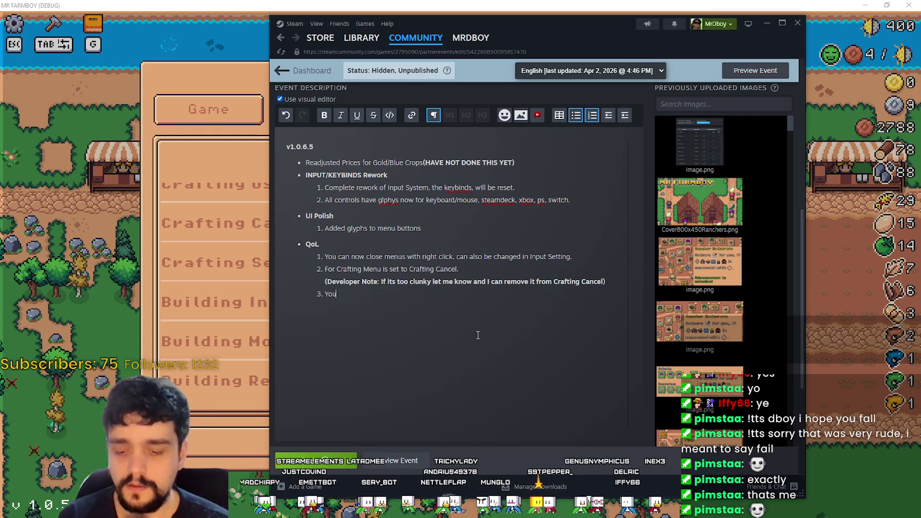
pyautogui.write('u can now')
pyautogui.hotkey('alt', 'Tab')
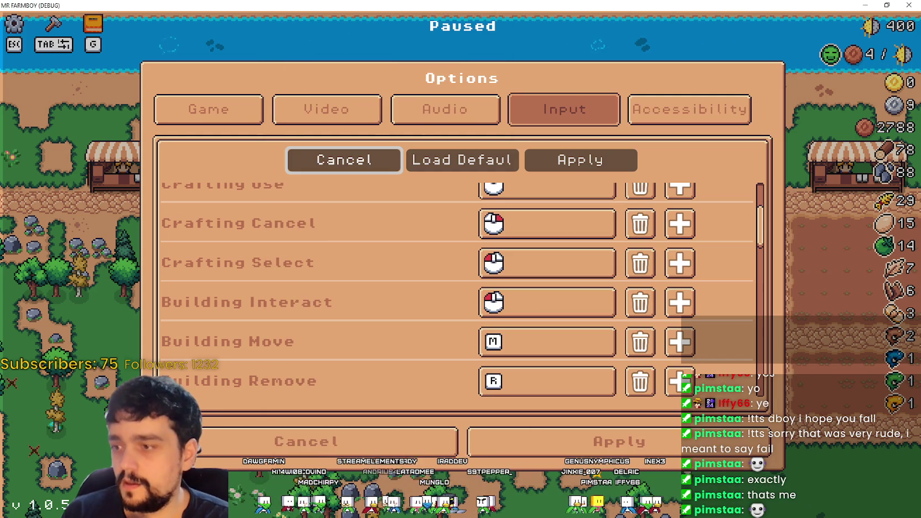
# - Close Options, resume the game, and pick up a market stall with M to carry it right
pyautogui.click(550, 446)
pyautogui.click(491, 174)
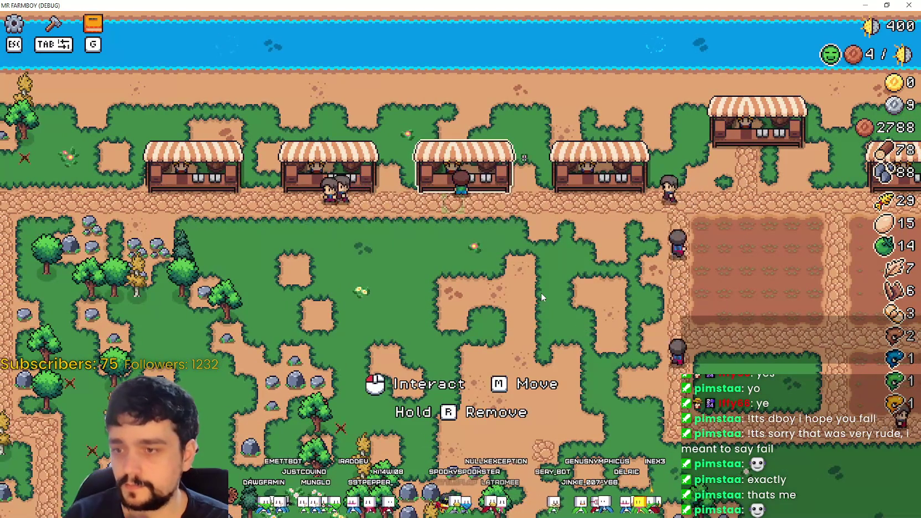
pyautogui.press('m')
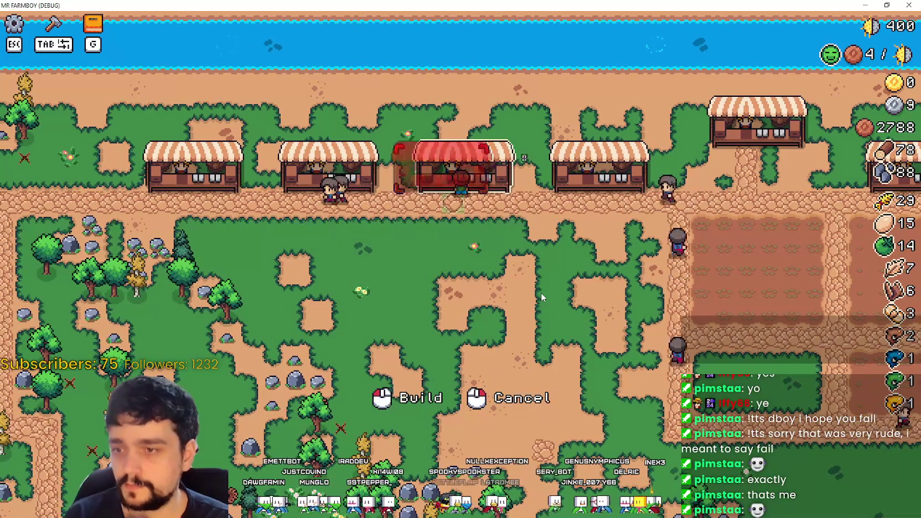
pyautogui.press('d')
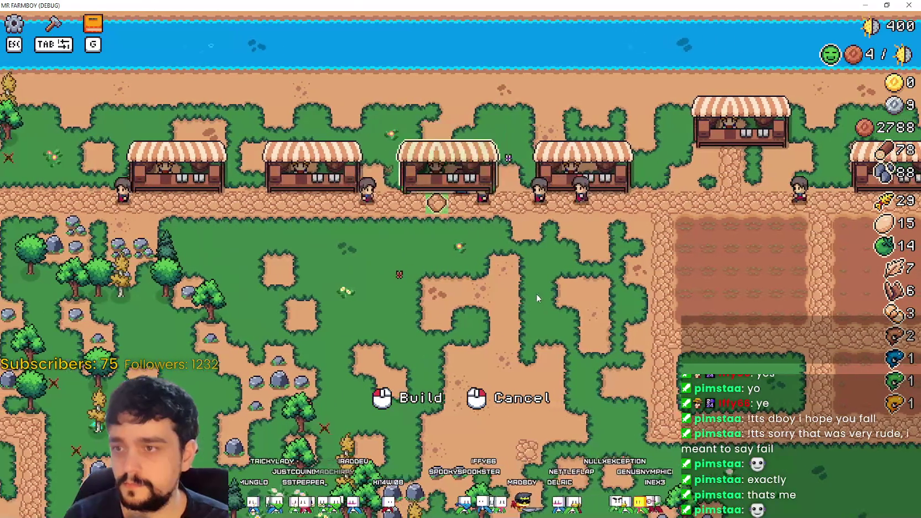
pyautogui.hotkey('alt', 'Tab')
pyautogui.write('thro')
pyautogui.press('BackSpace')
# - Write QoL item 3 about moving the picked-up building and cancel teleporting you back, then save
pyautogui.press('BackSpace')
pyautogui.press('BackSpace')
pyautogui.press('BackSpace')
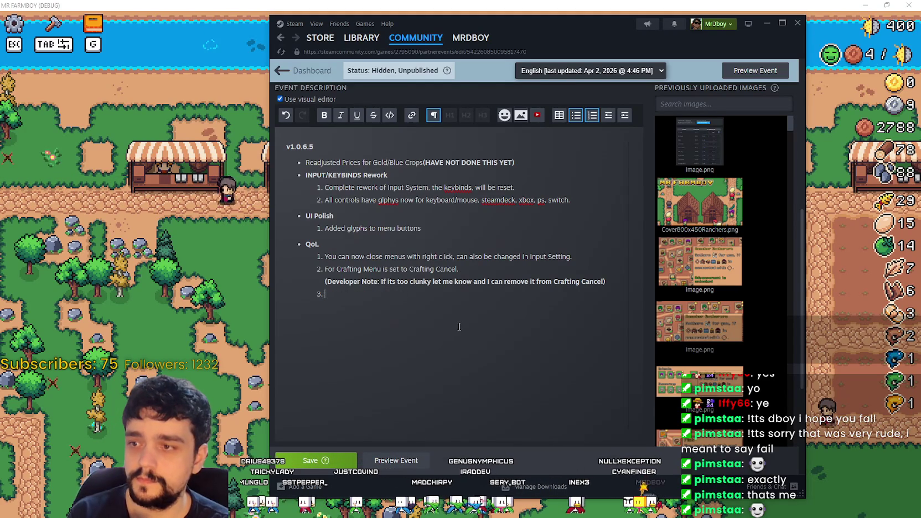
pyautogui.write('can m')
pyautogui.write('now')
pyautogui.write('through y')
pyautogui.press('BackSpace')
pyautogui.write('the bu')
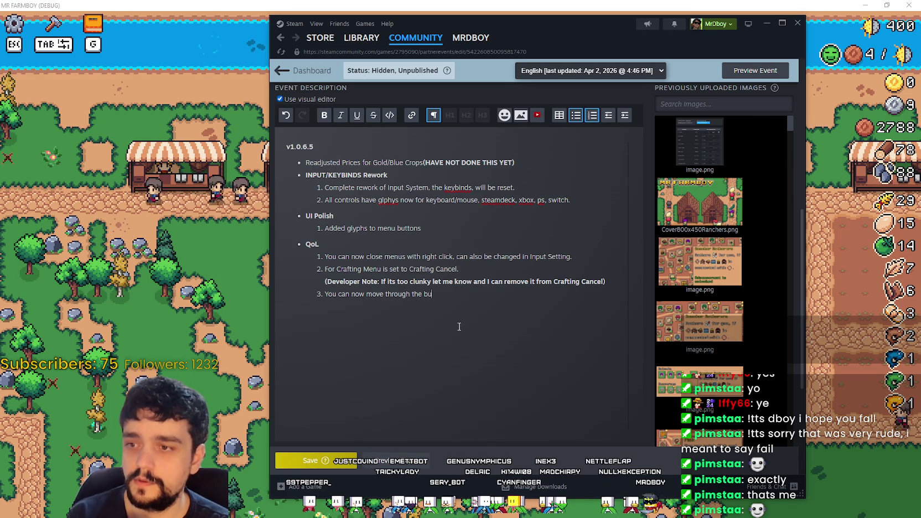
pyautogui.write('ilding you picked up, fi you cancel it will teleport you back to your original pickup position.')
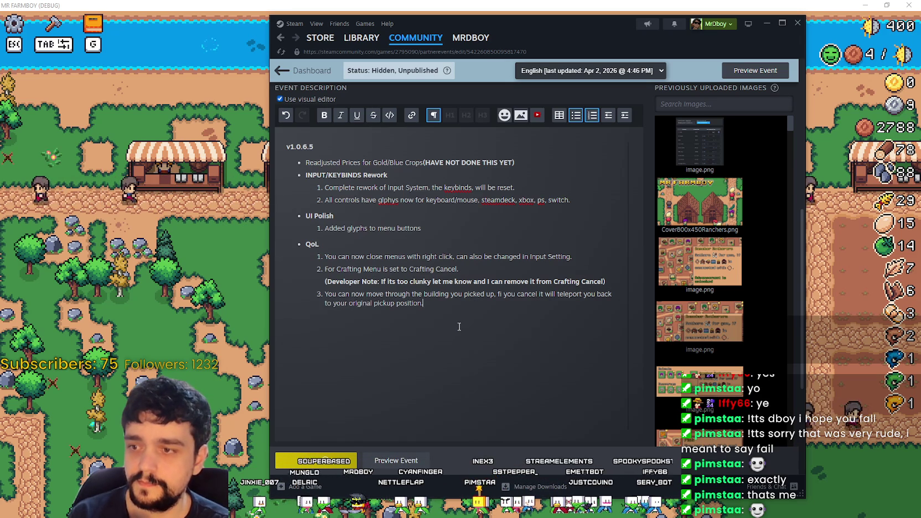
pyautogui.hotkey('ctrl', 'shift', 'Up')
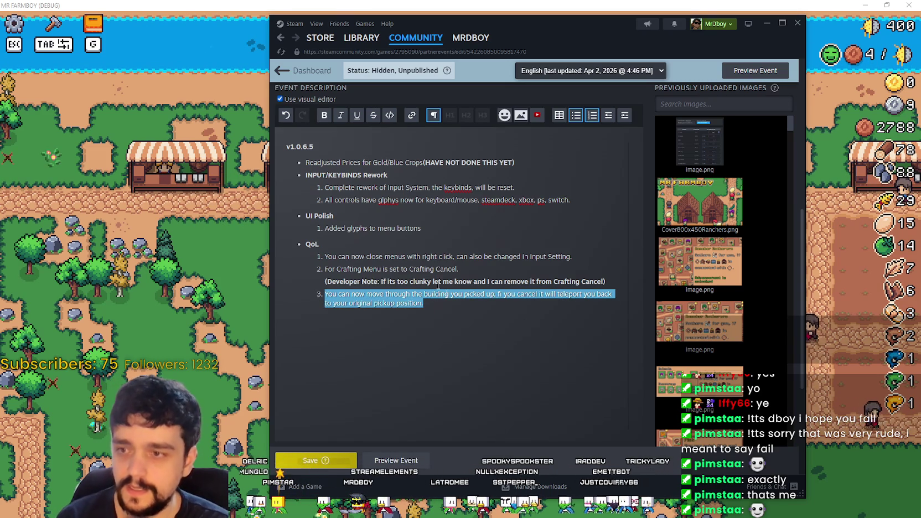
pyautogui.click(424, 315)
pyautogui.hotkey('ctrl', 's')
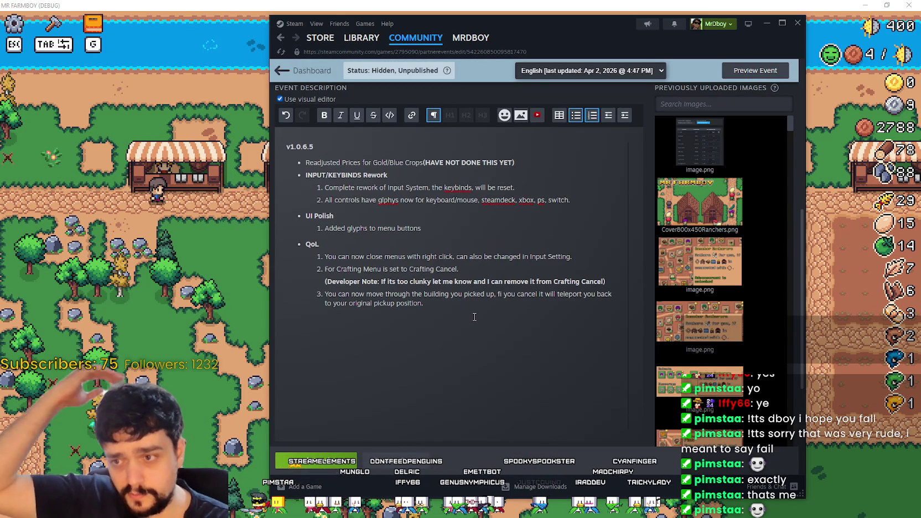
# - Correct 'fi' to 'if' in QoL item 3 and bring the game to the front
pyautogui.click(503, 295)
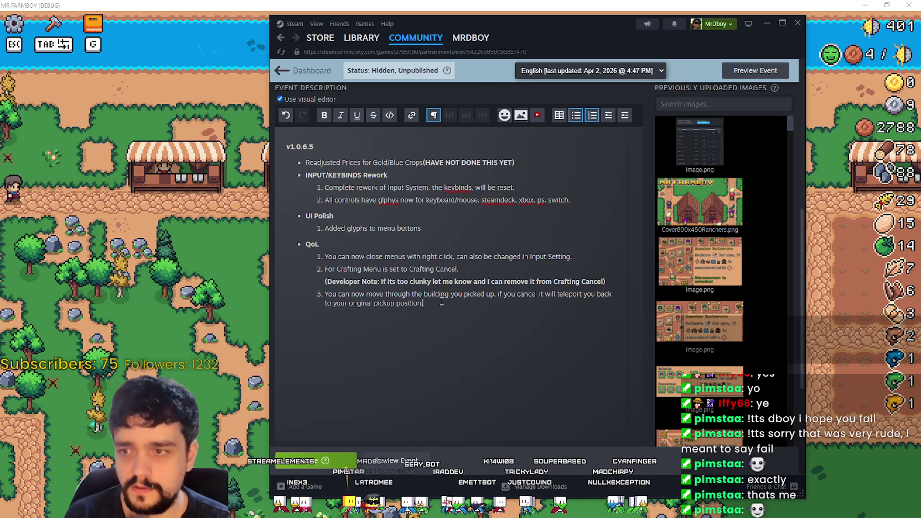
pyautogui.press('Down')
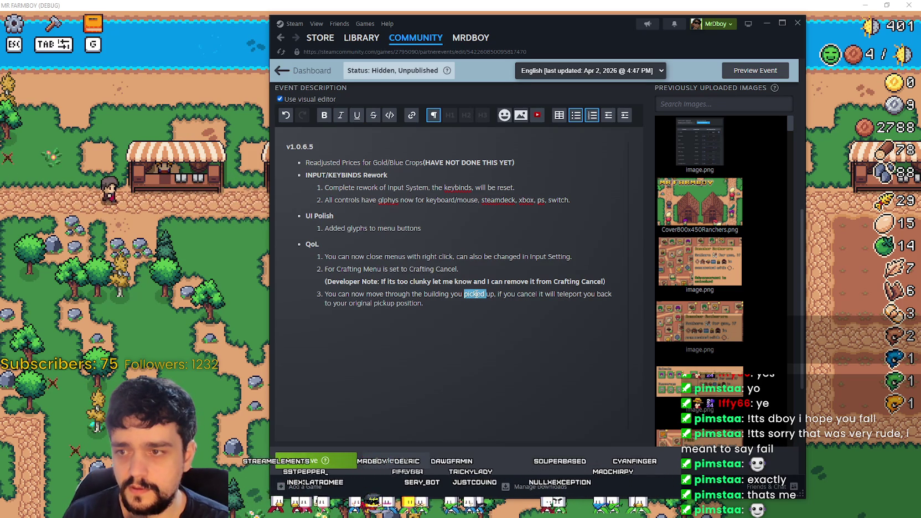
pyautogui.click(429, 313)
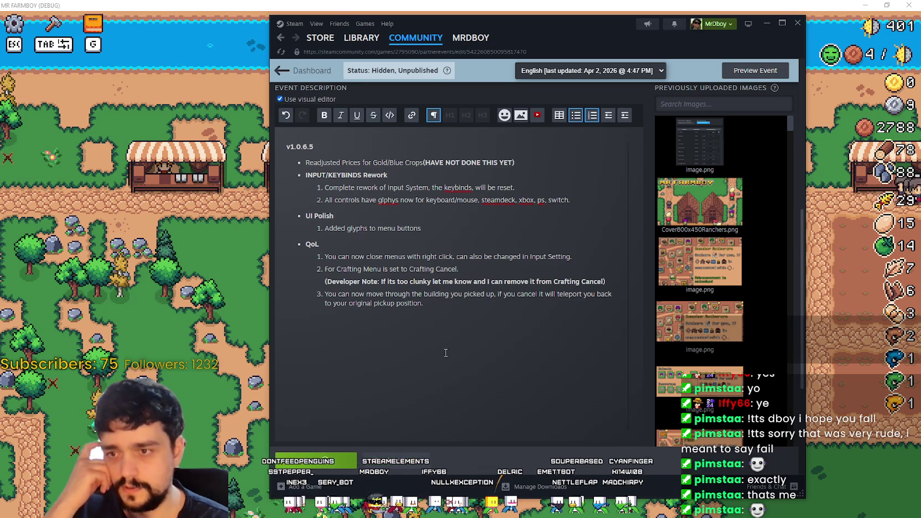
pyautogui.click(227, 321)
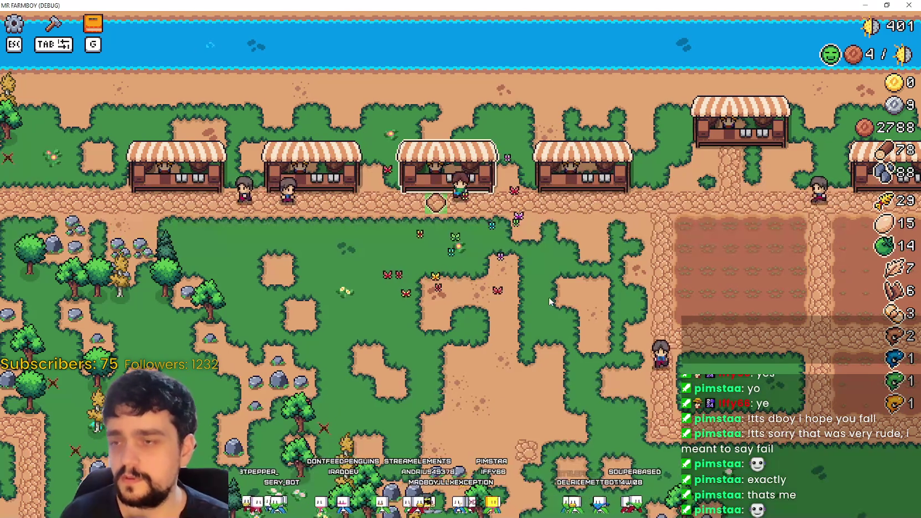
# - Pick up a market stall with M, carry it left, and right-click to cancel the move
pyautogui.press('m')
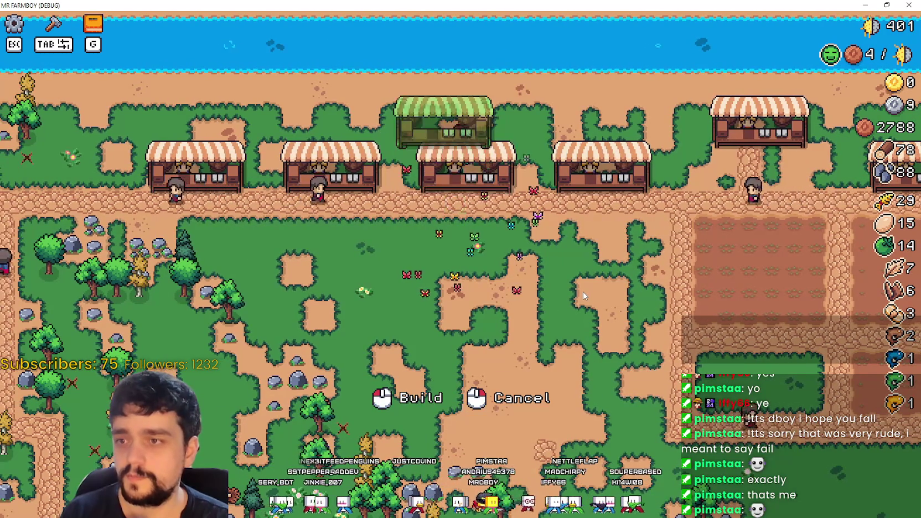
pyautogui.press('a')
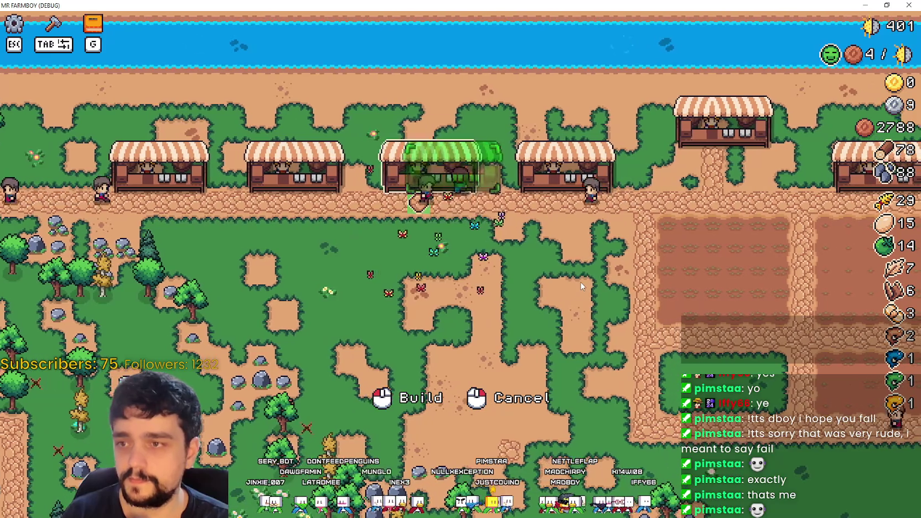
pyautogui.rightClick(581, 286)
pyautogui.press('d')
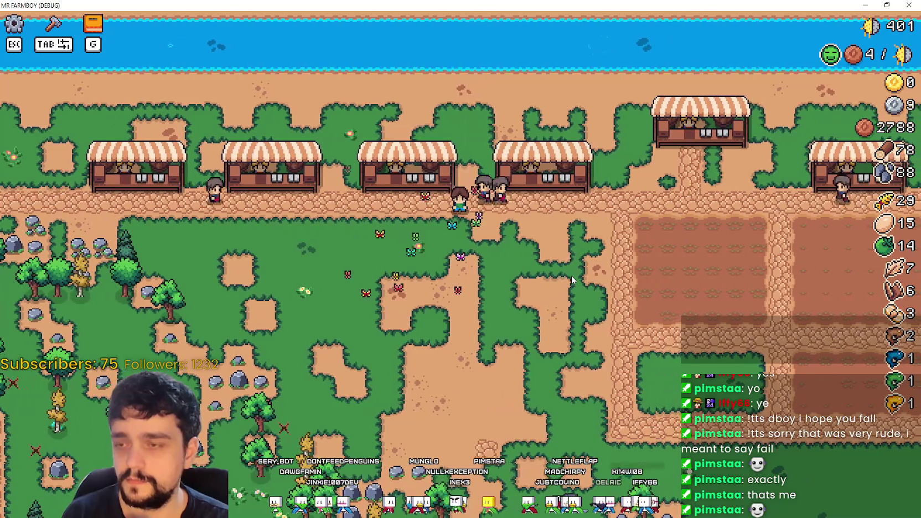
pyautogui.hotkey('alt', 'Tab')
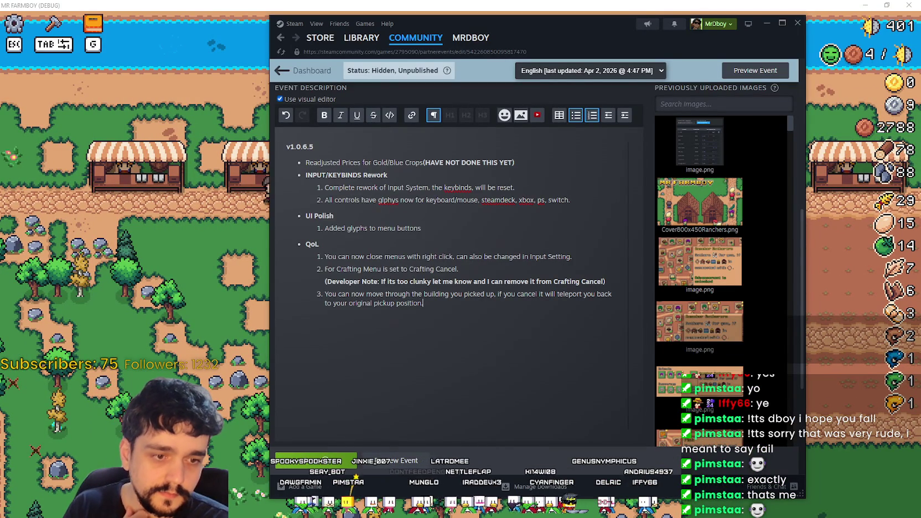
pyautogui.hotkey('alt', 'Tab')
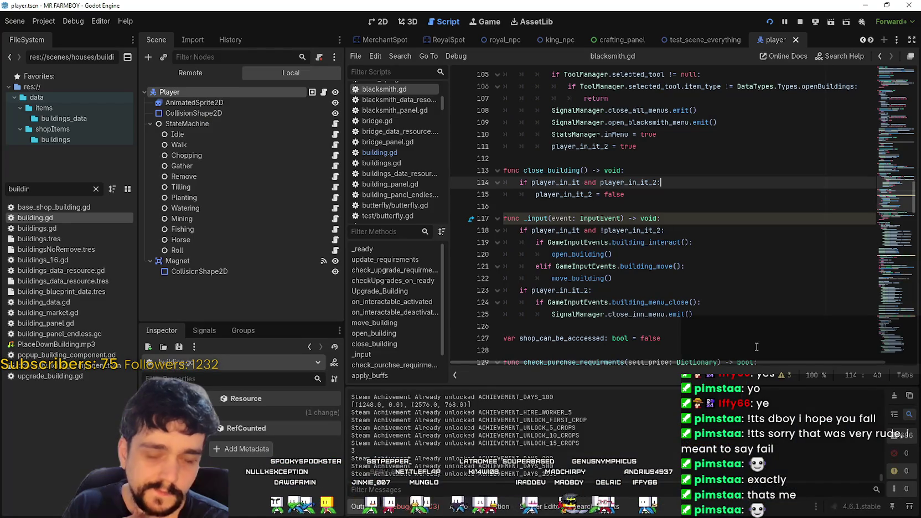
# - Search the project for ToolManager.in_building_move from blacksmith.gd line 99 and open the field_cursor_component.gd match
pyautogui.click(714, 263)
pyautogui.click(673, 207)
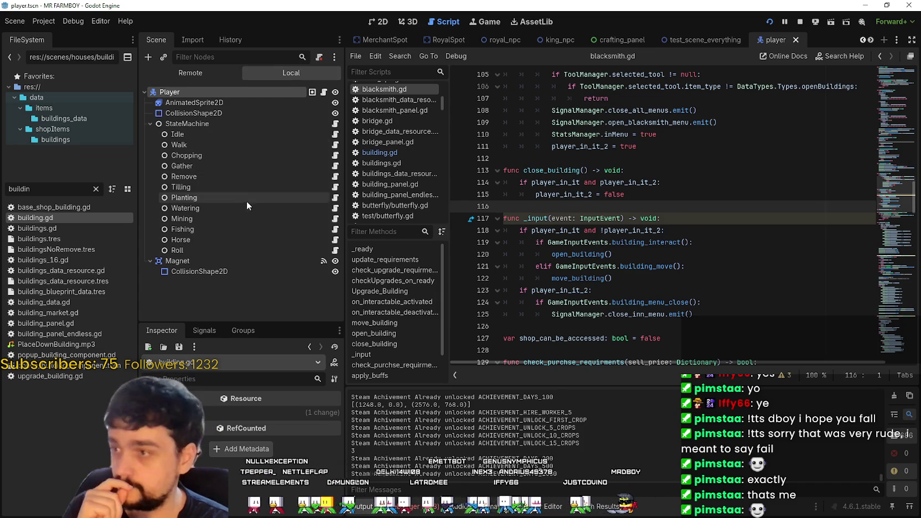
pyautogui.click(708, 195)
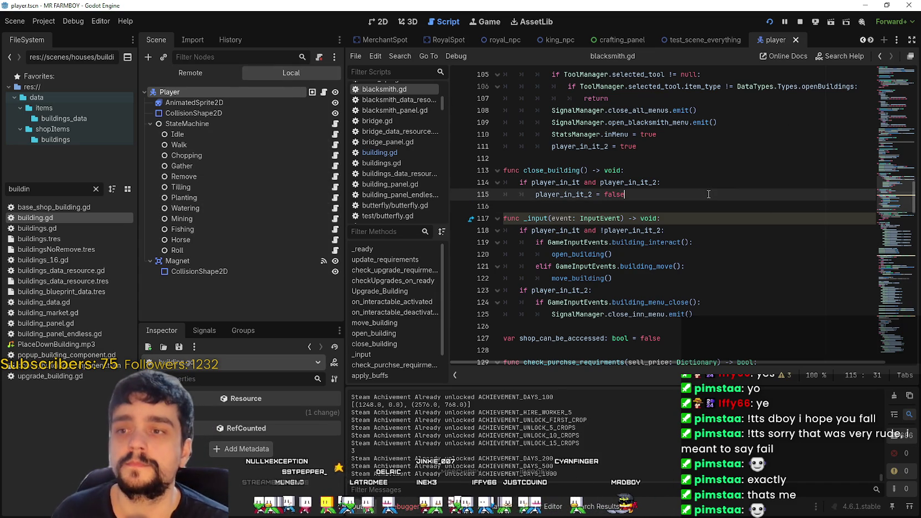
pyautogui.scroll(2, 709, 194)
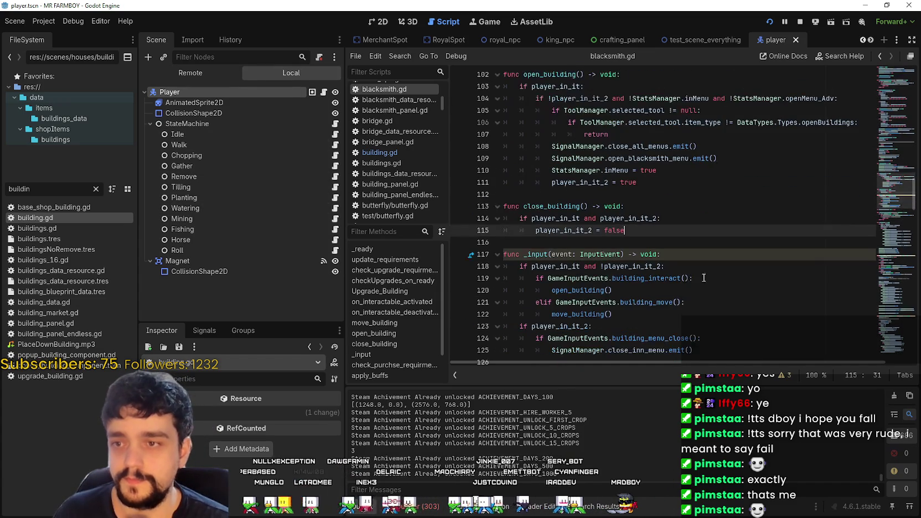
pyautogui.scroll(7, 670, 246)
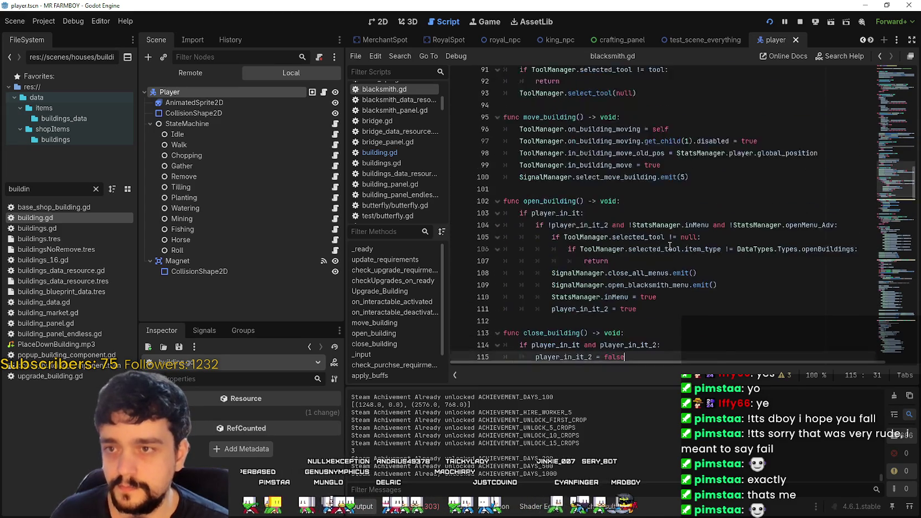
pyautogui.click(696, 261)
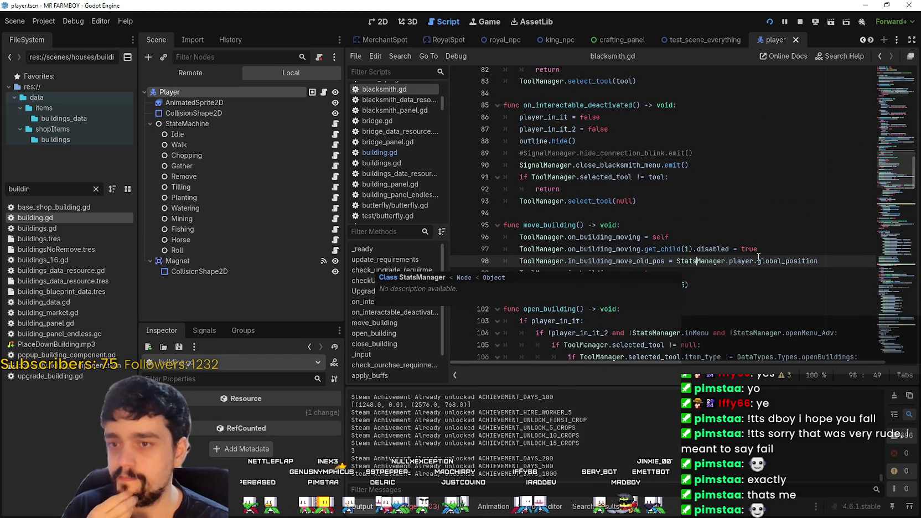
pyautogui.click(779, 261)
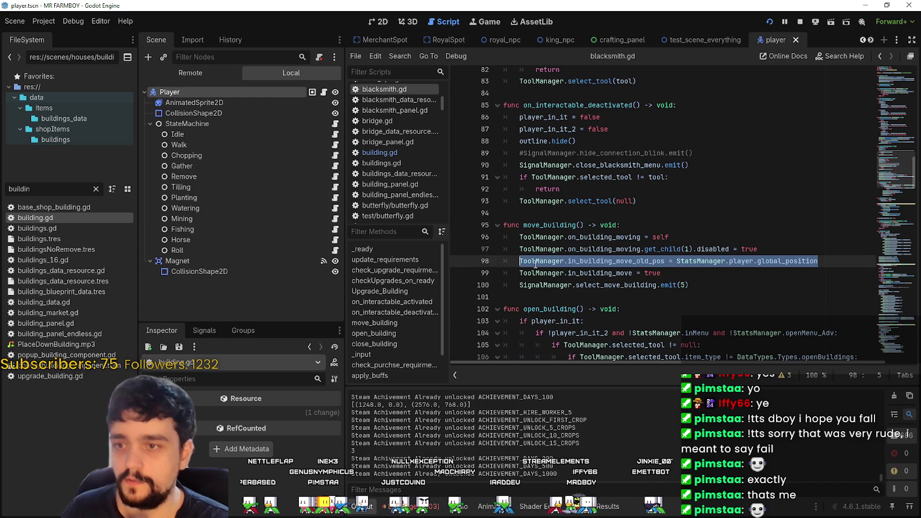
pyautogui.click(643, 273)
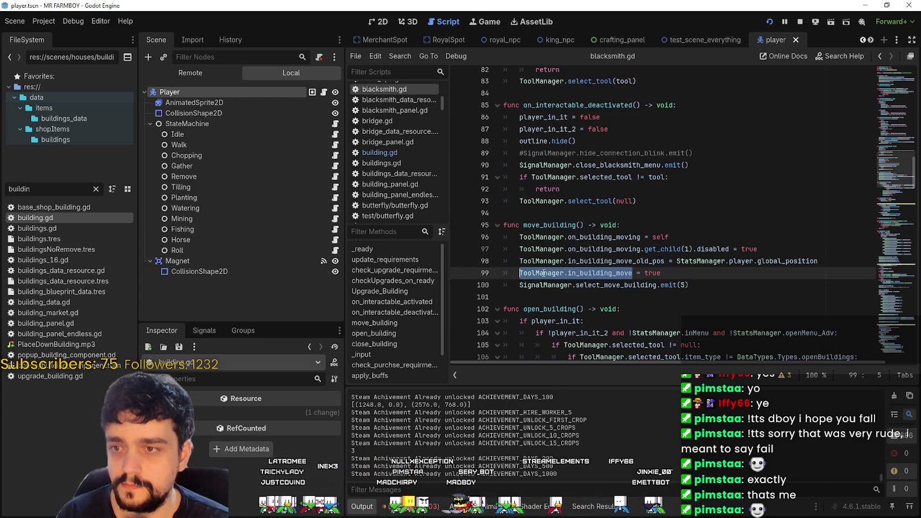
pyautogui.hotkey('ctrl', 'shift', 'f')
pyautogui.click(473, 300)
pyautogui.click(432, 440)
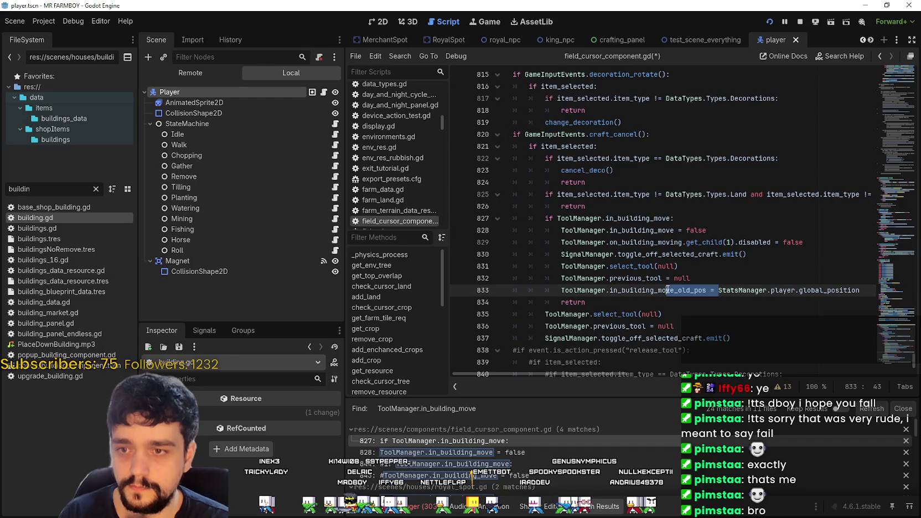
# - Rewrite line 833 as 'StatsManager.player.global_position = ToolManager.in_building_move_old_pos' and save
pyautogui.click(718, 290)
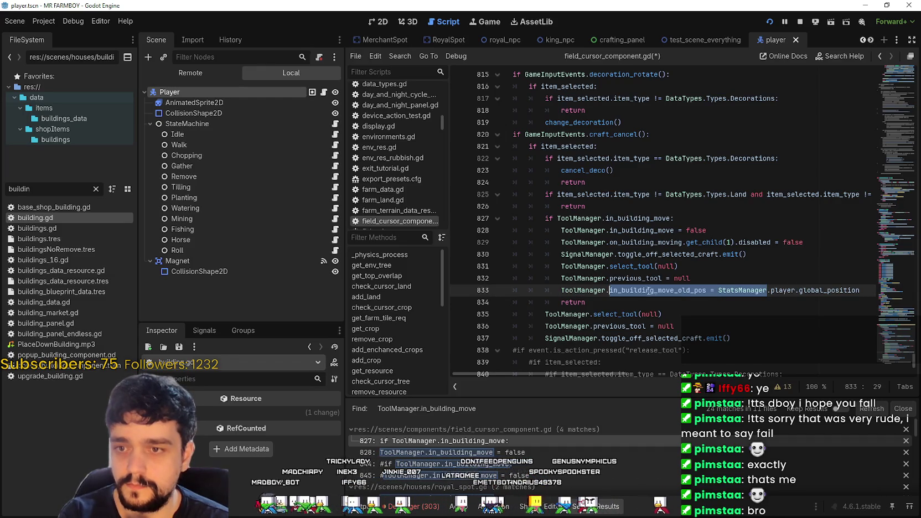
pyautogui.moveTo(718, 290); pyautogui.dragTo(560, 294)
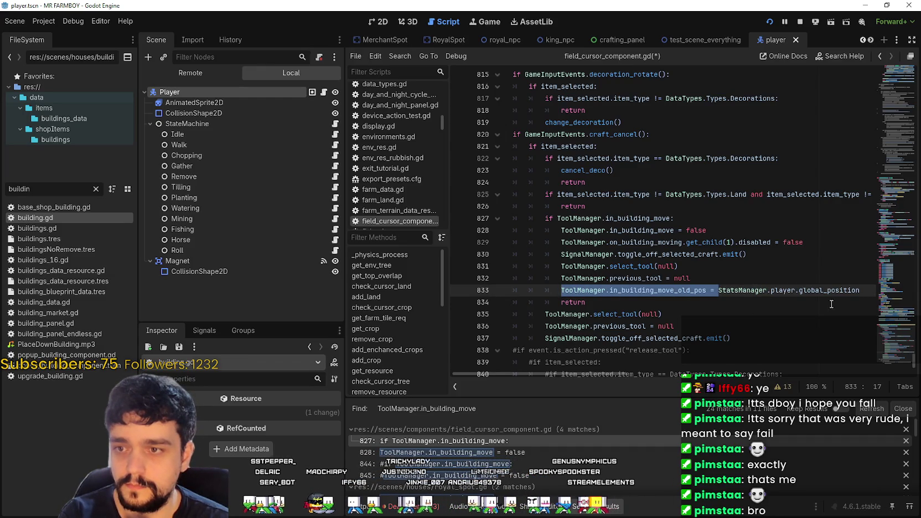
pyautogui.hotkey('ctrl', 'x')
pyautogui.press('End')
pyautogui.write('=')
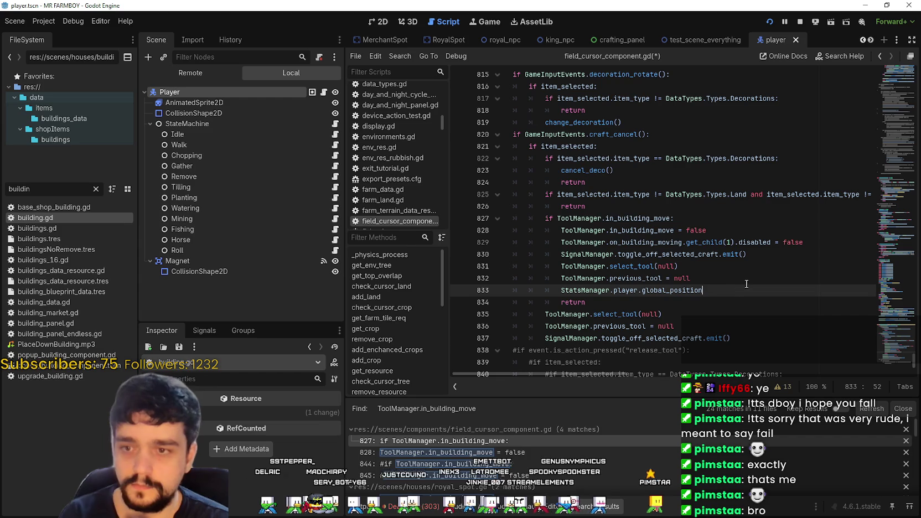
pyautogui.hotkey('ctrl', 'v')
pyautogui.press('BackSpace')
pyautogui.press('BackSpace')
pyautogui.press('BackSpace')
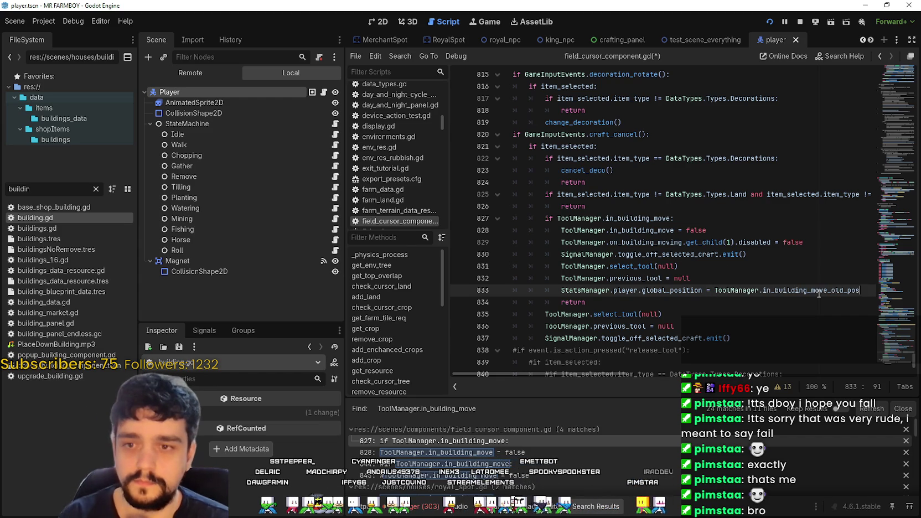
pyautogui.moveTo(860, 290); pyautogui.dragTo(570, 294)
pyautogui.click(805, 278)
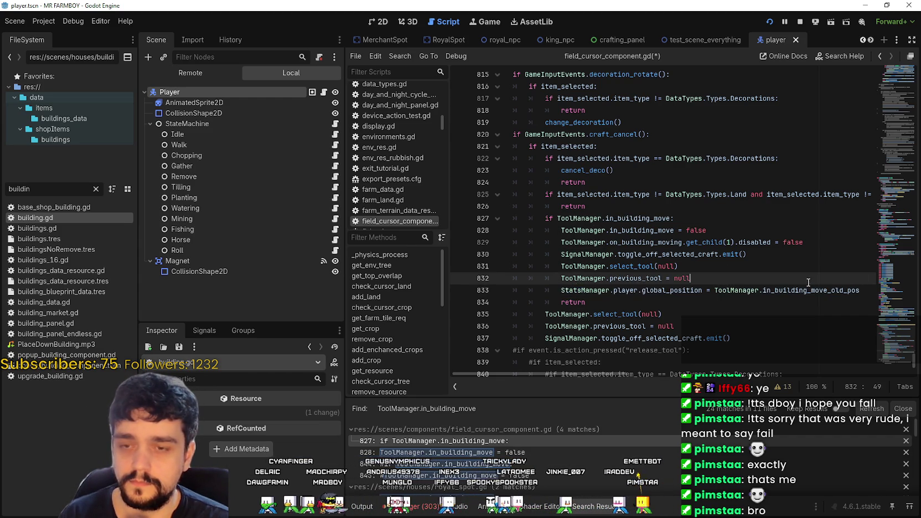
pyautogui.hotkey('ctrl', 's')
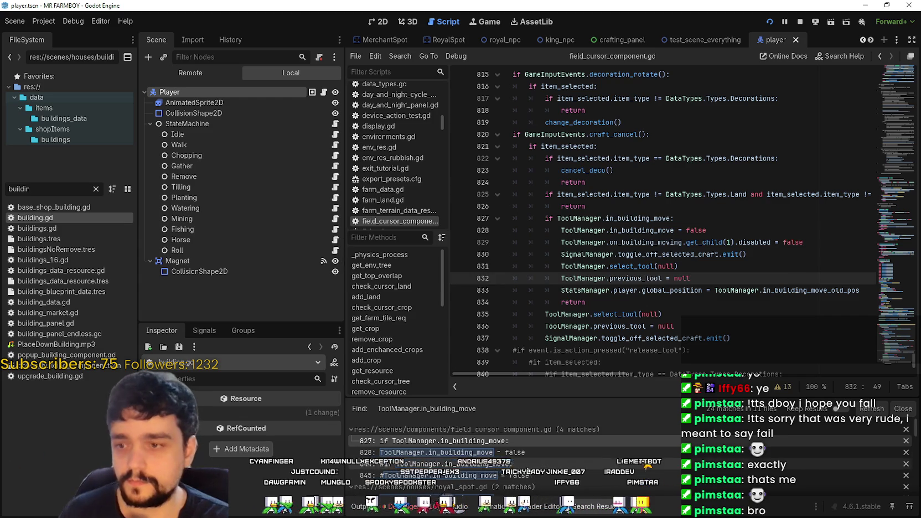
# - Open the crafting_panel.gd search result at line 203 in cancel_craft
pyautogui.scroll(-2, 571, 467)
pyautogui.scroll(-3, 570, 466)
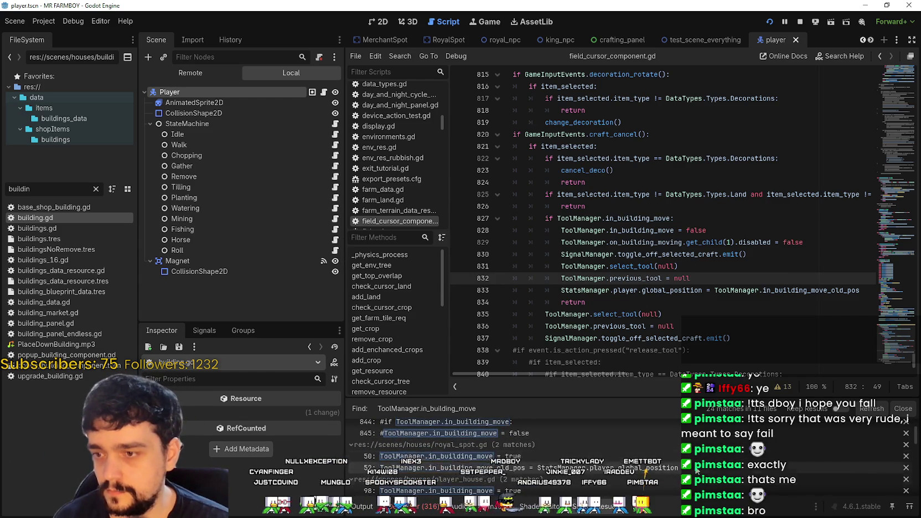
pyautogui.scroll(-3, 556, 448)
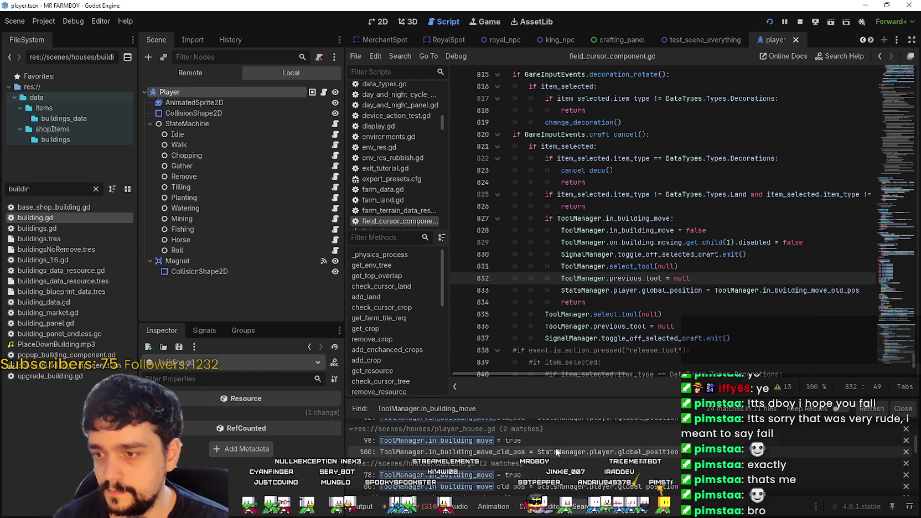
pyautogui.scroll(-5, 617, 469)
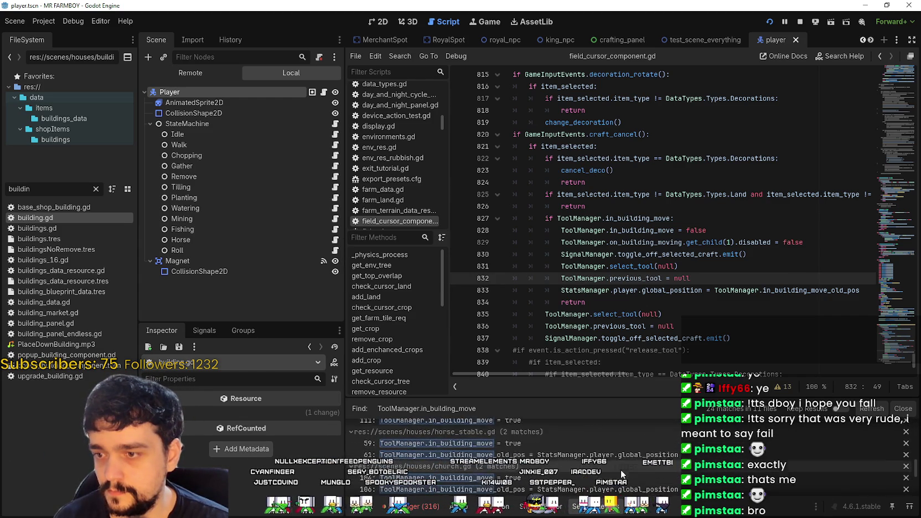
pyautogui.scroll(-2, 609, 465)
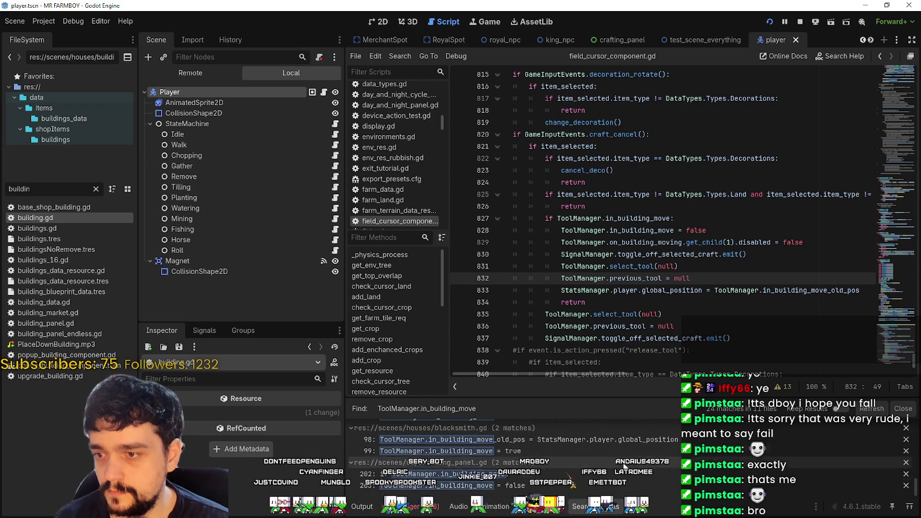
pyautogui.click(603, 485)
pyautogui.click(729, 207)
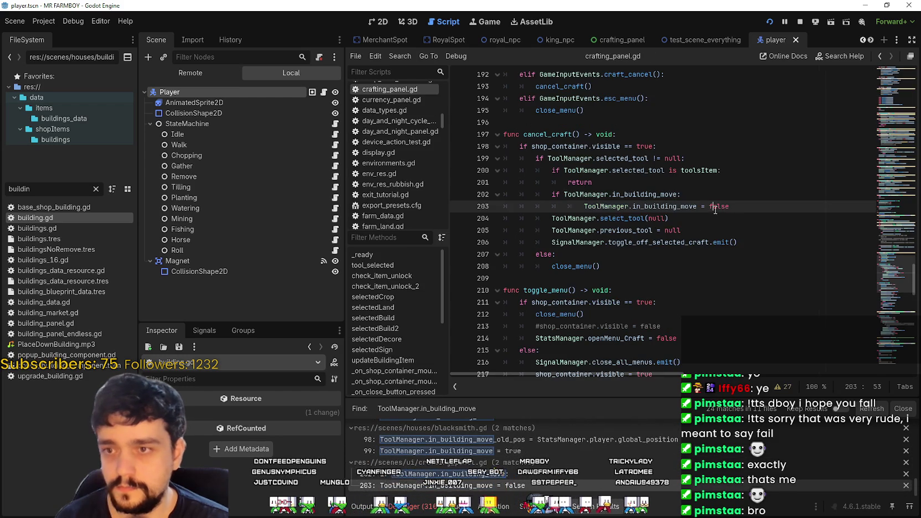
# - Add an indented 'StatsManager.player.global_position = ToolManager.in_building_move_old_pos' line after line 203, then save
pyautogui.press('Return')
pyautogui.hotkey('shift', 'Left')
pyautogui.hotkey('shift', 'Left')
pyautogui.hotkey('shift', 'Left')
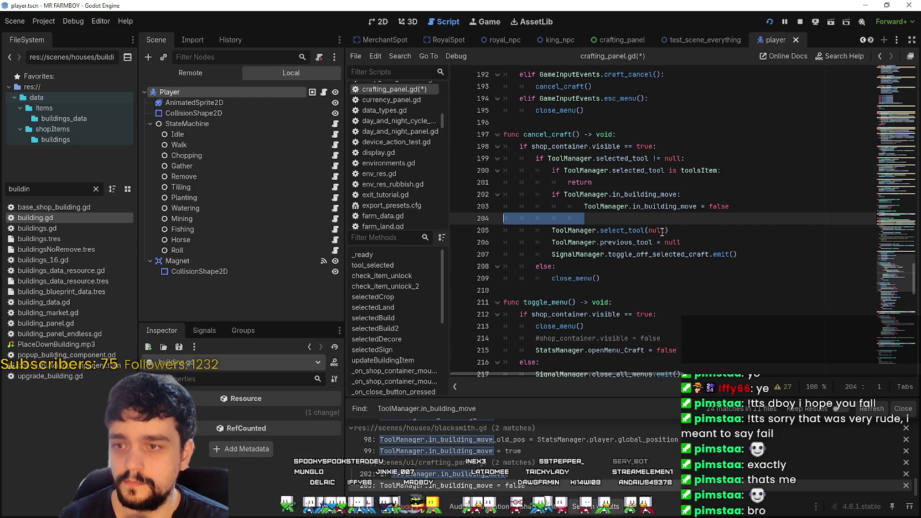
pyautogui.hotkey('ctrl', 'v')
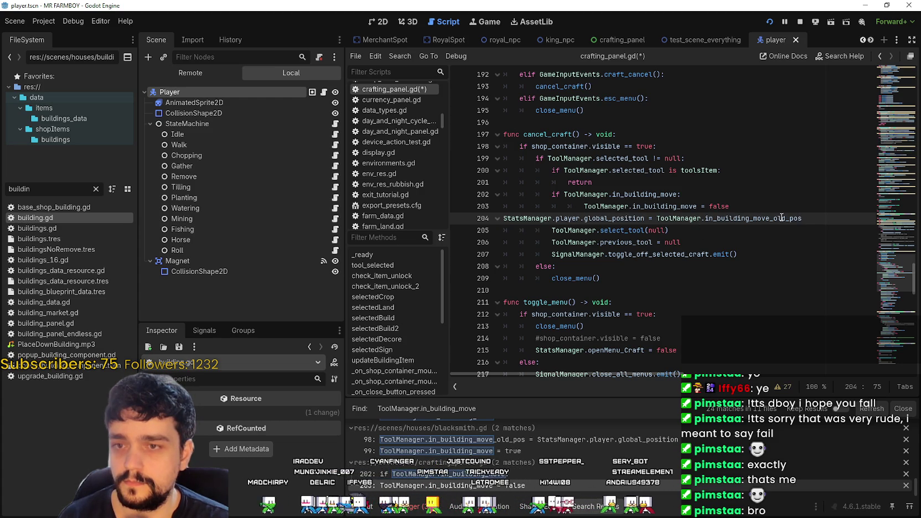
pyautogui.moveTo(503, 266); pyautogui.dragTo(512, 221)
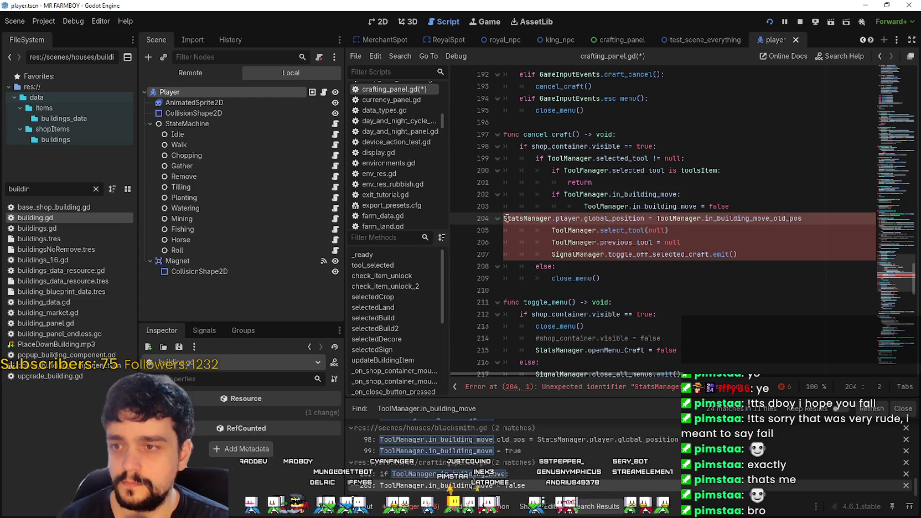
pyautogui.moveTo(505, 218); pyautogui.dragTo(504, 218)
pyautogui.press('Tab')
pyautogui.press('Tab')
pyautogui.press('Tab')
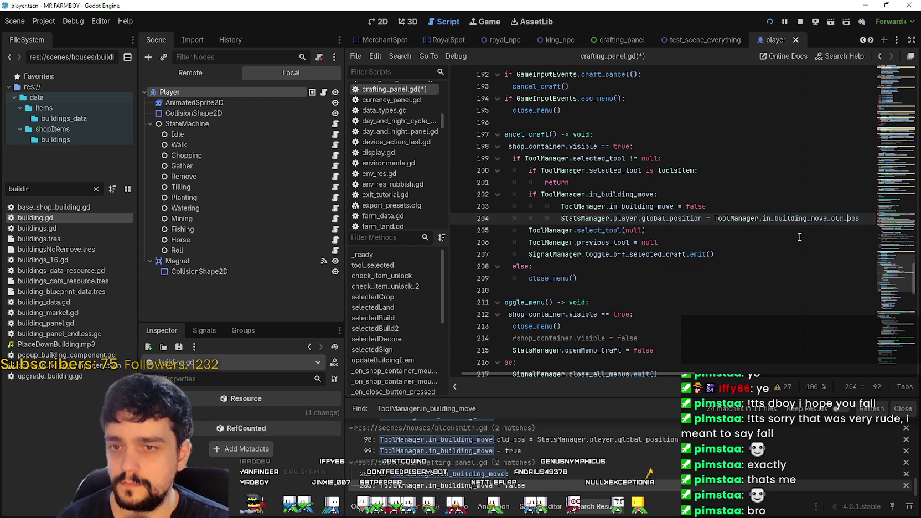
pyautogui.click(786, 227)
pyautogui.hotkey('ctrl', 's')
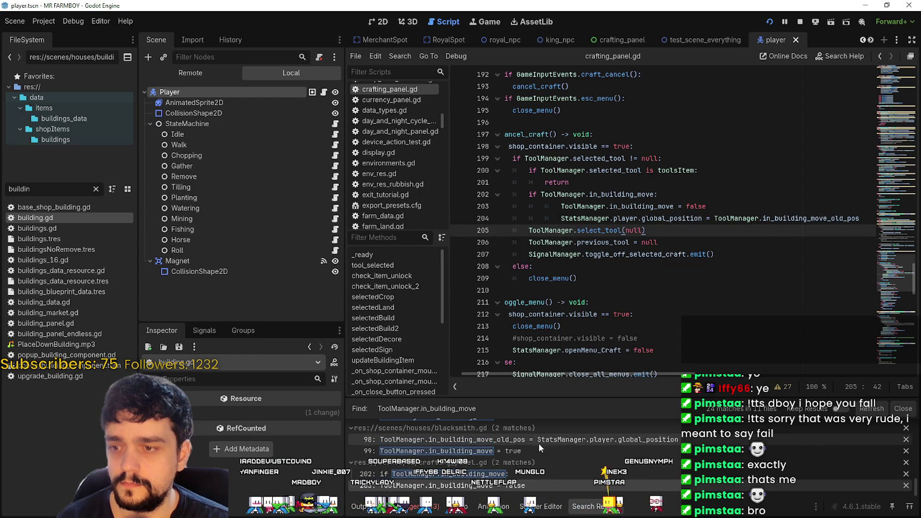
pyautogui.hotkey('alt', 'Tab')
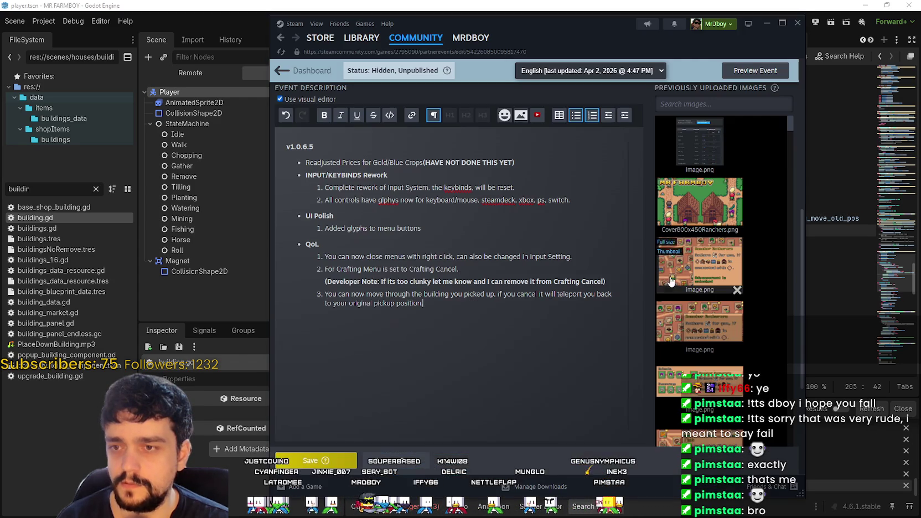
# - In the running game, open the crafting panel and walk the player up to a market stall
pyautogui.hotkey('alt', 'Tab')
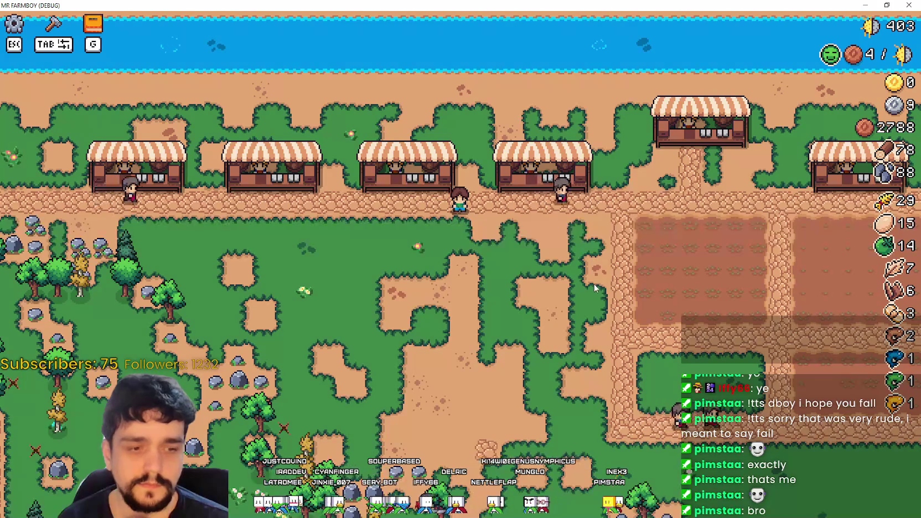
pyautogui.press('Tab')
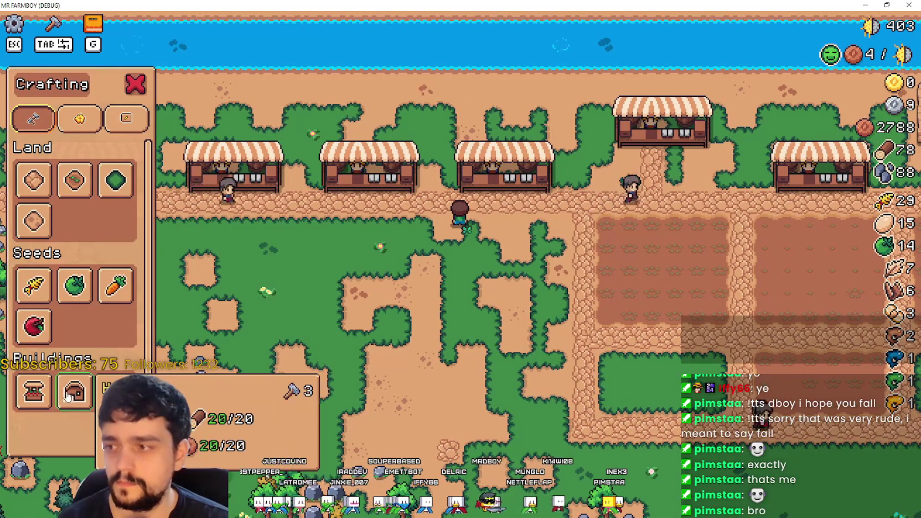
pyautogui.press('w')
pyautogui.press('d')
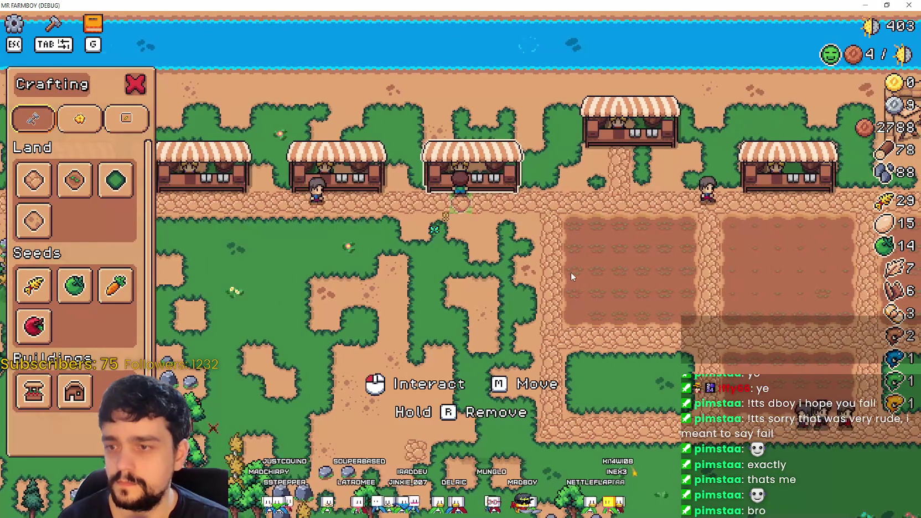
# - Pick up the stall with M, shift it, then right-click to cancel the move and return to Godot
pyautogui.press('m')
pyautogui.press('w')
pyautogui.press('w')
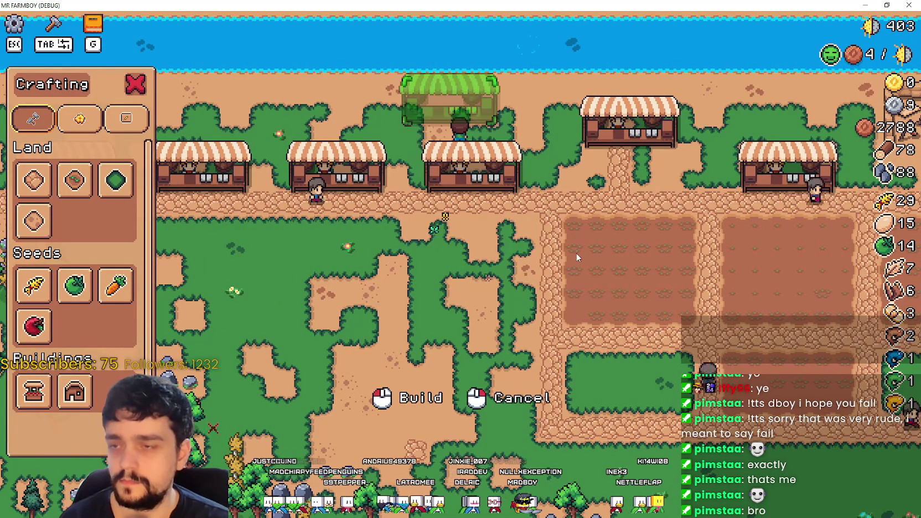
pyautogui.rightClick(564, 225)
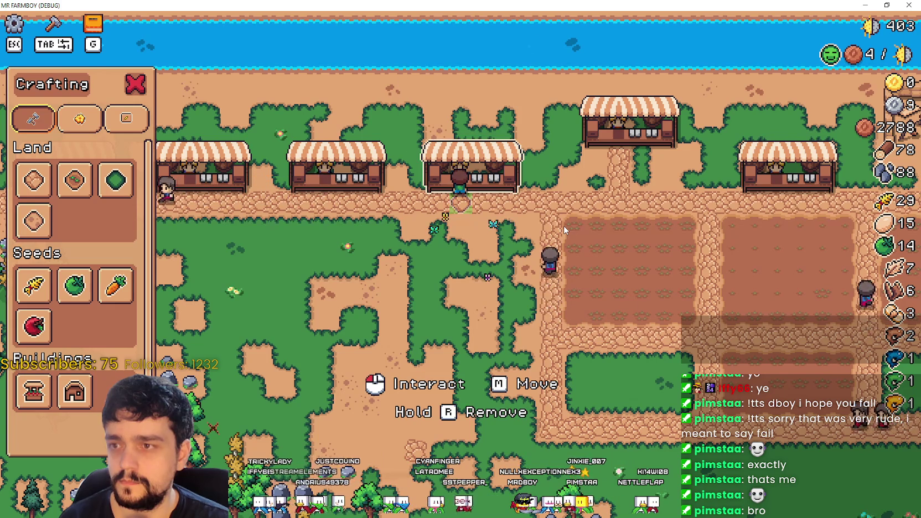
pyautogui.press('s')
pyautogui.press('d')
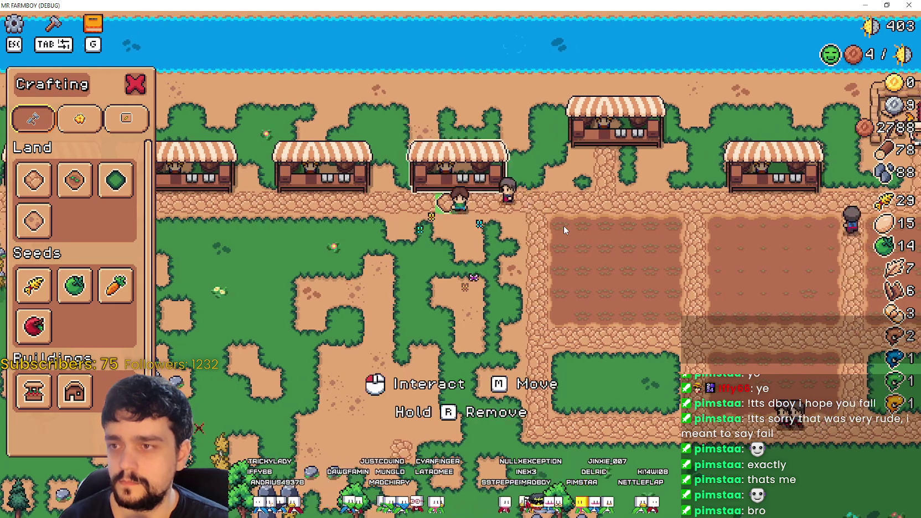
pyautogui.hotkey('alt', 'Tab')
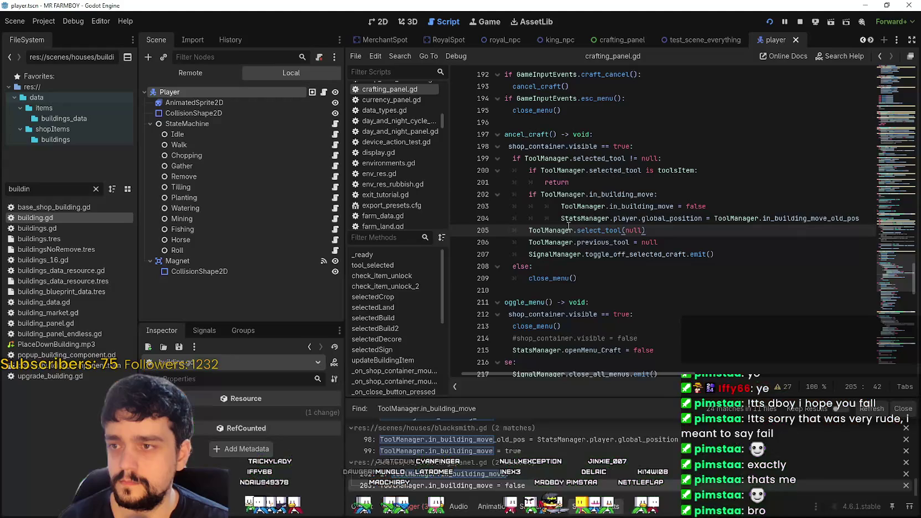
# - Copy 'ToolManager.on_building_moving.get_child(1).disabled = false' from field_cursor_component.gd's building-move cancel code
pyautogui.click(764, 205)
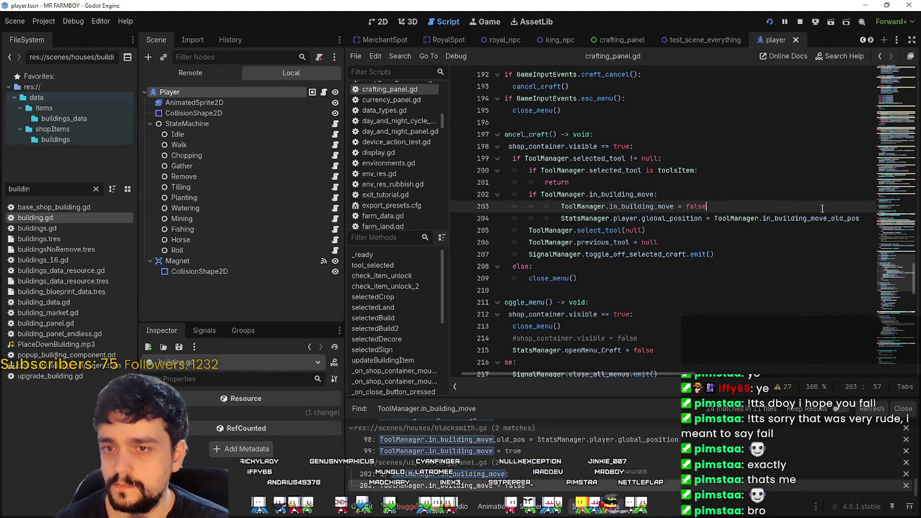
pyautogui.scroll(1, 559, 465)
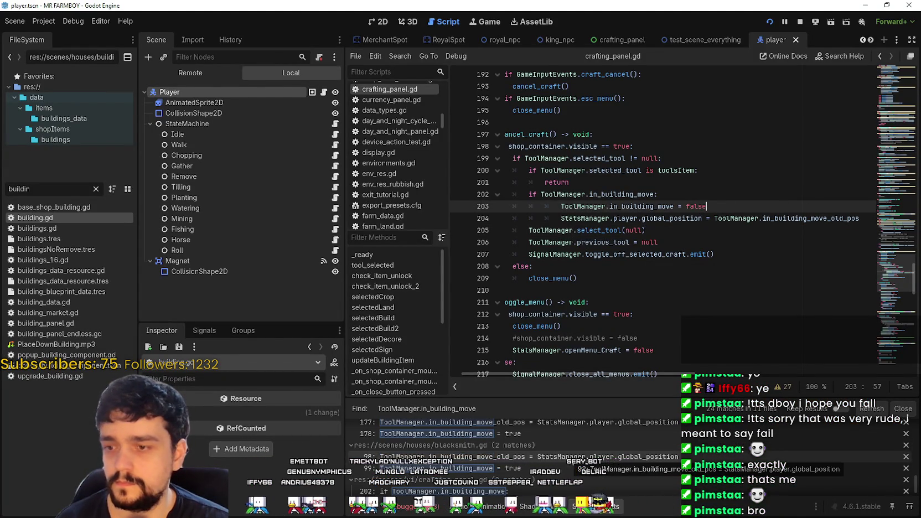
pyautogui.scroll(-5, 567, 455)
pyautogui.scroll(-3, 567, 450)
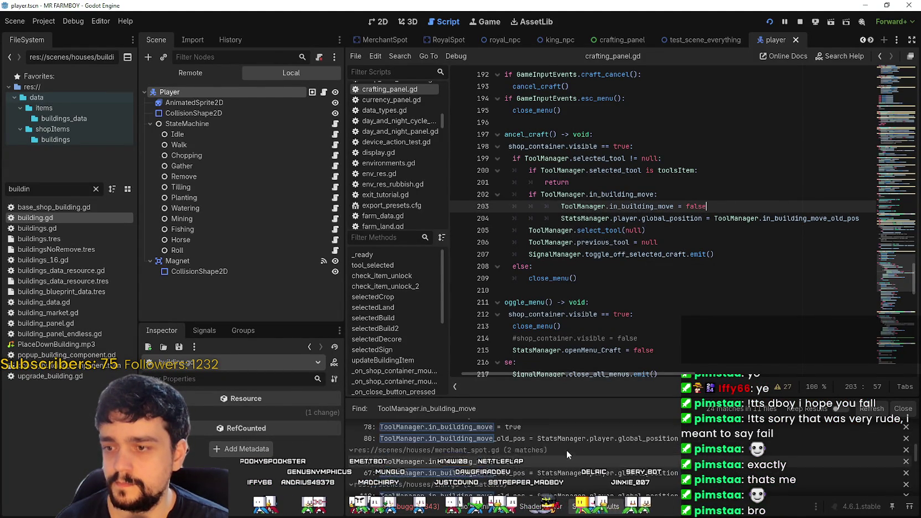
pyautogui.click(559, 446)
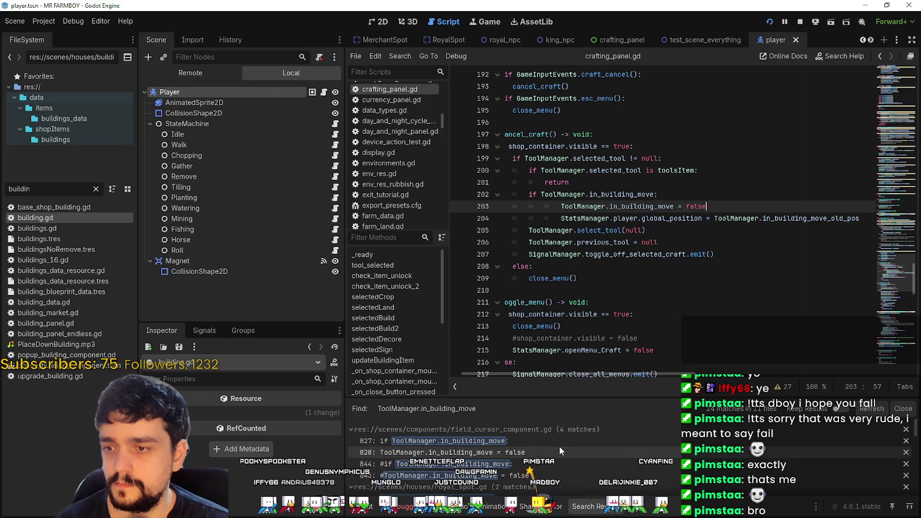
pyautogui.click(722, 239)
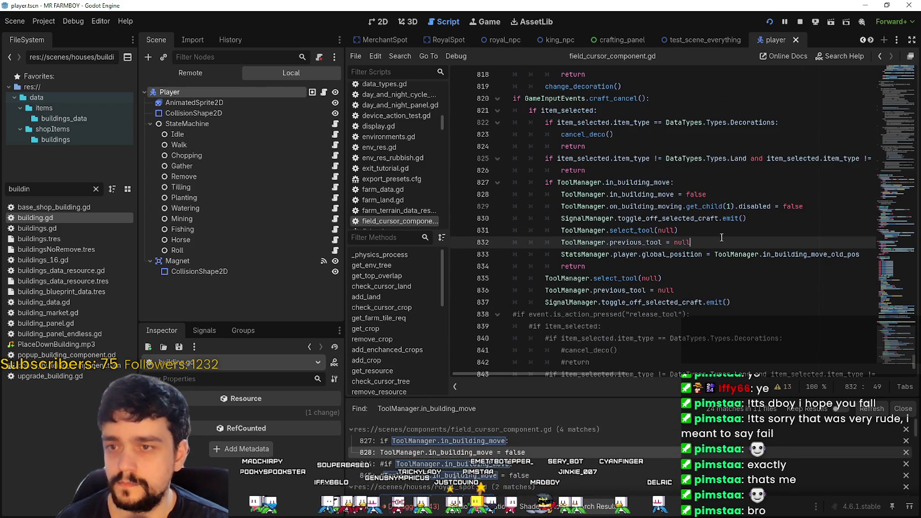
pyautogui.moveTo(819, 210); pyautogui.dragTo(561, 207)
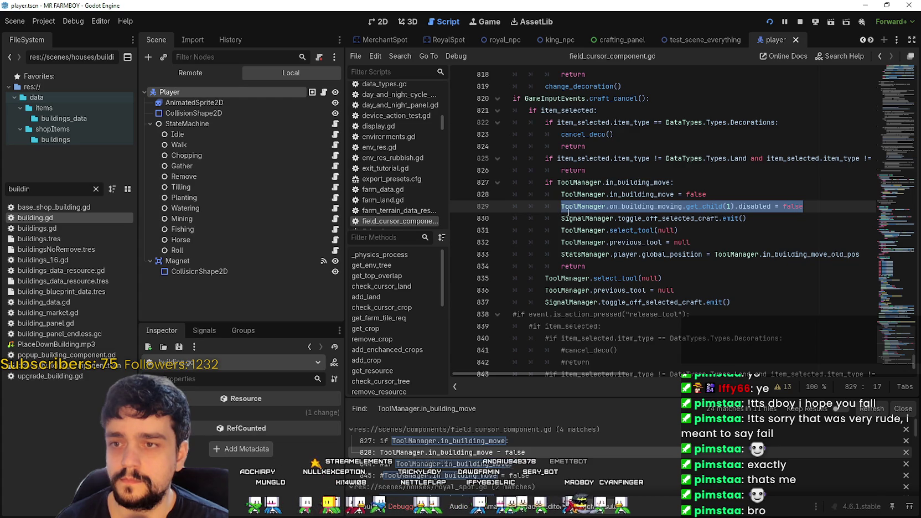
pyautogui.click(714, 242)
# - Add the collision re-enable line to crafting_panel.gd's cancel block and save the script
pyautogui.scroll(-5, 587, 423)
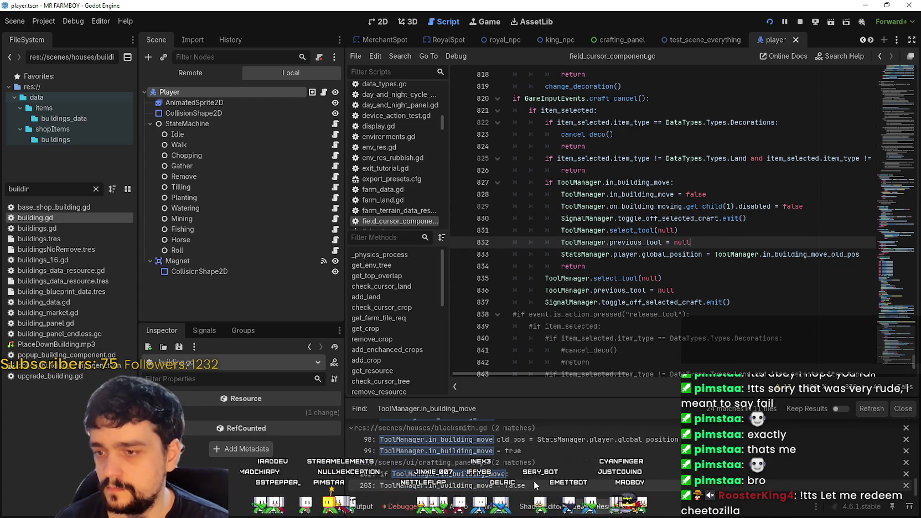
pyautogui.click(534, 482)
pyautogui.press('Return')
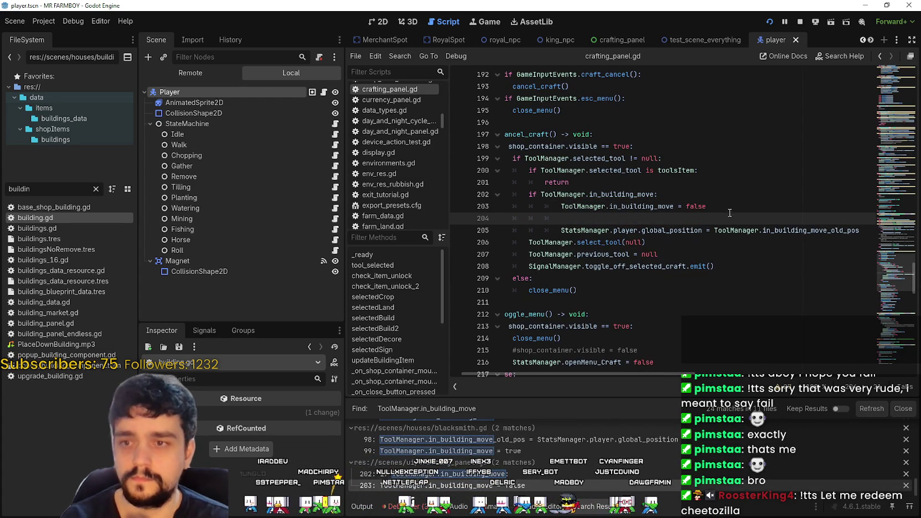
pyautogui.click(735, 242)
pyautogui.hotkey('ctrl', 's')
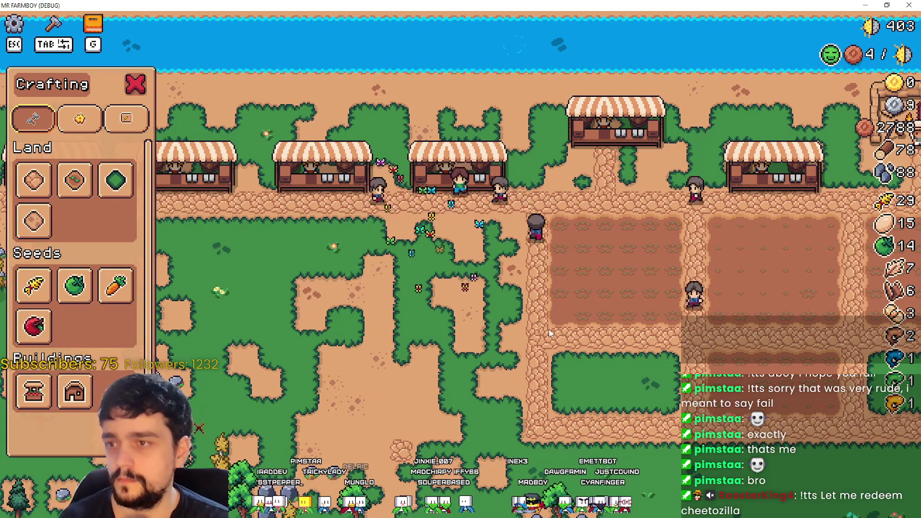
# - Pick up a stall with M, cancel with a right-click, and walk back to the middle stall
pyautogui.press('m')
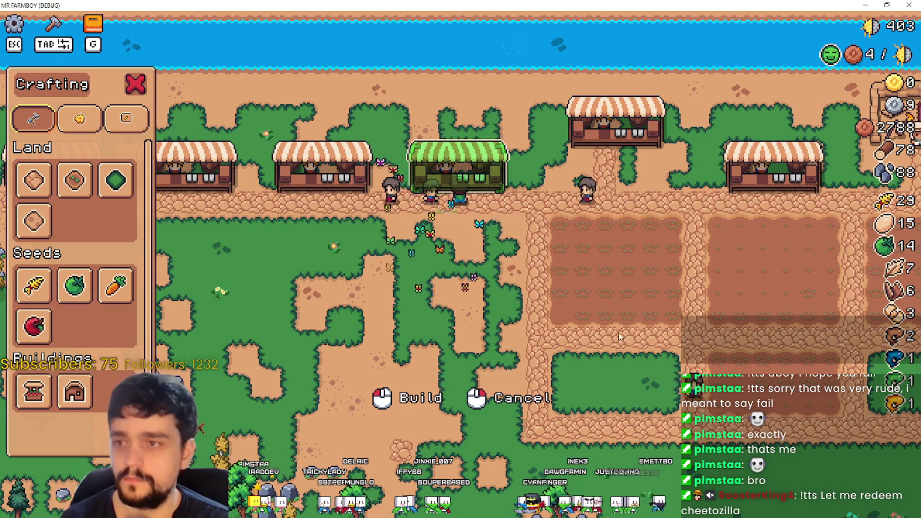
pyautogui.rightClick(596, 268)
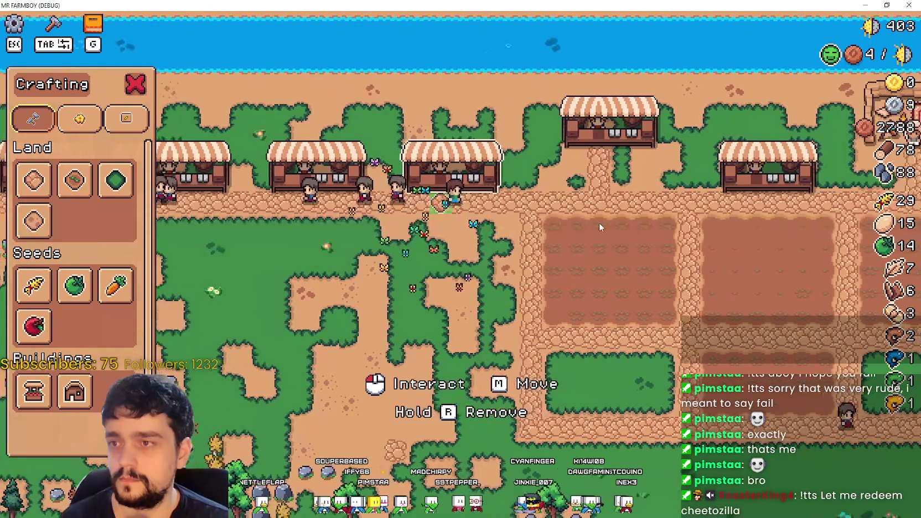
pyautogui.press('s')
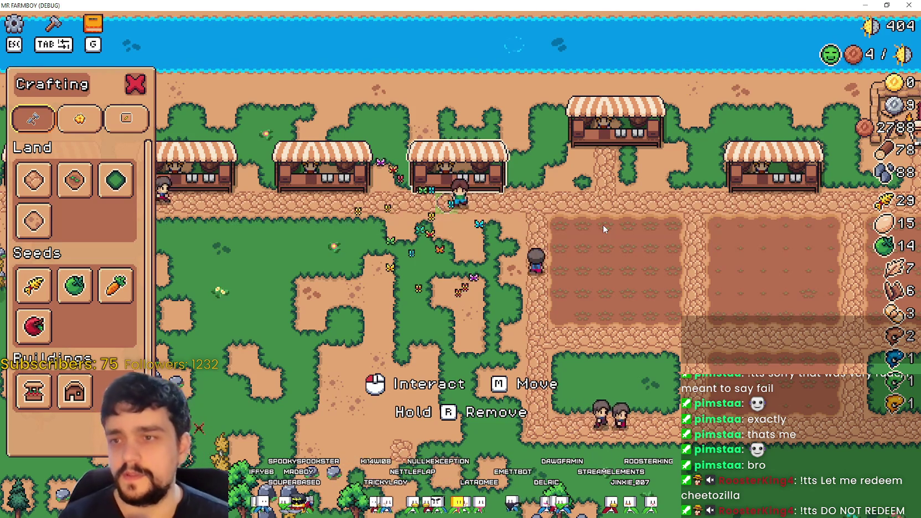
pyautogui.press('a')
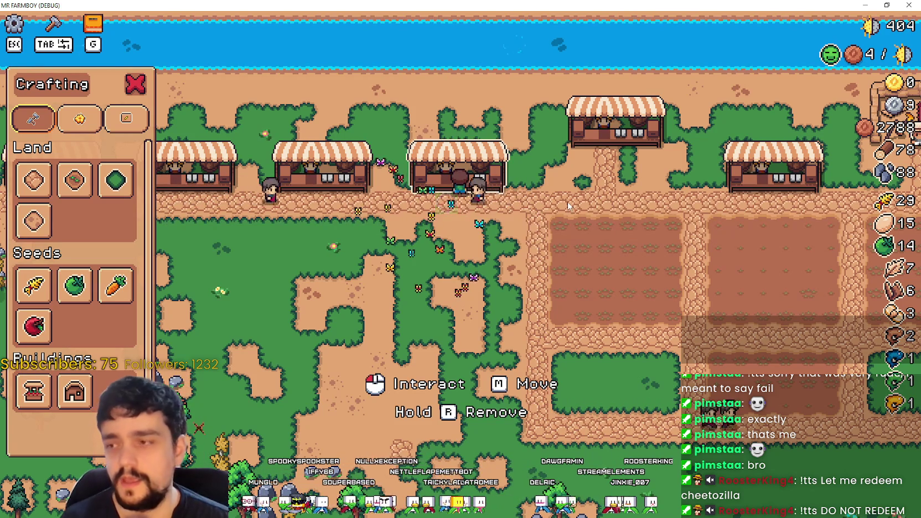
# - Carry the middle stall around the farm plots, searching for a valid spot on the grass
pyautogui.press('s')
pyautogui.press('d')
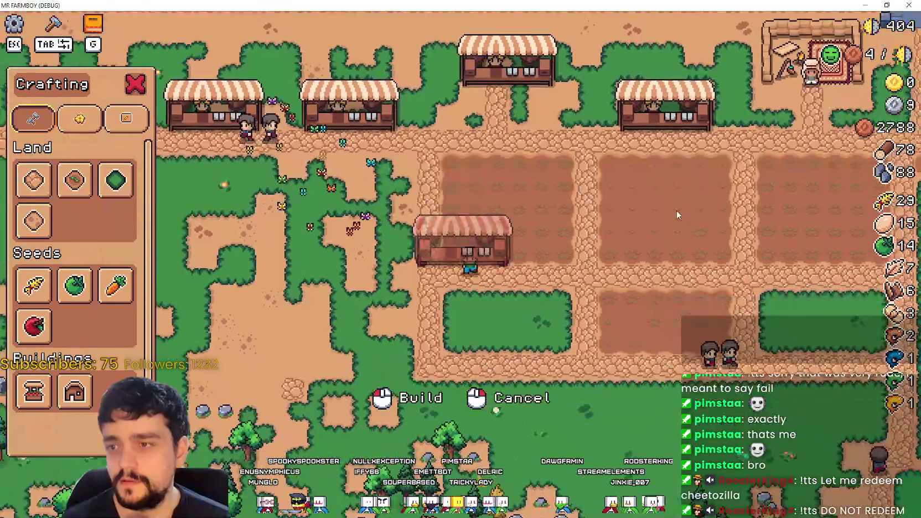
pyautogui.press('w')
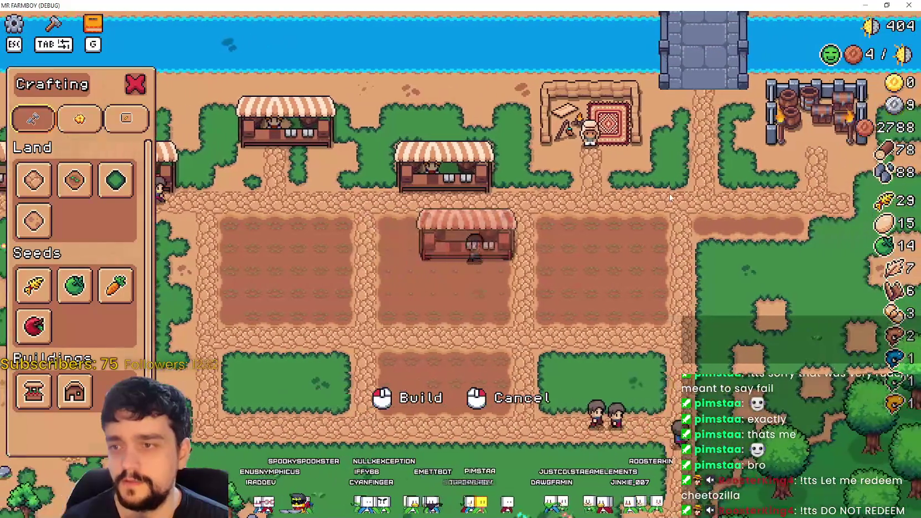
pyautogui.press('d')
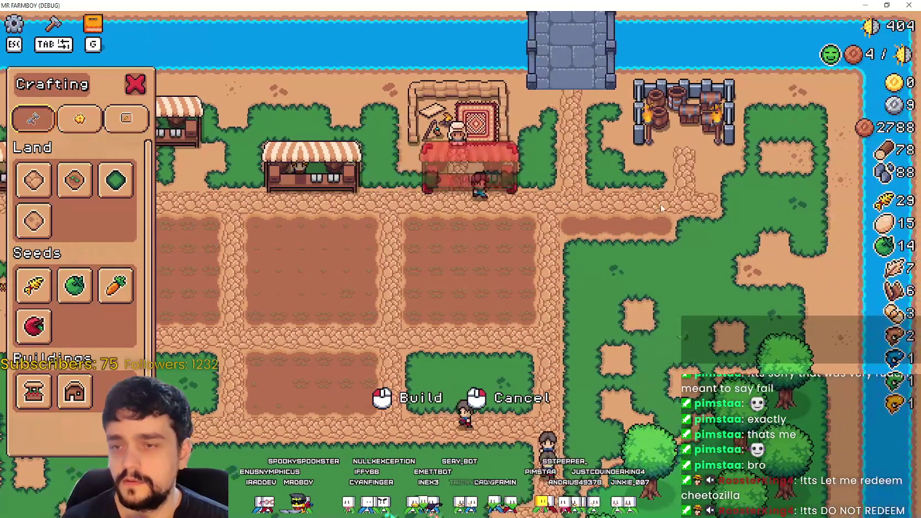
pyautogui.press('s')
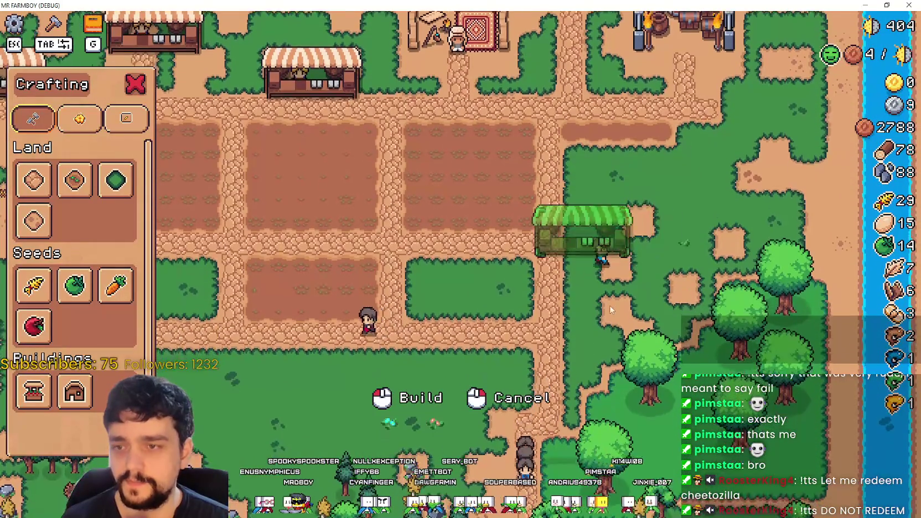
pyautogui.press('d')
pyautogui.press('w')
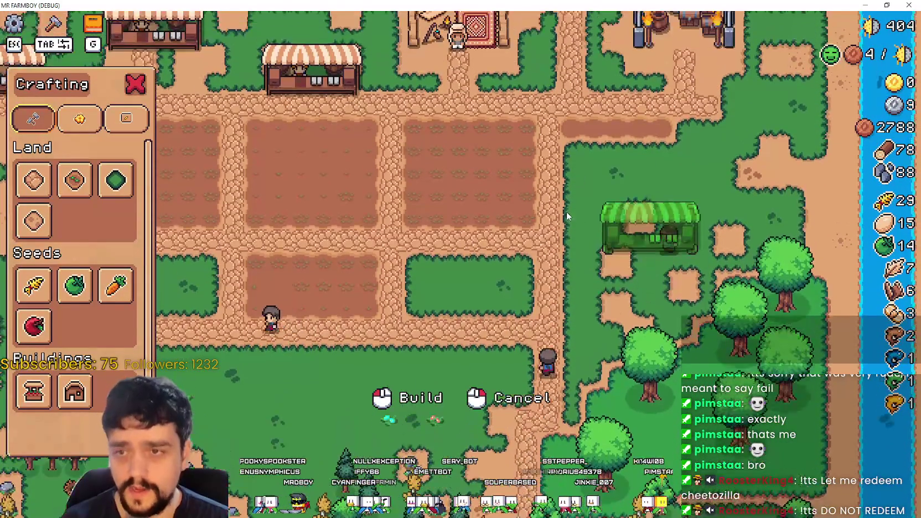
pyautogui.press('d')
pyautogui.press('w')
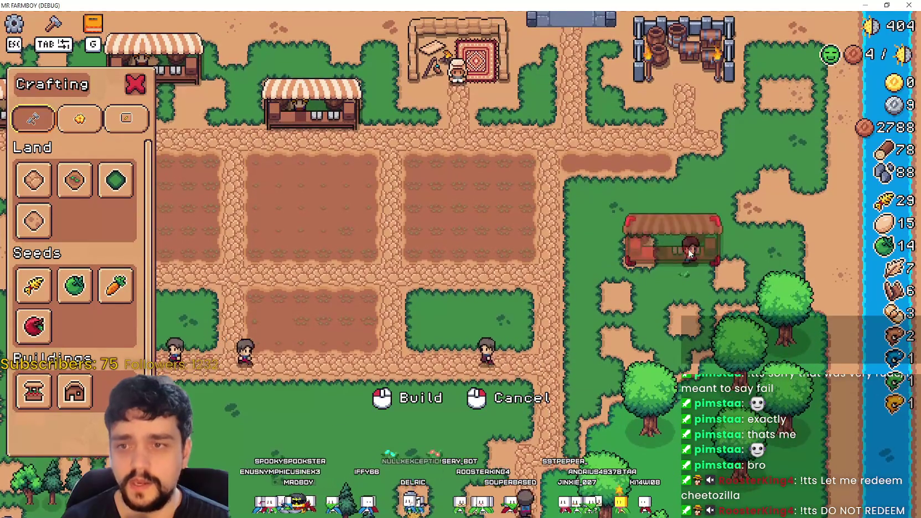
pyautogui.press('a')
pyautogui.press('s')
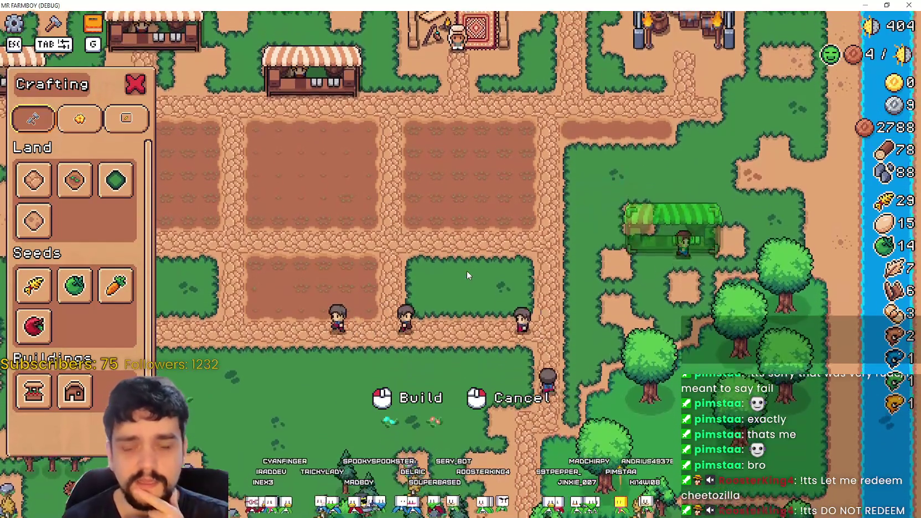
# - Place the stall on the grass east of the plots, then right-click to cancel the new move
pyautogui.press('w')
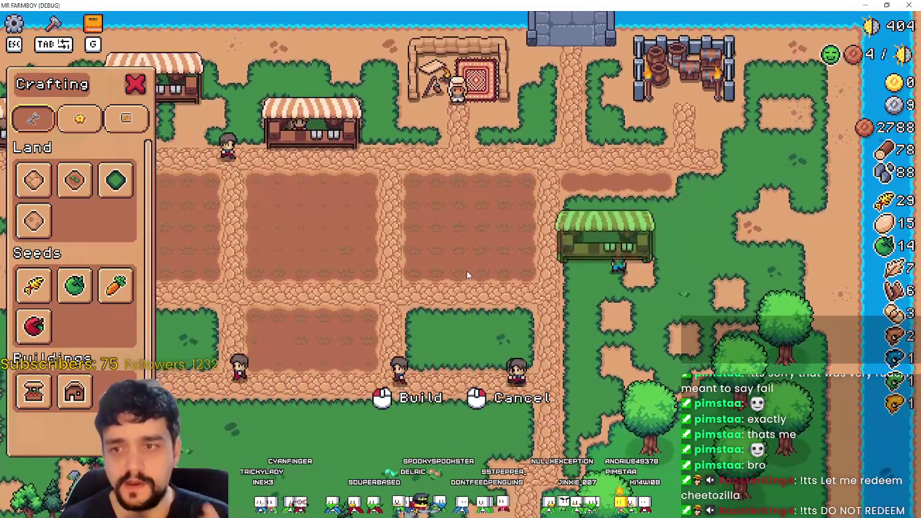
pyautogui.press('d')
pyautogui.press('a')
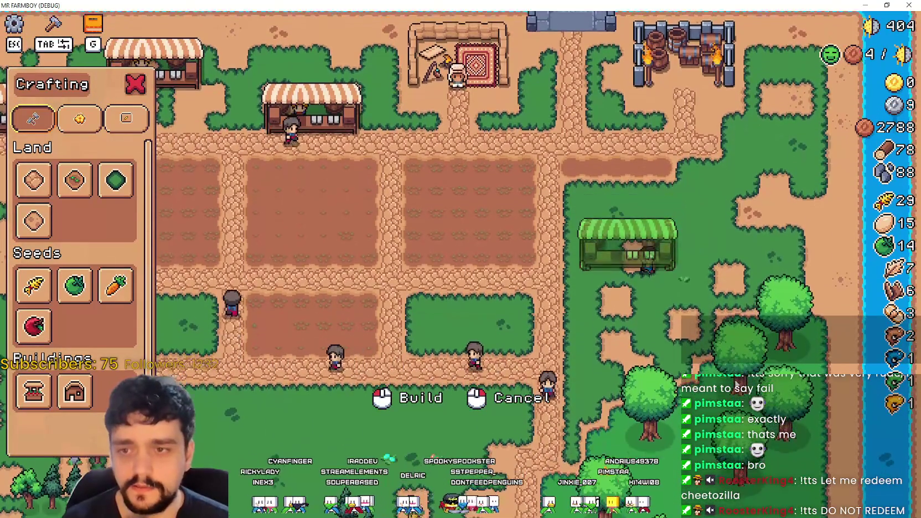
pyautogui.click(715, 374)
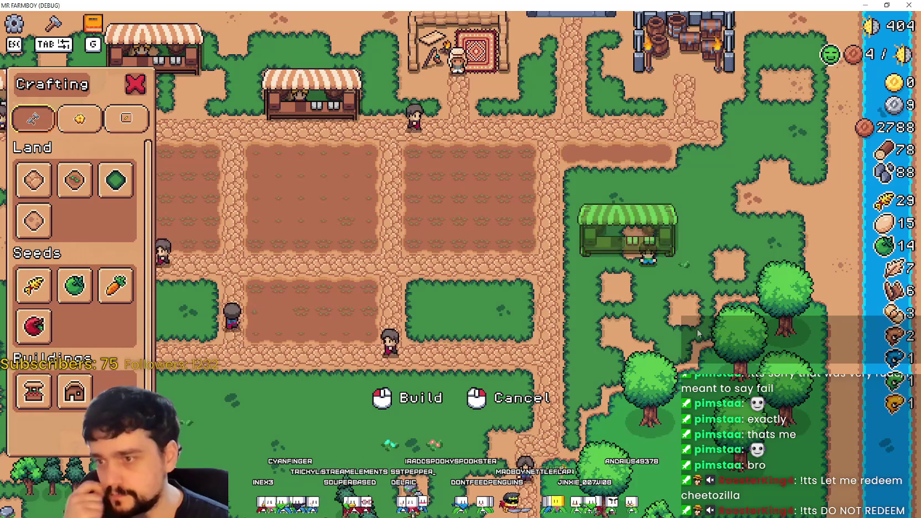
pyautogui.rightClick(696, 329)
# - Cancel the pending placement and walk the farmer across the tilled field onto the path
pyautogui.press('w')
pyautogui.press('a')
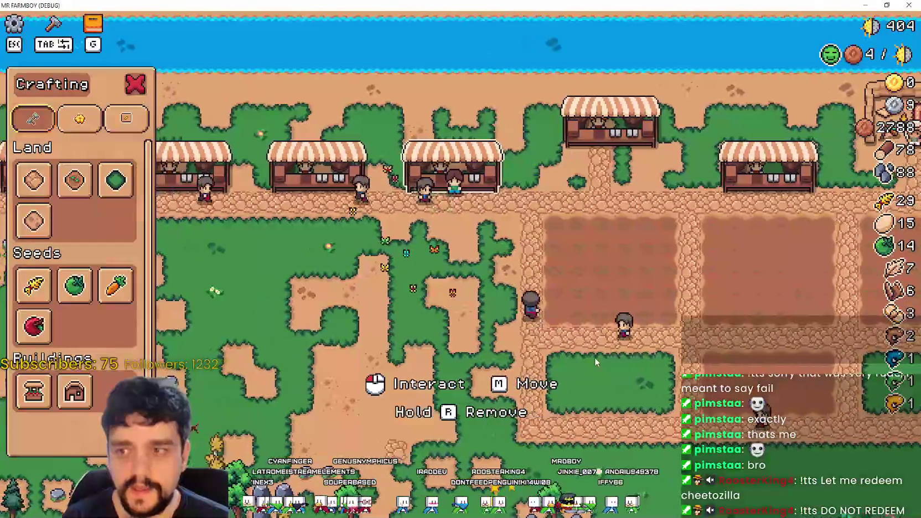
pyautogui.press('d')
pyautogui.press('s')
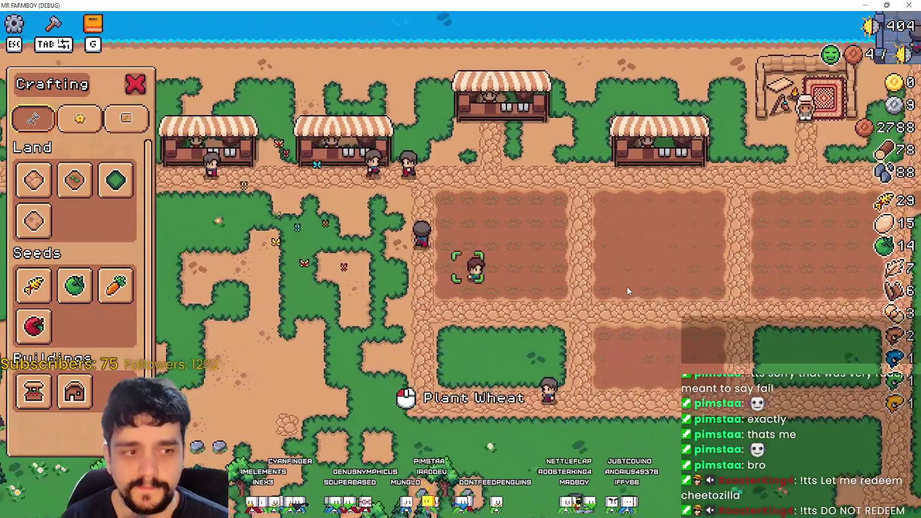
pyautogui.press('s')
pyautogui.press('d')
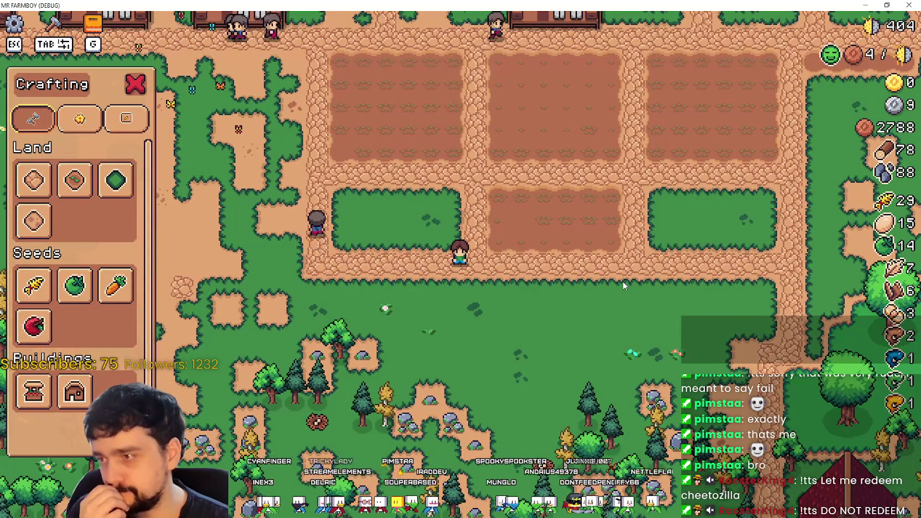
pyautogui.press('w')
pyautogui.press('a')
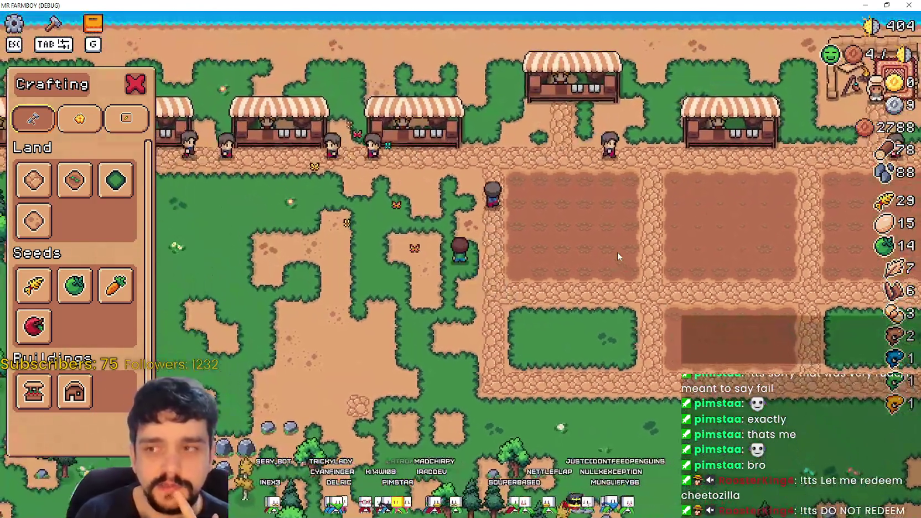
# - Walk the farmer around the meadow and back up in front of the middle stall
pyautogui.press('a')
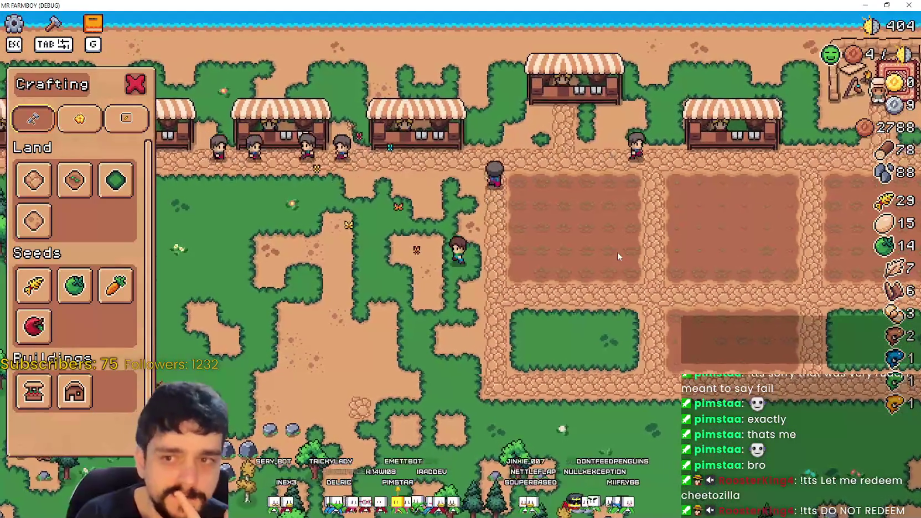
pyautogui.press('a')
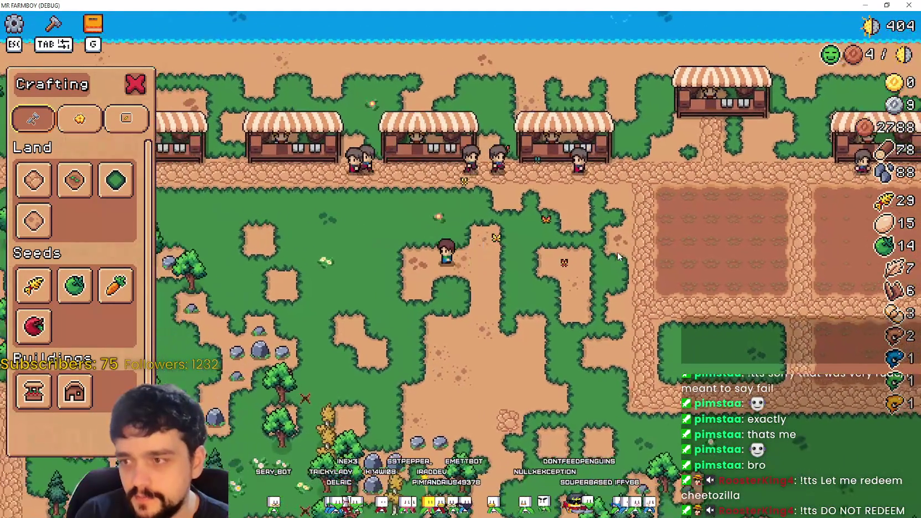
pyautogui.press('s')
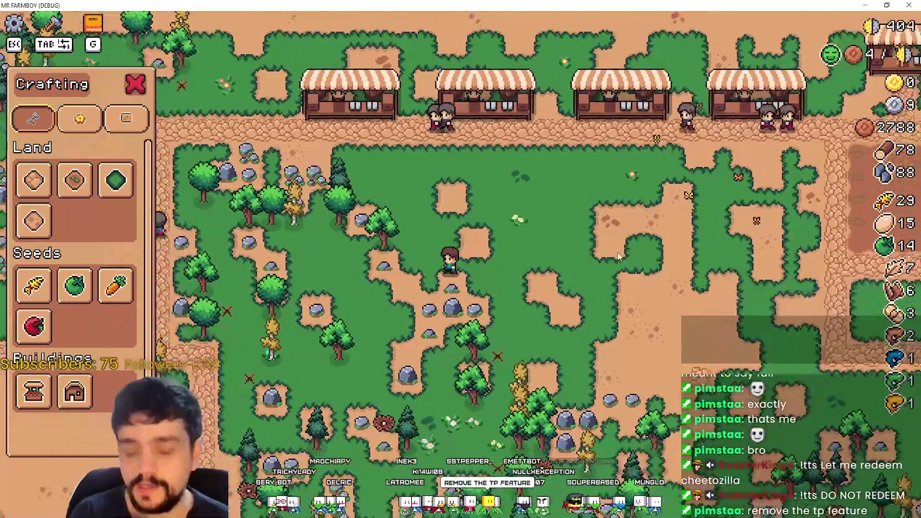
pyautogui.press('d')
pyautogui.press('w')
pyautogui.press('w')
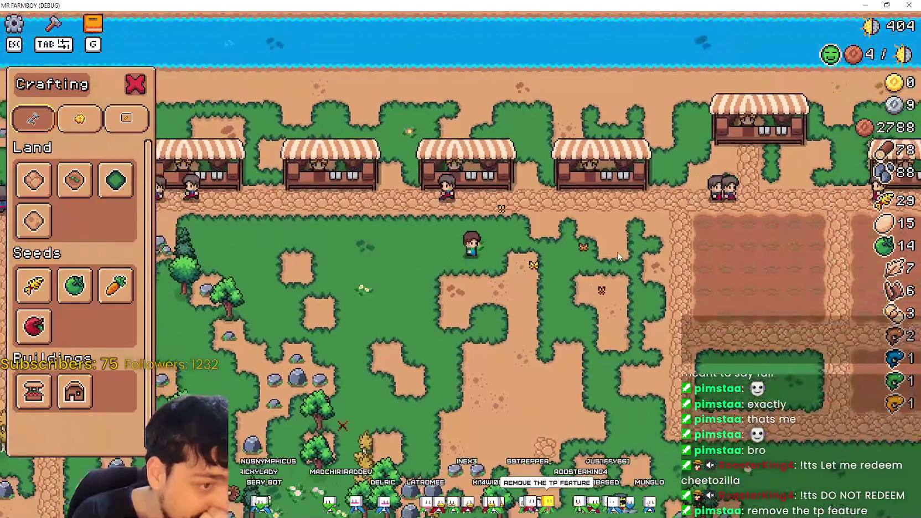
pyautogui.press('d')
pyautogui.press('w')
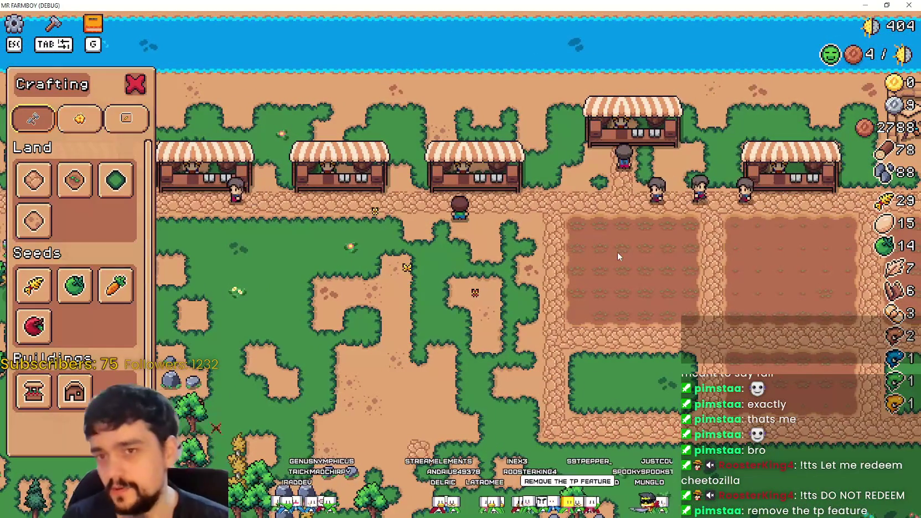
pyautogui.press('w')
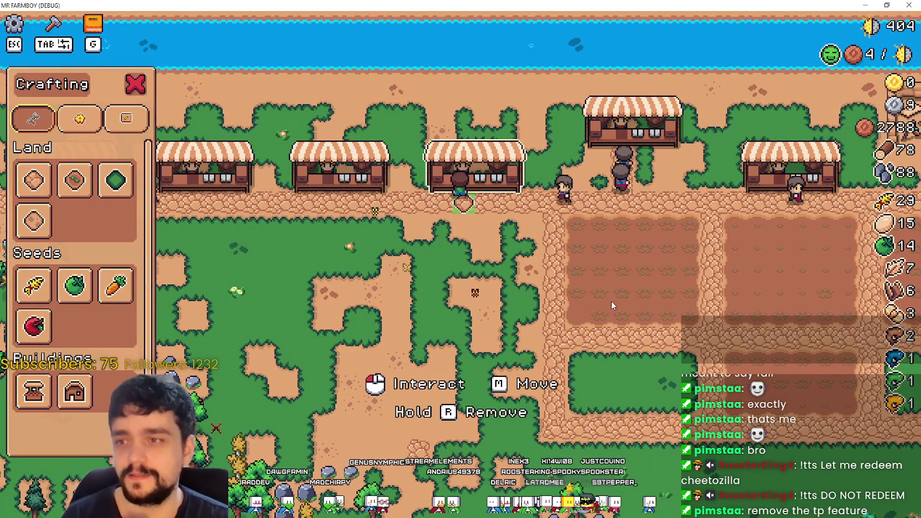
pyautogui.press('a')
# - Move the middle stall with M and place it below the road
pyautogui.press('m')
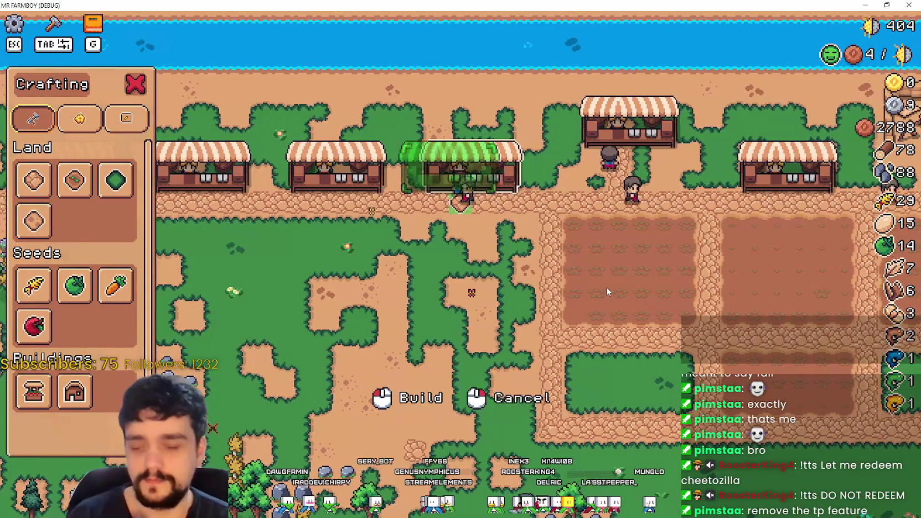
pyautogui.press('s')
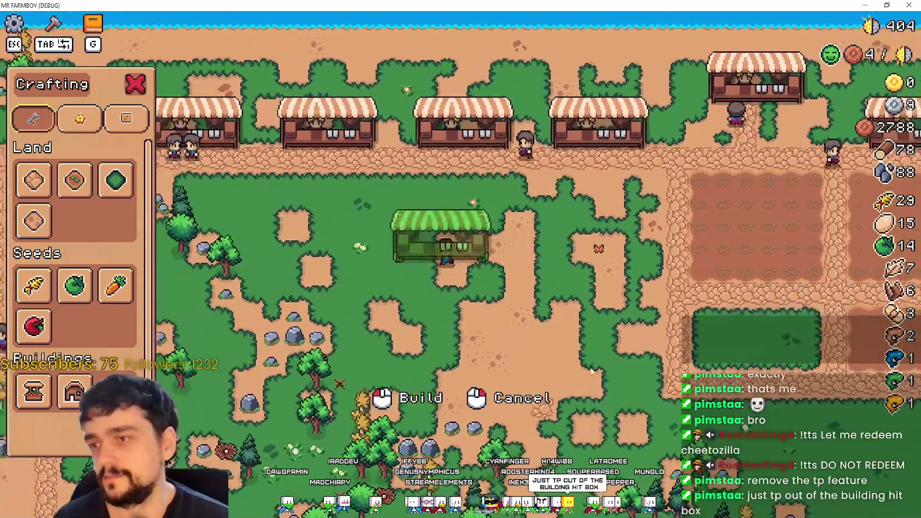
pyautogui.click(588, 338)
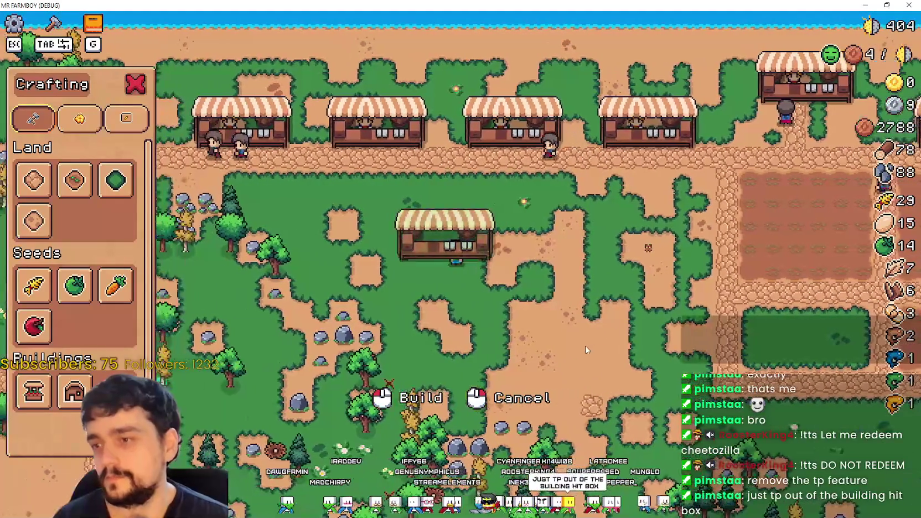
pyautogui.press('s')
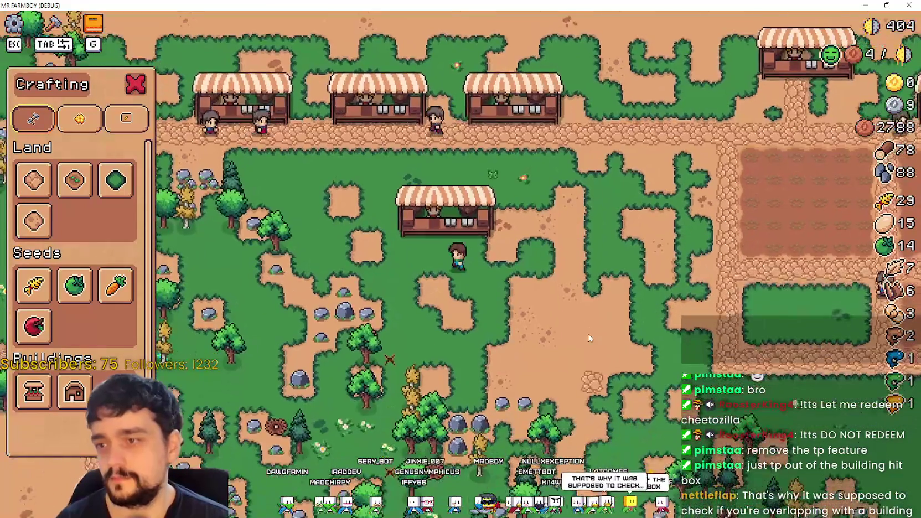
# - Pick up the relocated stall again and place it back in the top row
pyautogui.press('w')
pyautogui.press('m')
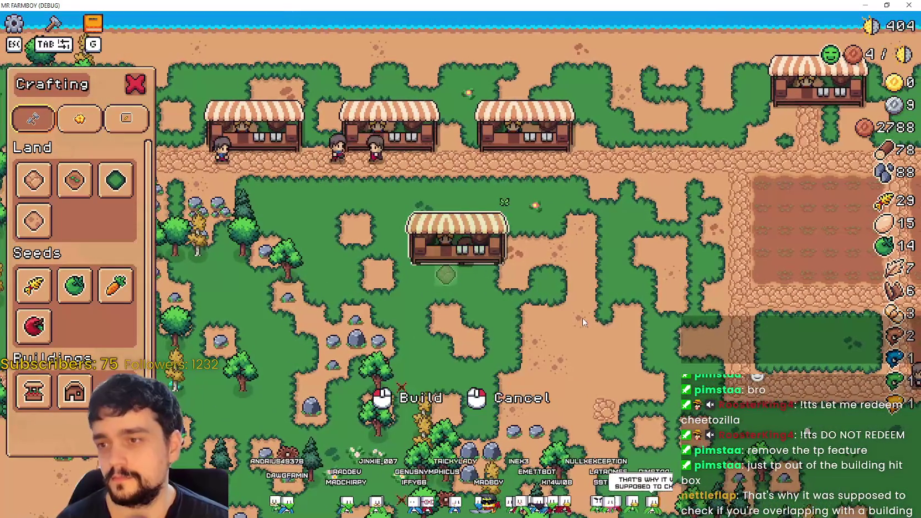
pyautogui.press('d')
pyautogui.press('w')
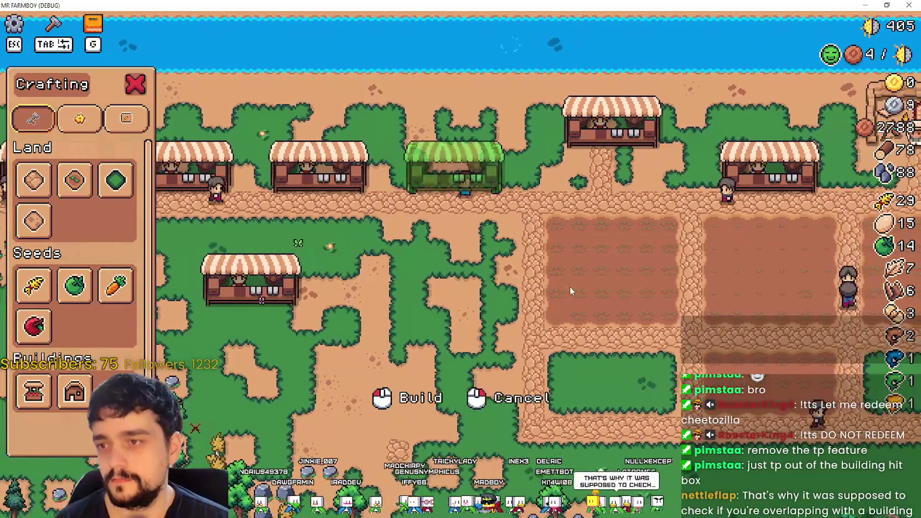
pyautogui.click(570, 291)
pyautogui.press('s')
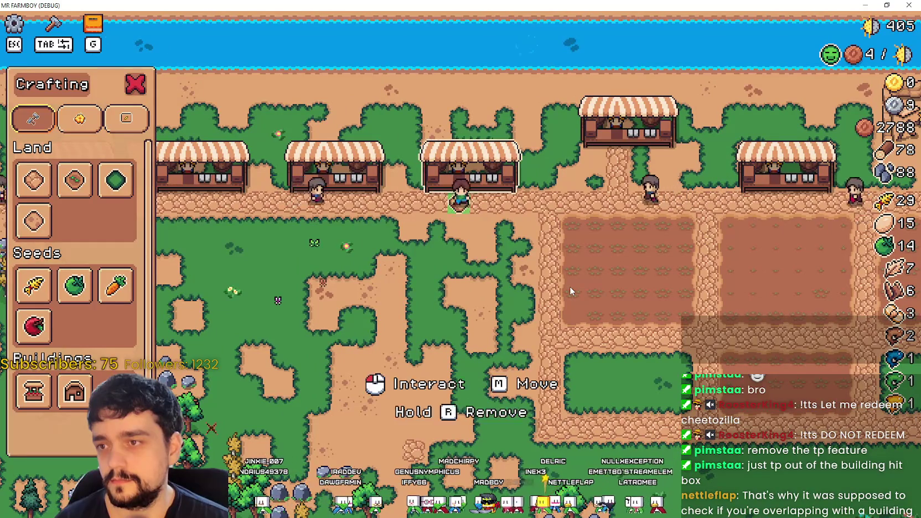
# - Restart the game with F8 and F5, move the stall below the road again, and return to the script editor
pyautogui.press('F8')
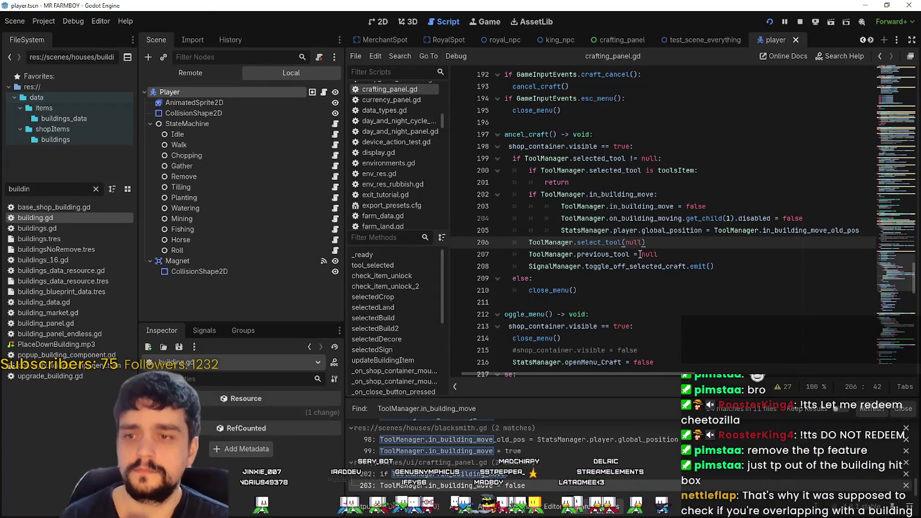
pyautogui.press('F5')
pyautogui.press('d')
pyautogui.press('m')
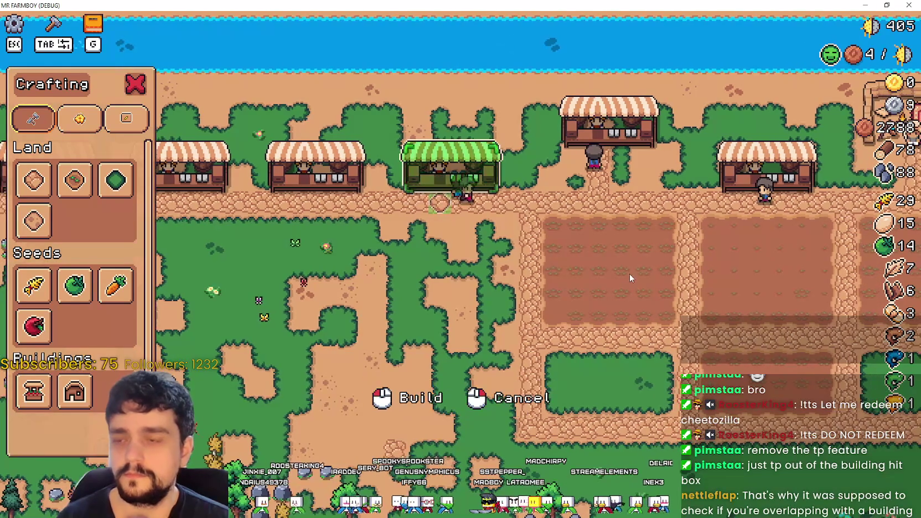
pyautogui.press('s')
pyautogui.press('a')
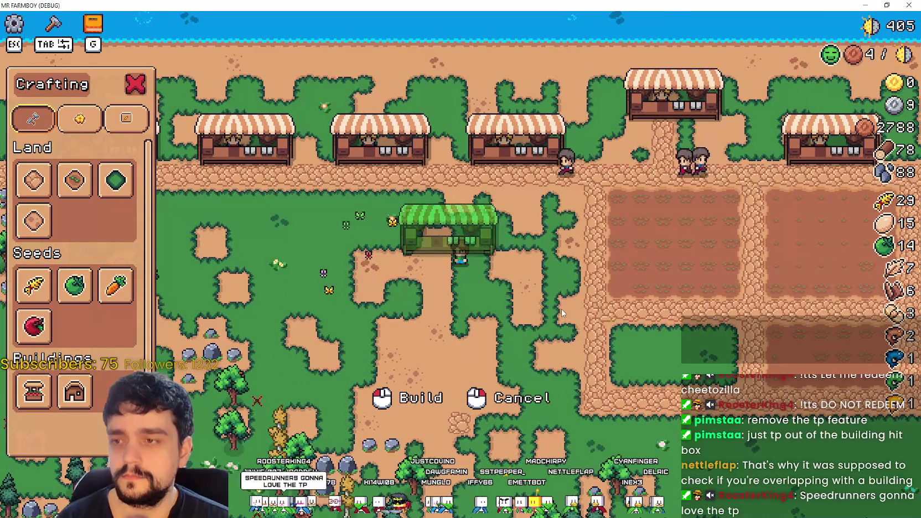
pyautogui.click(559, 306)
pyautogui.hotkey('alt', 'Tab')
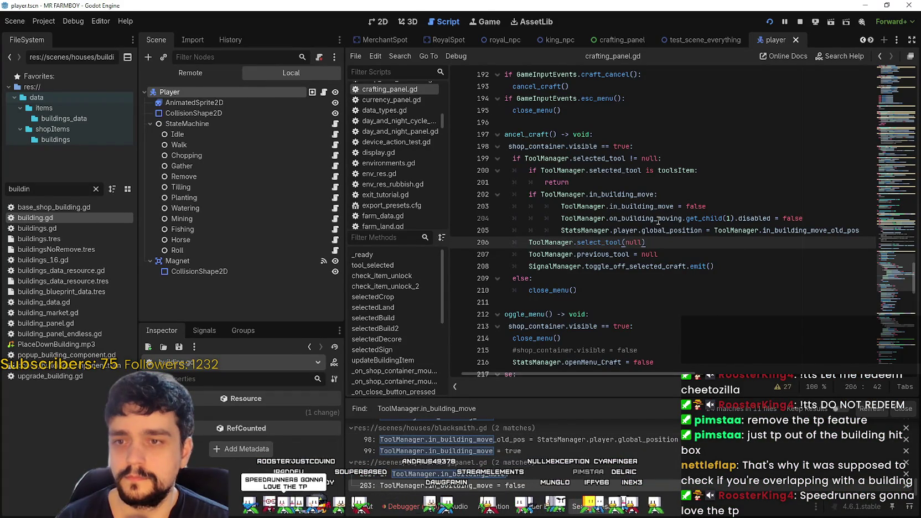
pyautogui.doubleClick(616, 206)
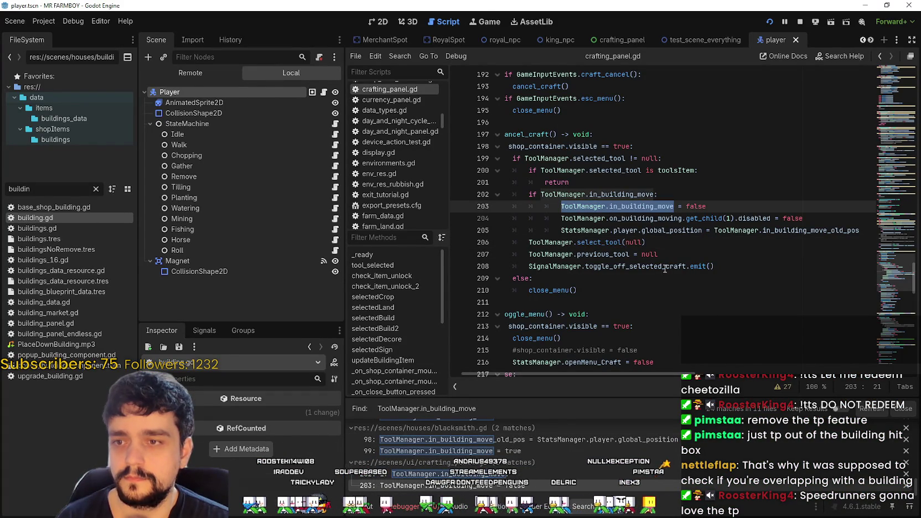
pyautogui.hotkey('ctrl', 'shift', 'f')
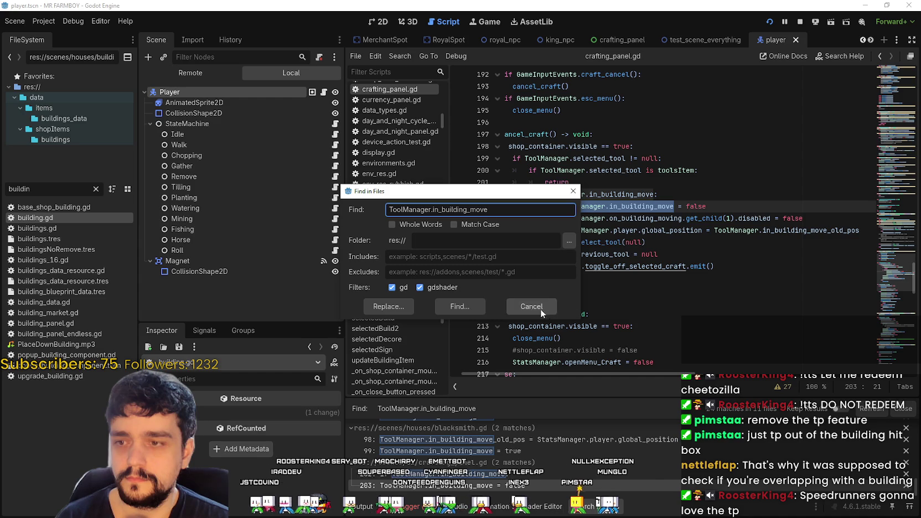
pyautogui.press('Return')
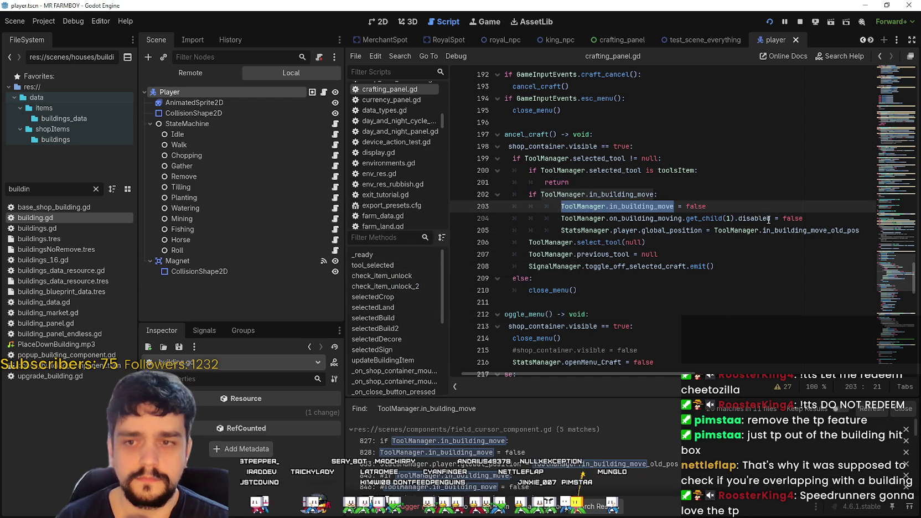
pyautogui.moveTo(770, 219); pyautogui.dragTo(560, 219)
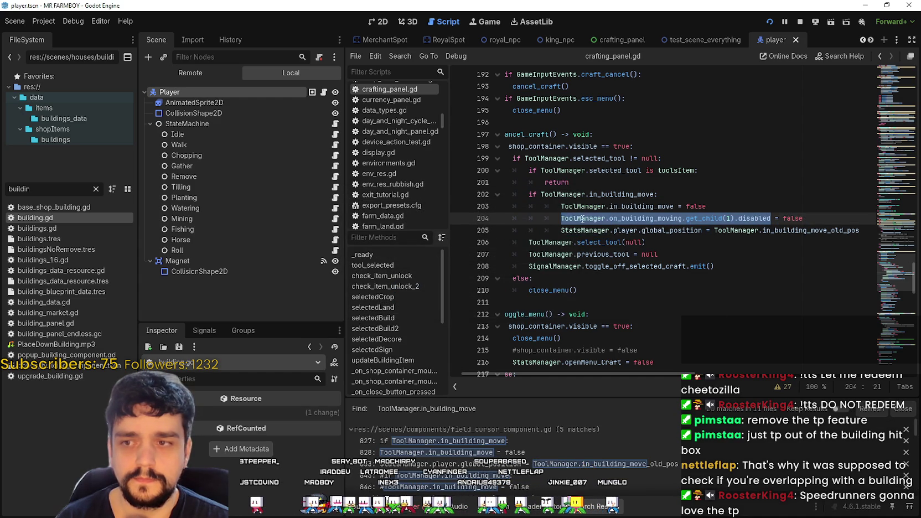
pyautogui.click(534, 439)
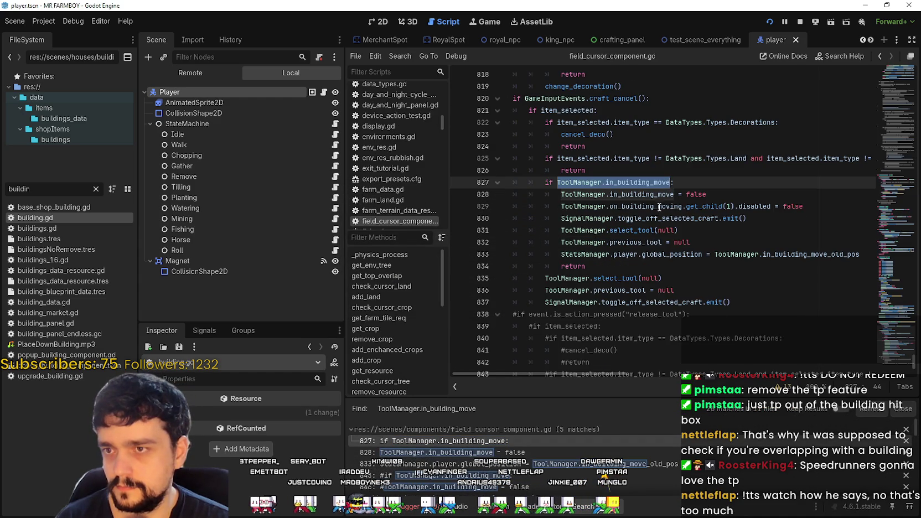
pyautogui.click(525, 452)
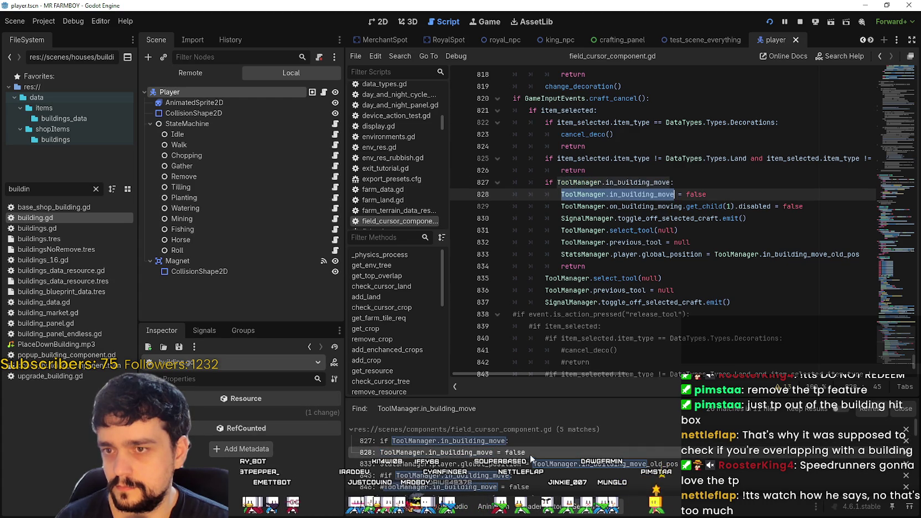
pyautogui.click(538, 464)
pyautogui.scroll(-3, 498, 451)
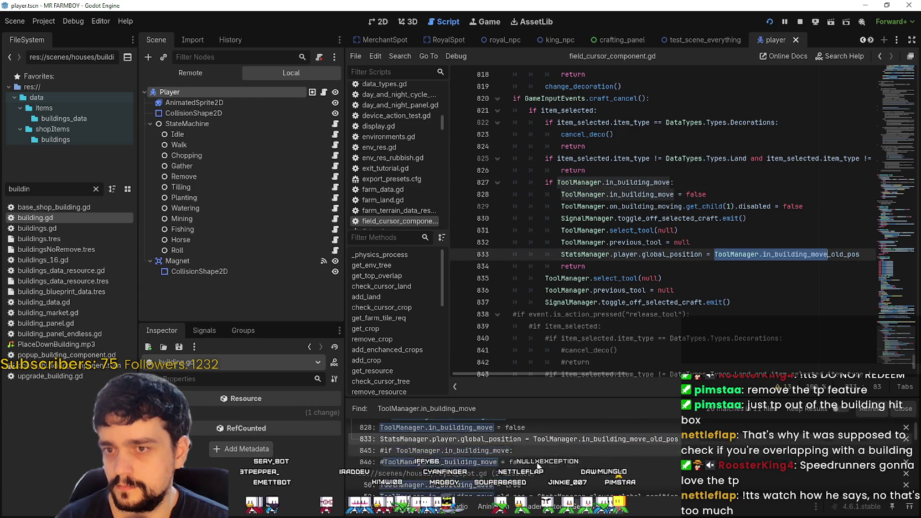
pyautogui.click(495, 447)
pyautogui.click(497, 451)
pyautogui.scroll(-3, 499, 449)
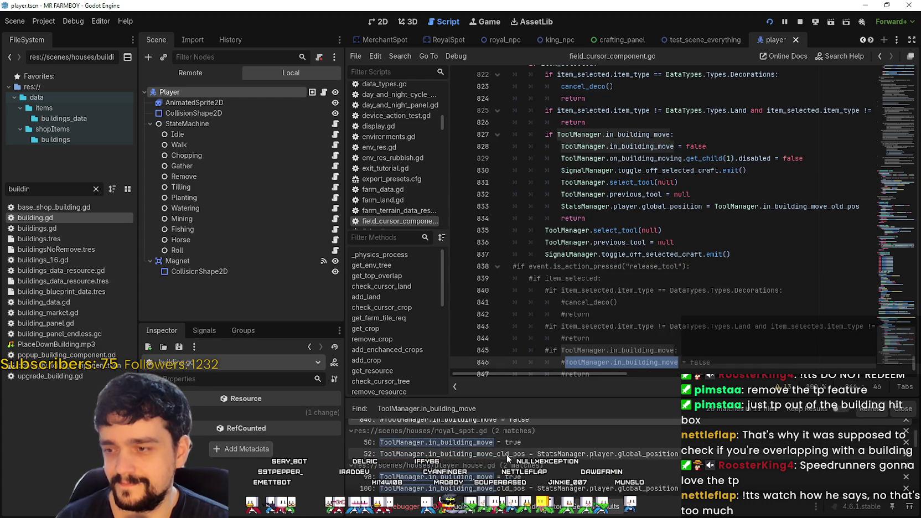
pyautogui.click(513, 445)
pyautogui.click(529, 454)
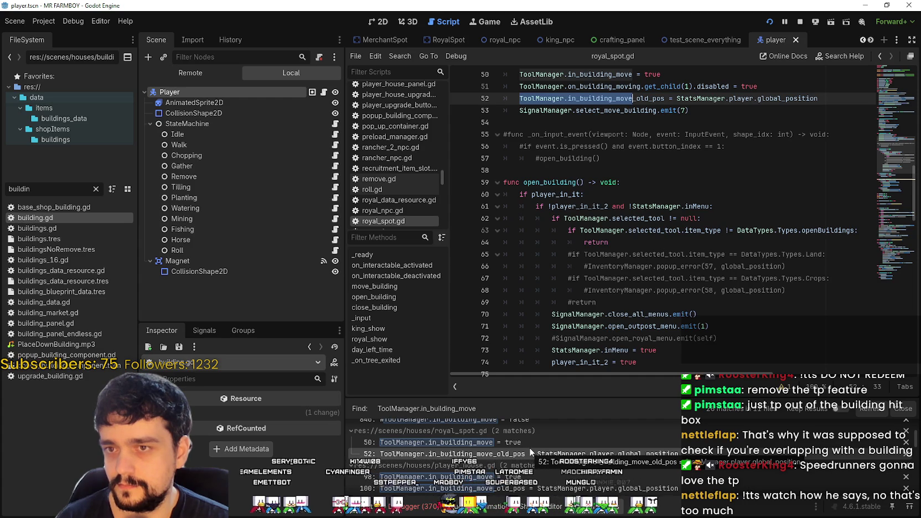
pyautogui.click(529, 454)
pyautogui.scroll(-3, 537, 475)
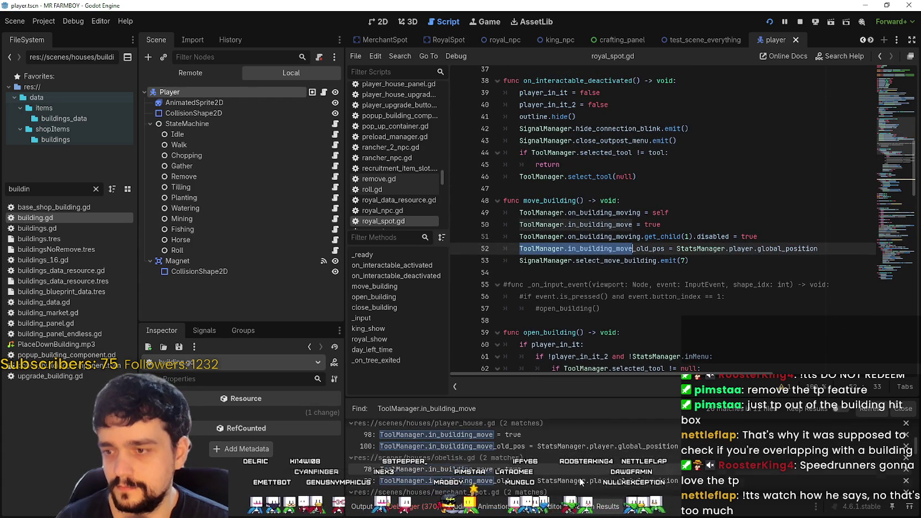
pyautogui.scroll(-3, 634, 476)
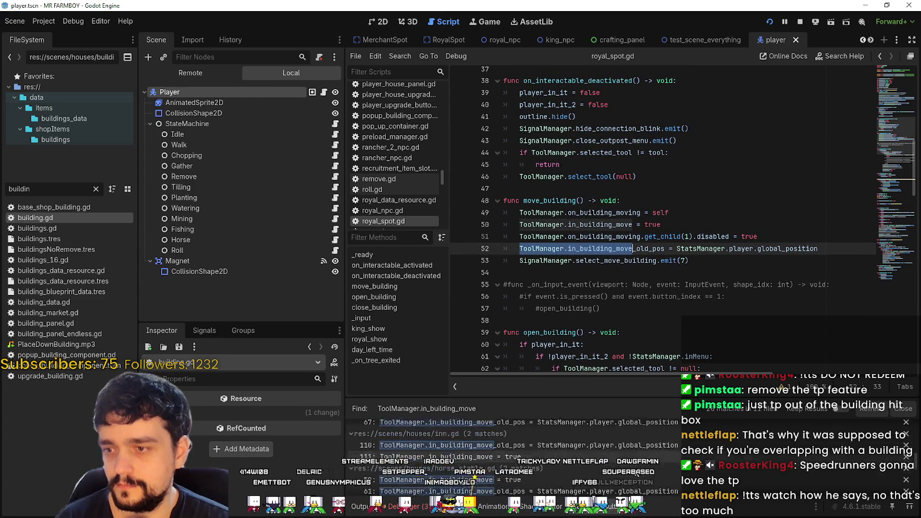
pyautogui.scroll(-3, 633, 454)
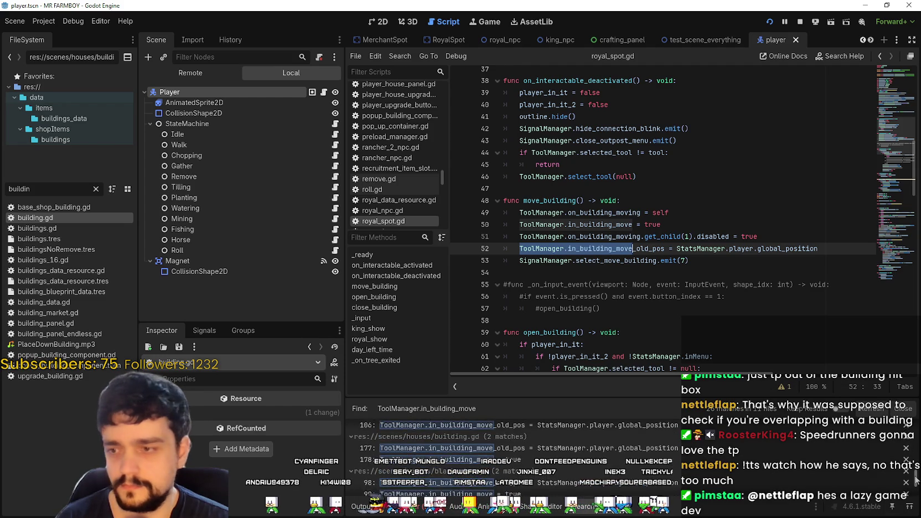
pyautogui.scroll(1, 916, 486)
pyautogui.scroll(-3, 916, 485)
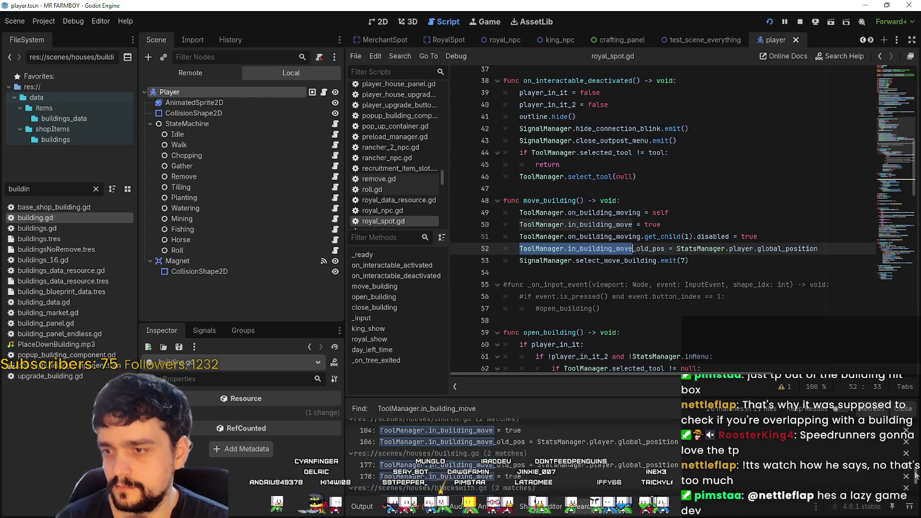
pyautogui.scroll(-5, 914, 455)
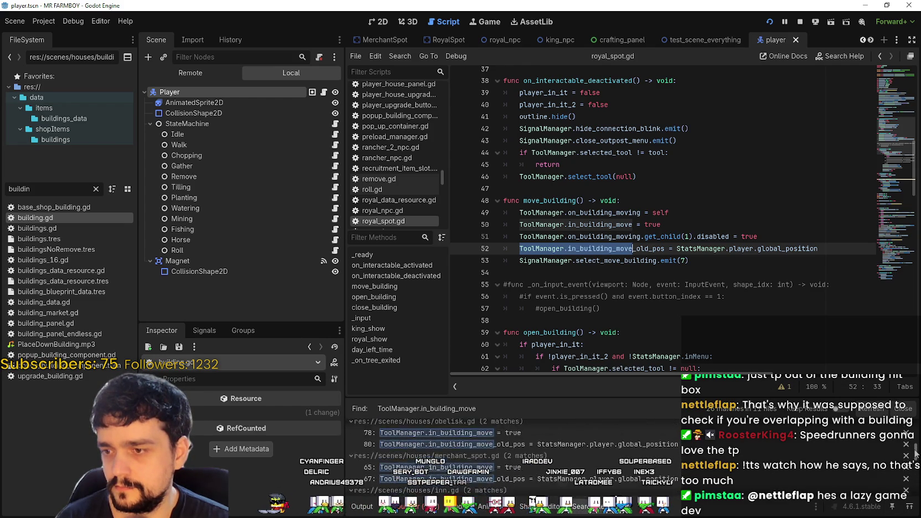
pyautogui.scroll(-4, 916, 438)
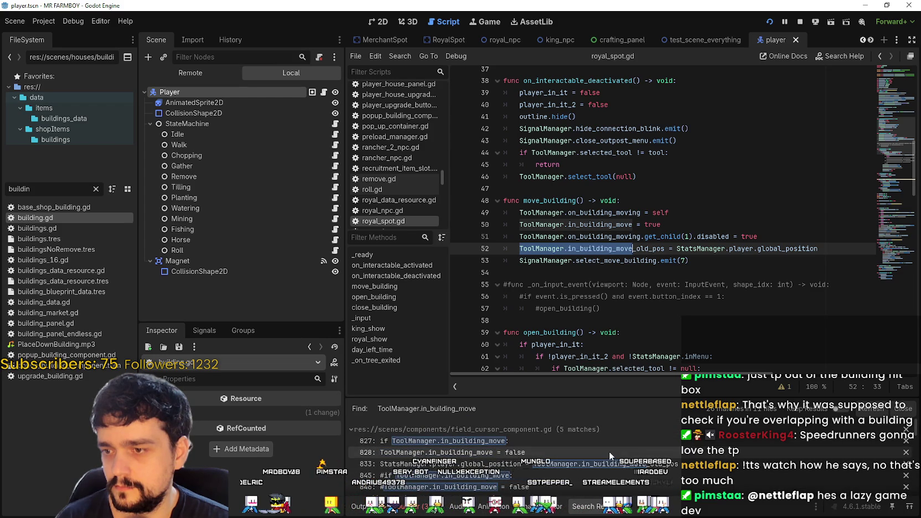
pyautogui.scroll(-1, 609, 452)
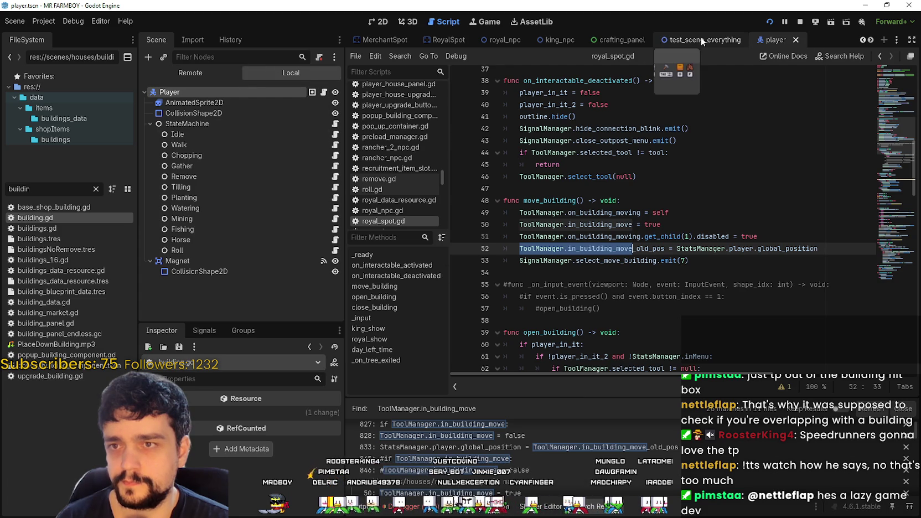
pyautogui.hotkey('ctrl', 'shift', 'Tab')
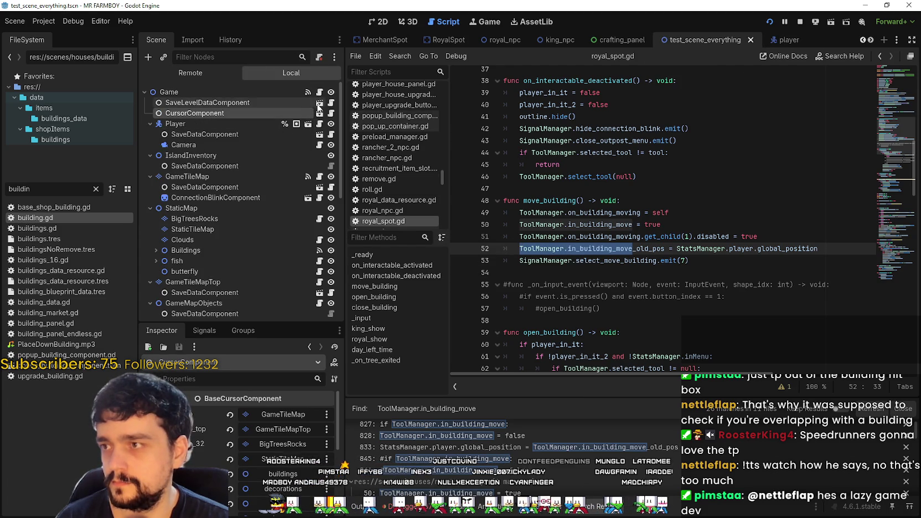
# - Go back to field_cursor_component.gd at the in_building_move match and scroll upward
pyautogui.hotkey('alt', 'Left')
pyautogui.click(743, 219)
pyautogui.scroll(3, 743, 222)
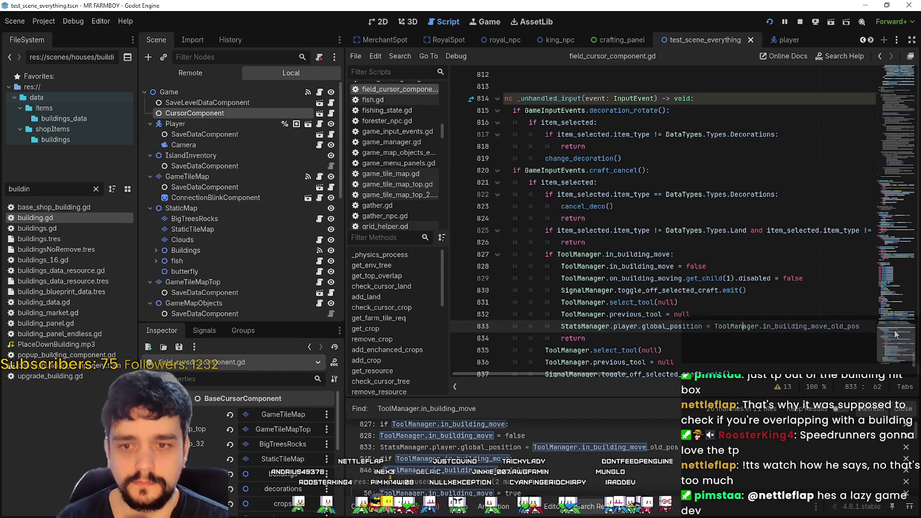
pyautogui.scroll(9, 895, 334)
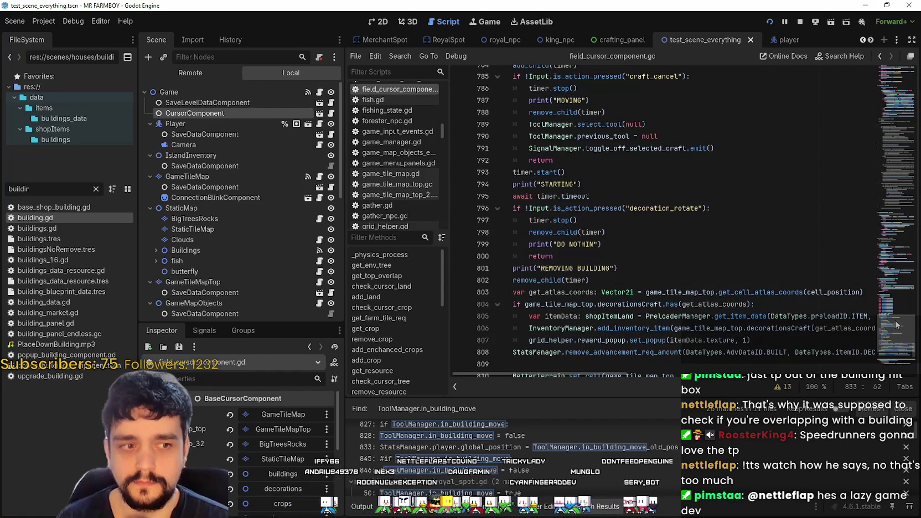
pyautogui.scroll(4, 895, 322)
pyautogui.scroll(5, 896, 318)
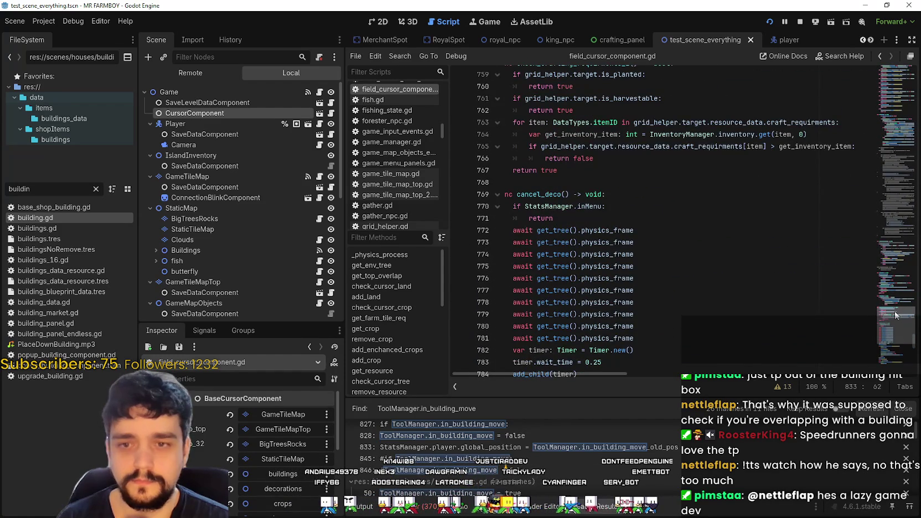
pyautogui.scroll(13, 897, 315)
pyautogui.scroll(20, 895, 313)
# - Scroll up via the minimap to add_building() and its craft_use check
pyautogui.scroll(3, 900, 288)
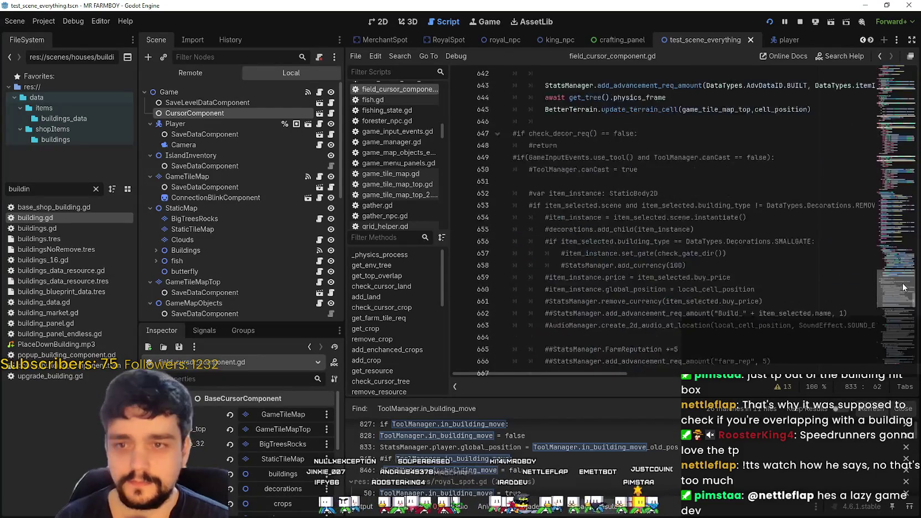
pyautogui.scroll(20, 902, 286)
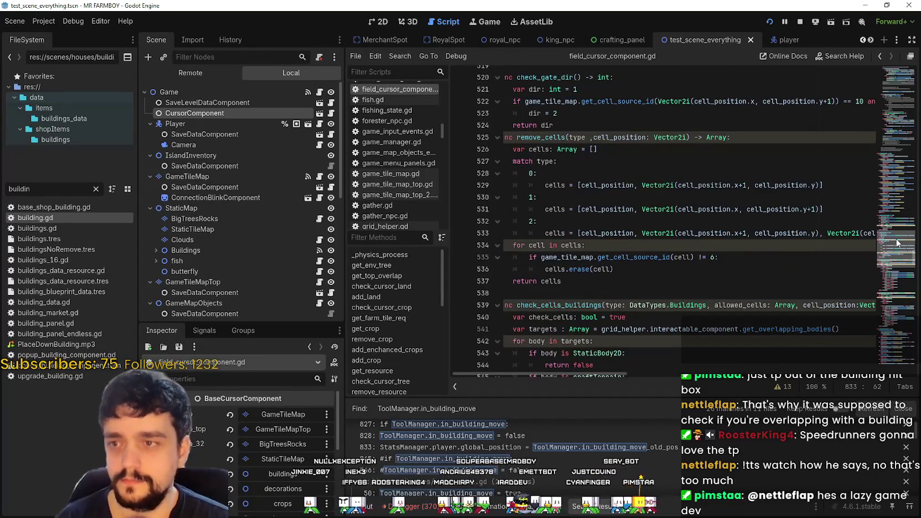
pyautogui.scroll(7, 896, 239)
pyautogui.moveTo(597, 375); pyautogui.dragTo(588, 371)
pyautogui.click(612, 242)
pyautogui.scroll(15, 898, 249)
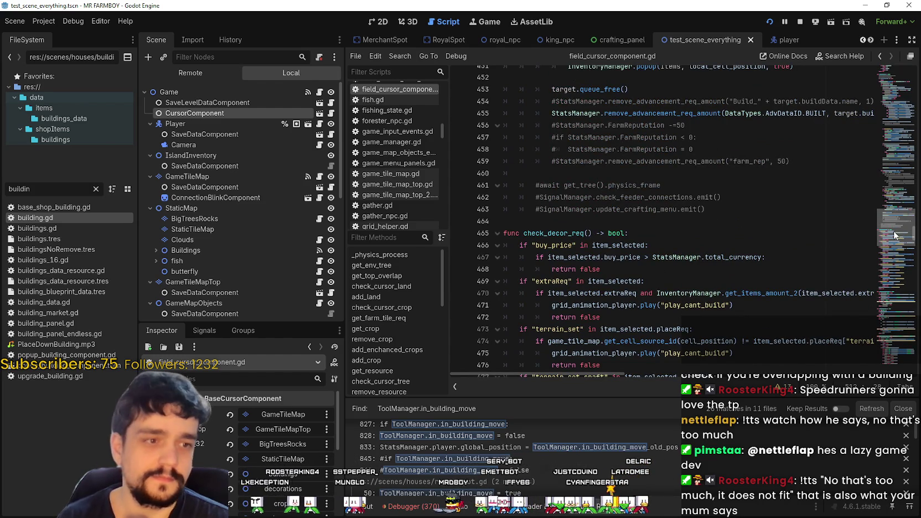
pyautogui.moveTo(895, 235); pyautogui.dragTo(904, 201)
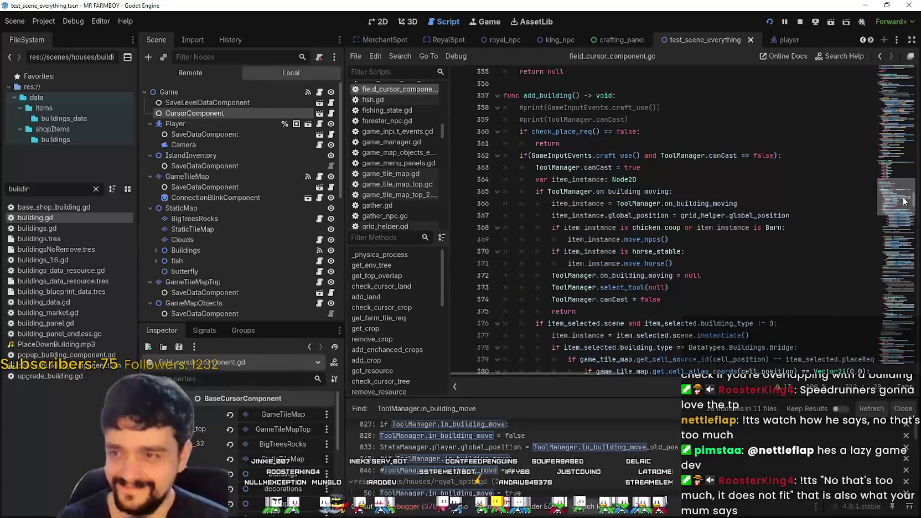
pyautogui.click(594, 156)
# - Insert the collision-shape line below the line clearing the moved building and save
pyautogui.click(685, 275)
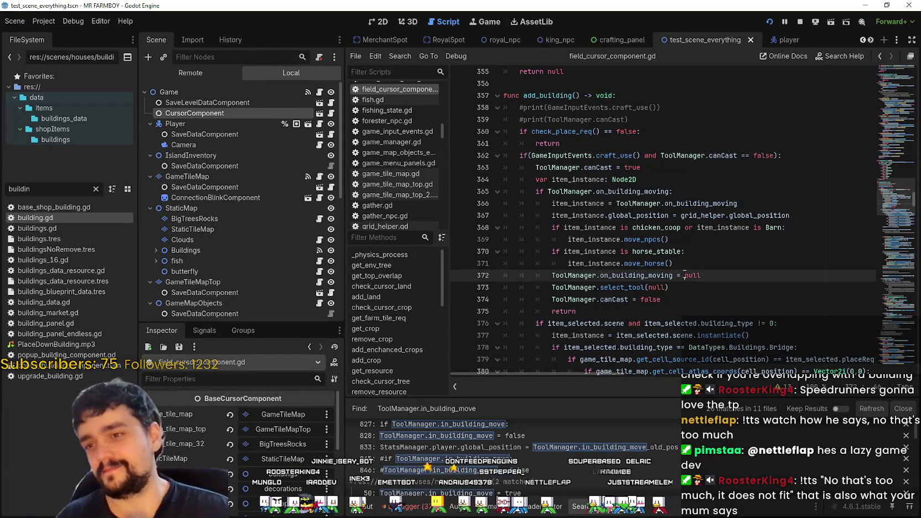
pyautogui.press('Down')
pyautogui.press('Down')
pyautogui.press('Down')
pyautogui.press('Up')
pyautogui.press('Up')
pyautogui.press('Up')
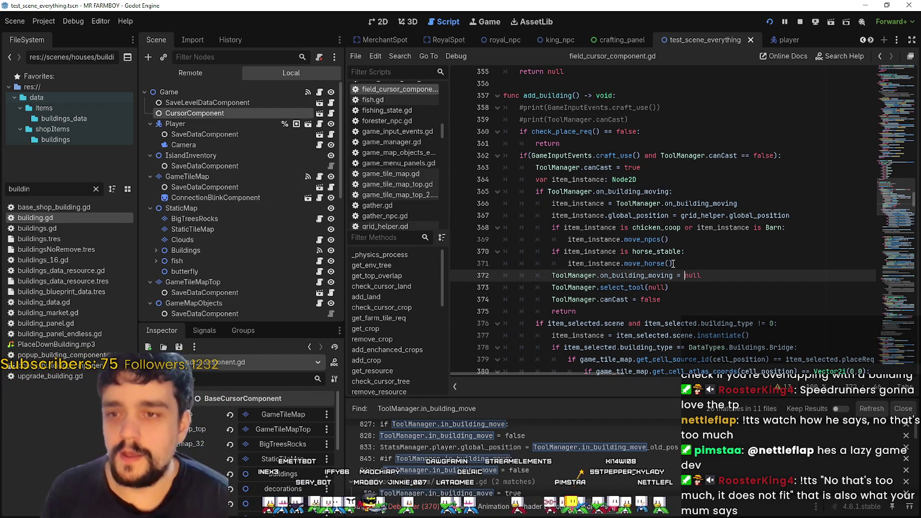
pyautogui.scroll(-1, 717, 287)
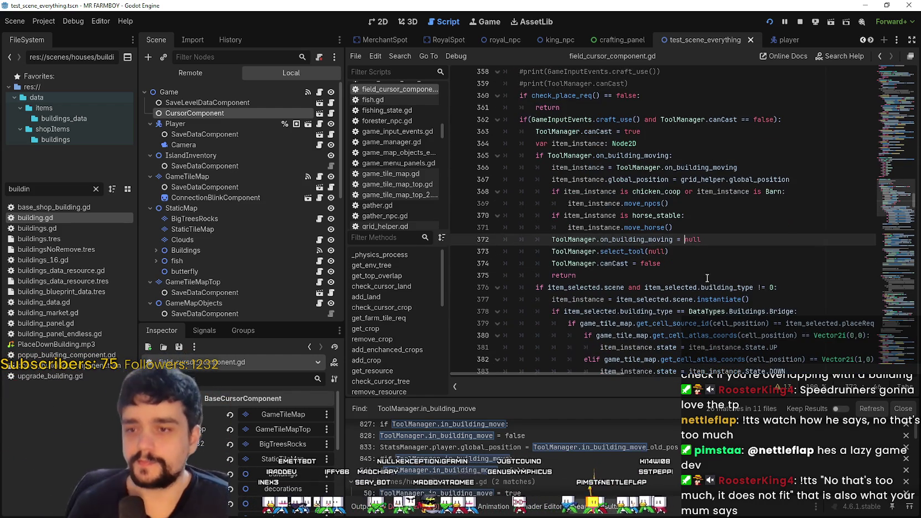
pyautogui.click(712, 240)
pyautogui.press('Return')
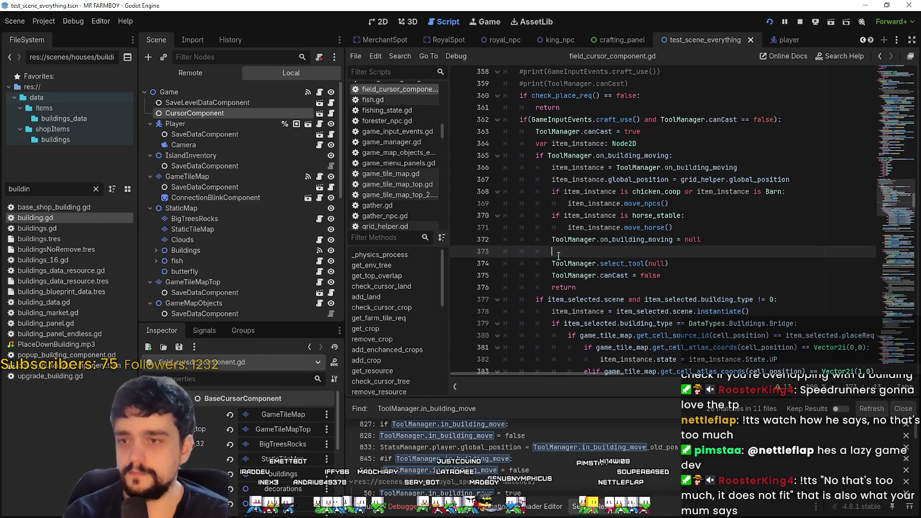
pyautogui.write('ToolManager.on_building_moving.get_child(1).disabled')
pyautogui.click(724, 262)
pyautogui.hotkey('ctrl', 's')
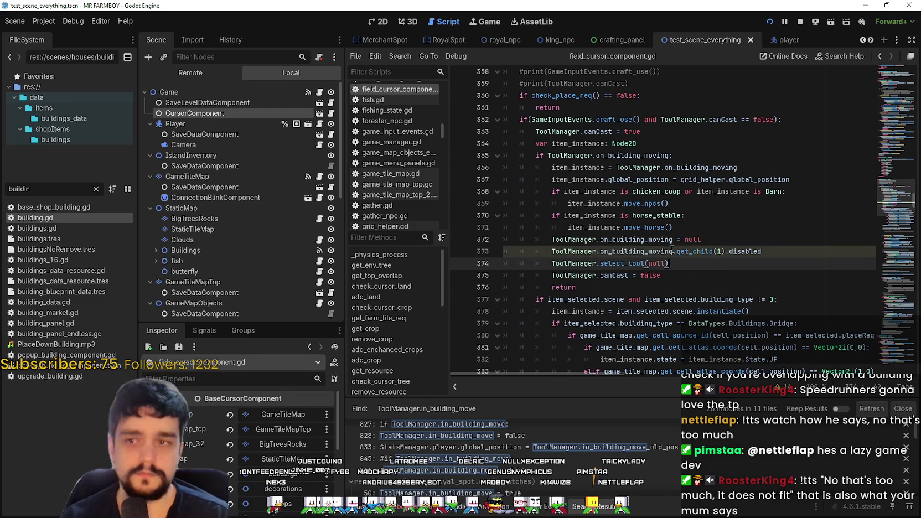
# - Delete the misplaced collision line and open a new line below the item_instance assignment
pyautogui.moveTo(552, 251); pyautogui.dragTo(767, 249)
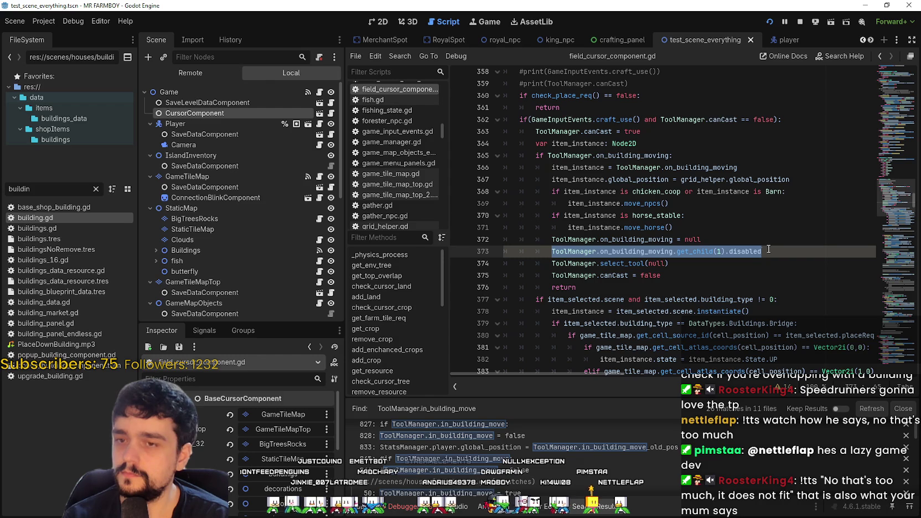
pyautogui.press('BackSpace')
pyautogui.press('BackSpace')
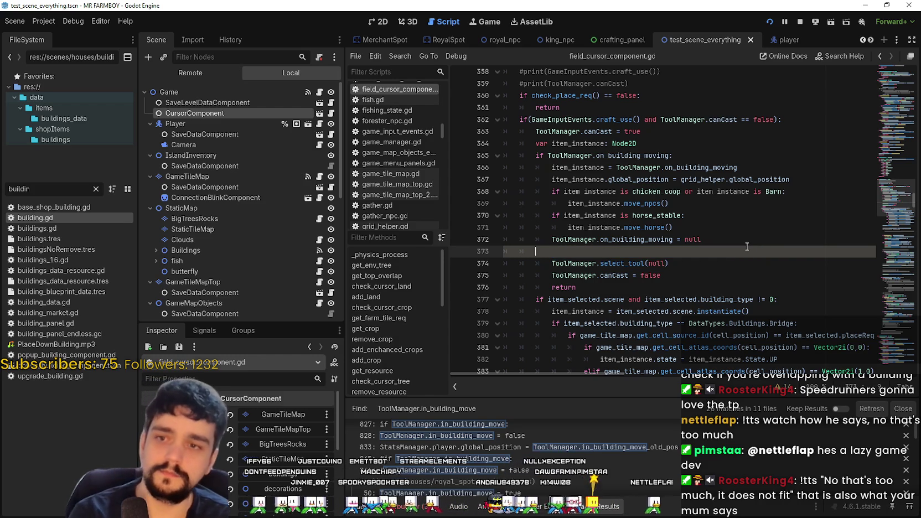
pyautogui.press('BackSpace')
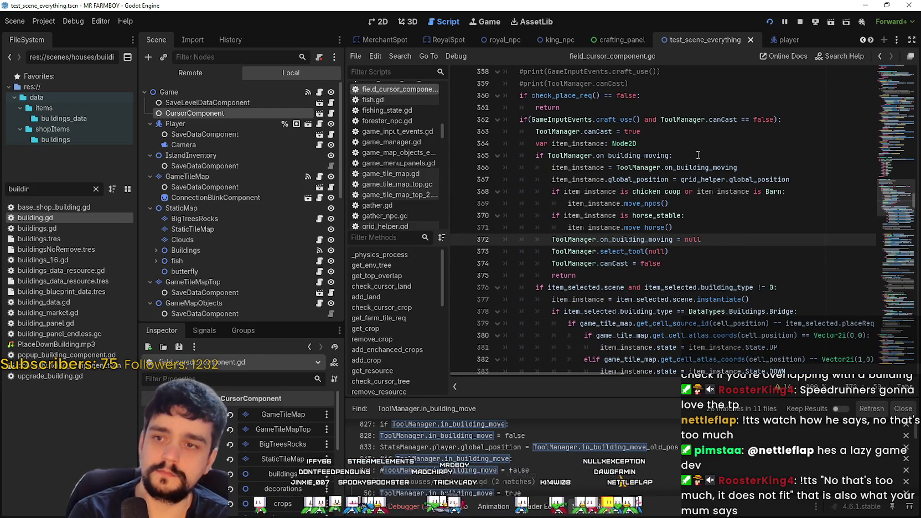
pyautogui.click(810, 180)
pyautogui.press('Up')
pyautogui.press('Return')
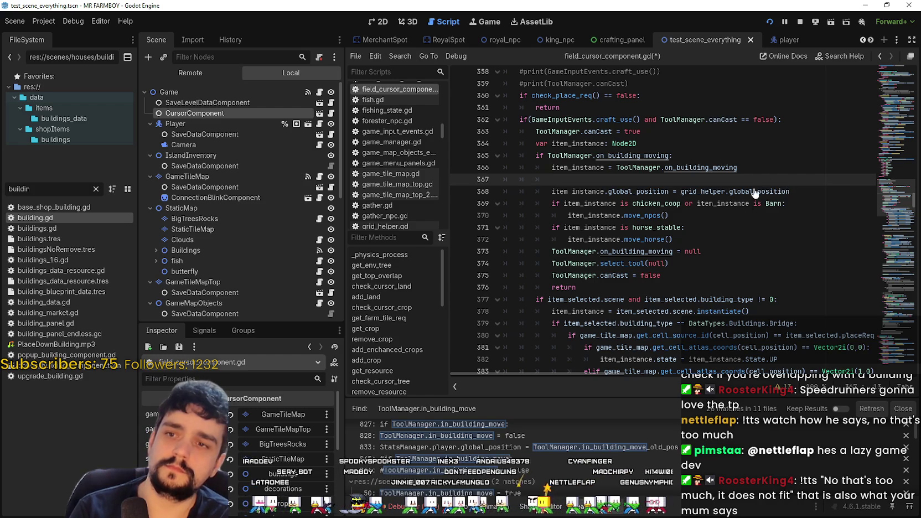
# - Replace the ToolManager.on_building_moving reference on line 367 with item_instance and save
pyautogui.doubleClick(598, 161)
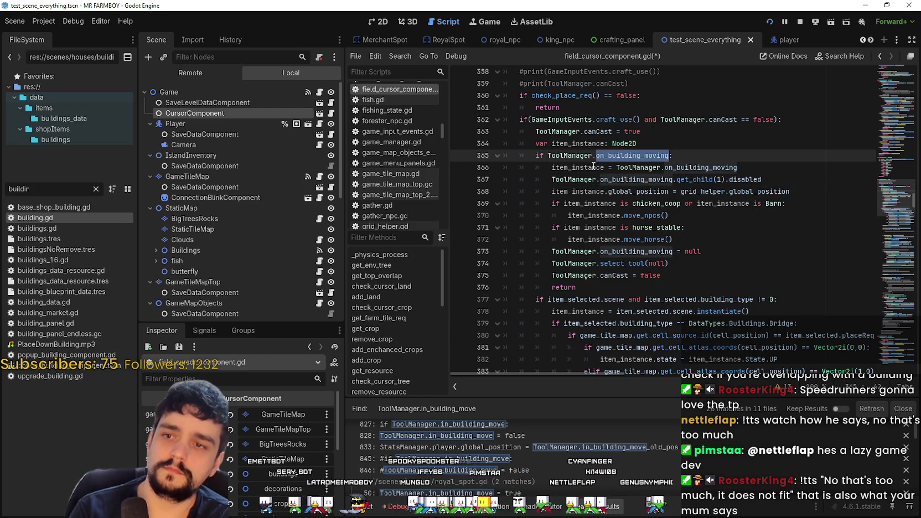
pyautogui.doubleClick(590, 167)
pyautogui.hotkey('ctrl', 'c')
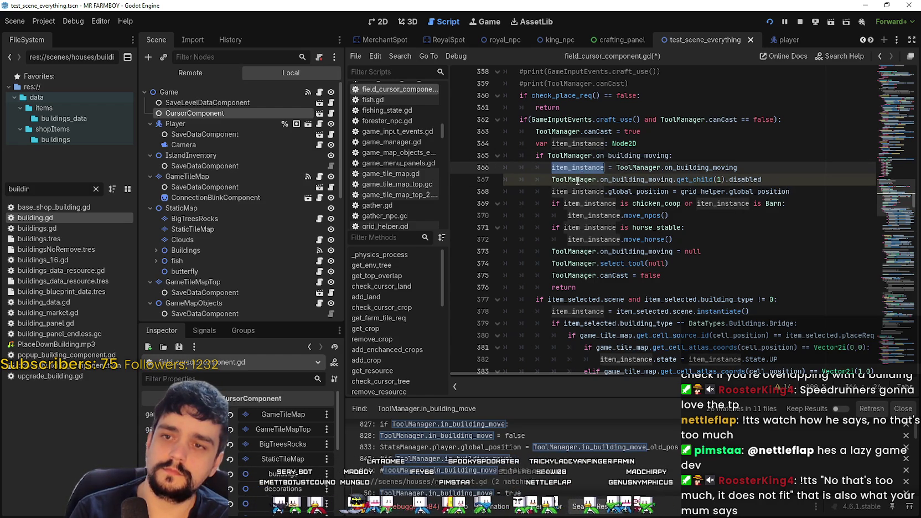
pyautogui.doubleClick(578, 180)
pyautogui.moveTo(578, 180); pyautogui.dragTo(620, 180)
pyautogui.hotkey('ctrl', 'v')
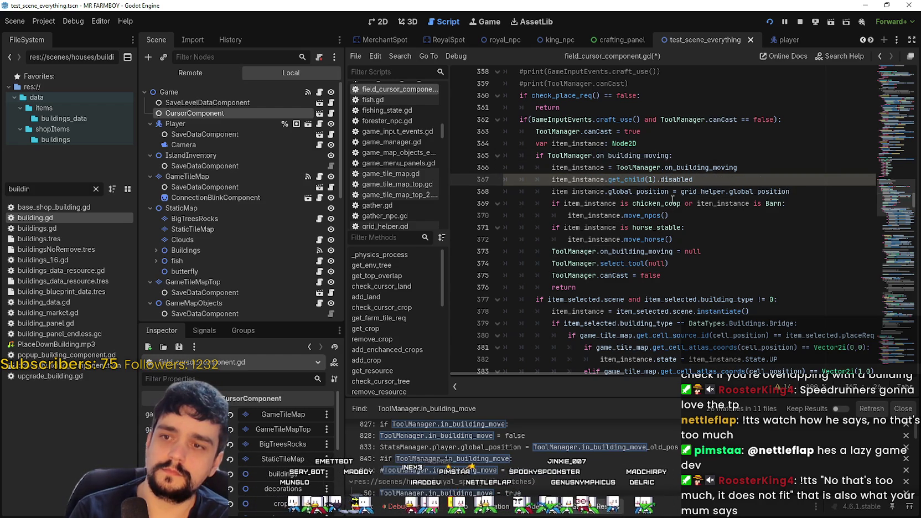
pyautogui.click(658, 216)
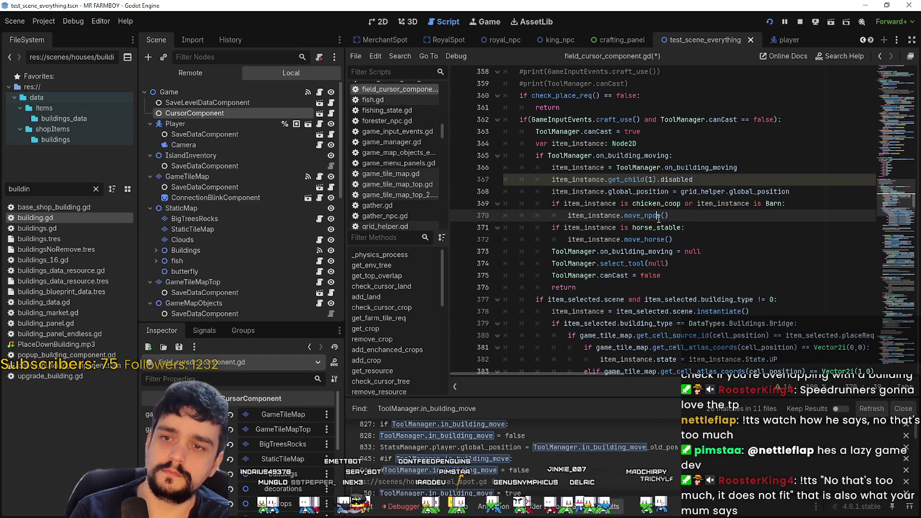
pyautogui.hotkey('ctrl', 's')
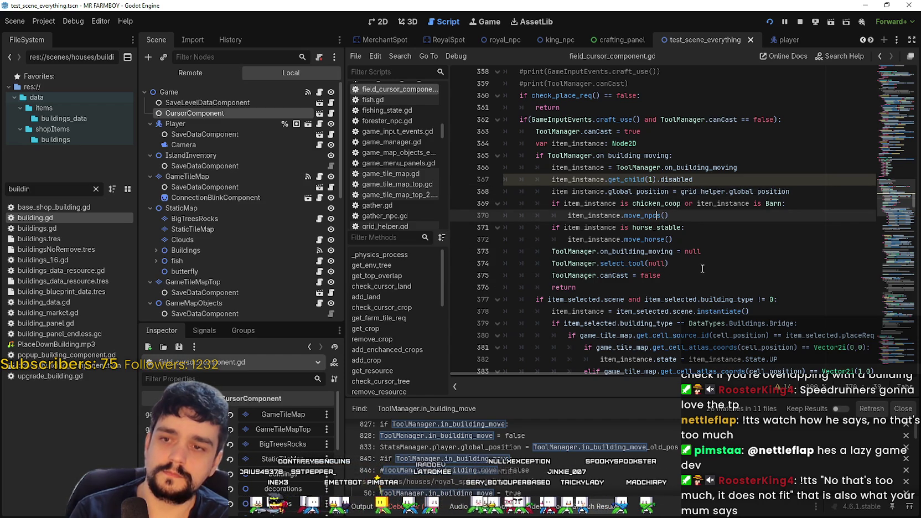
# - Append '= false' to item_instance.get_child(1).disabled and save the script
pyautogui.click(750, 179)
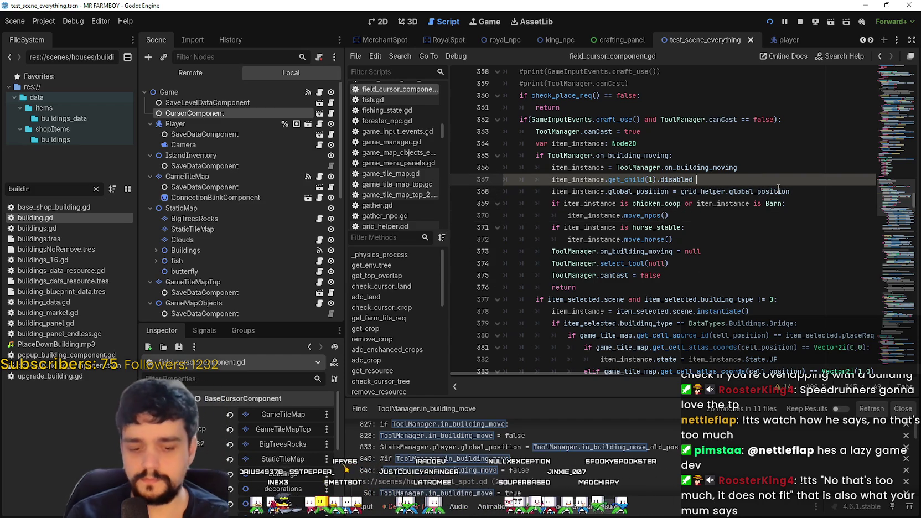
pyautogui.write('= false')
pyautogui.hotkey('ctrl', 's')
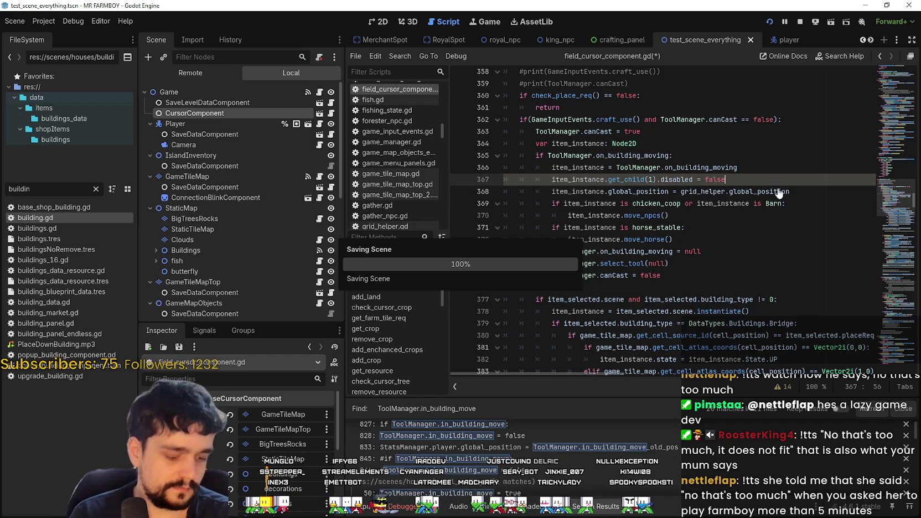
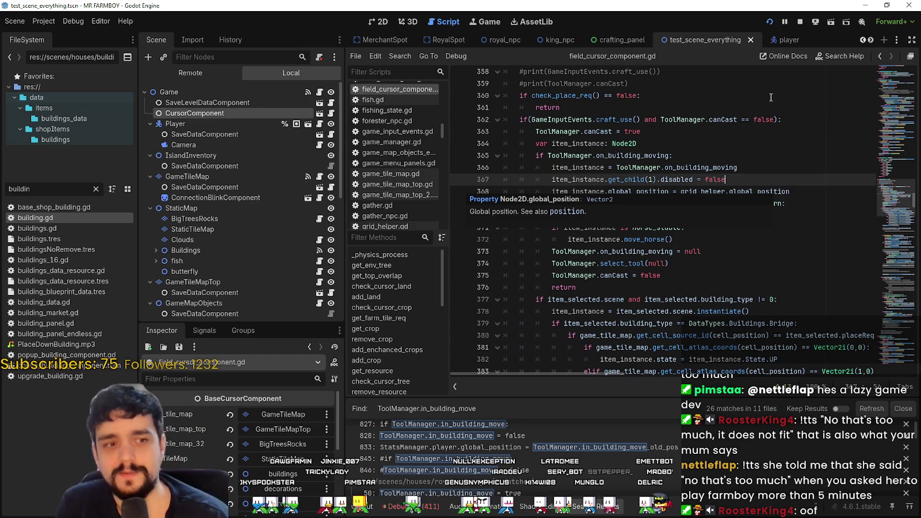
# - Review the move code, then place the stall in the top row and pick it back up
pyautogui.click(645, 192)
pyautogui.click(753, 167)
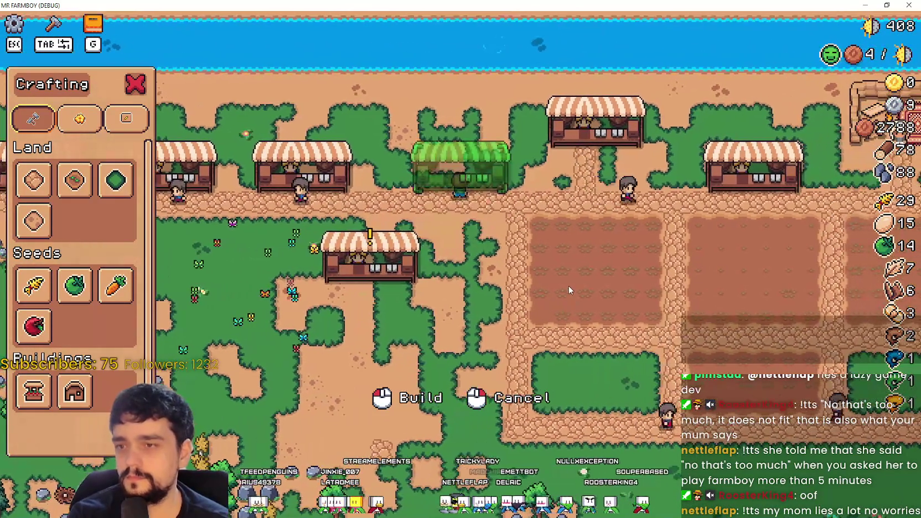
pyautogui.click(567, 283)
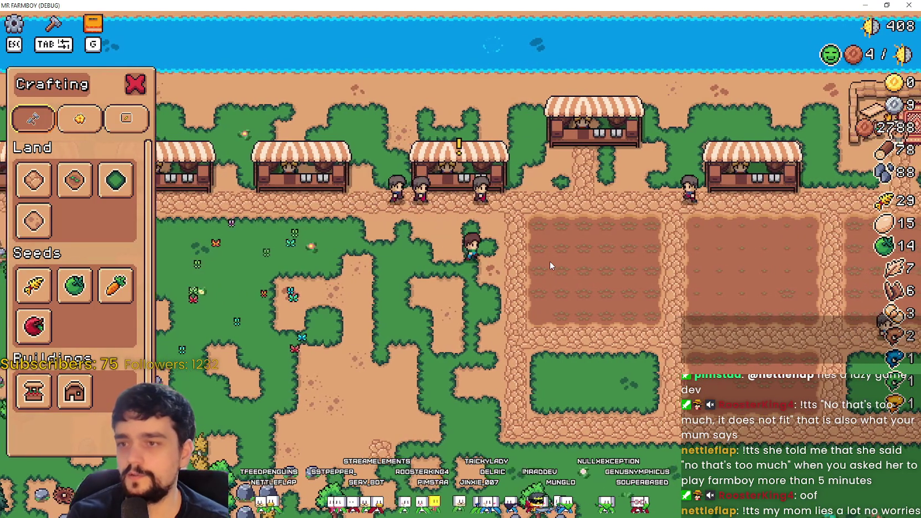
pyautogui.press('Tab')
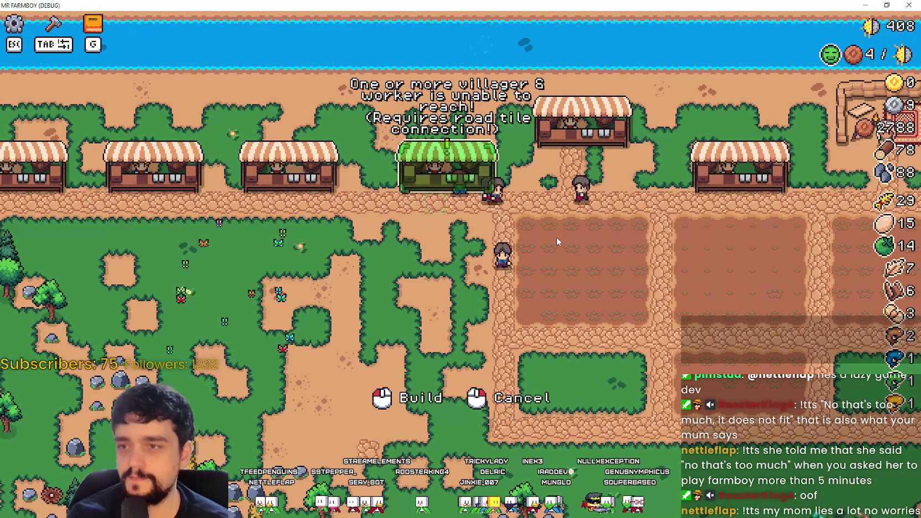
# - Carry the stall down and build it on the grass below the row
pyautogui.click(557, 237)
pyautogui.press('w')
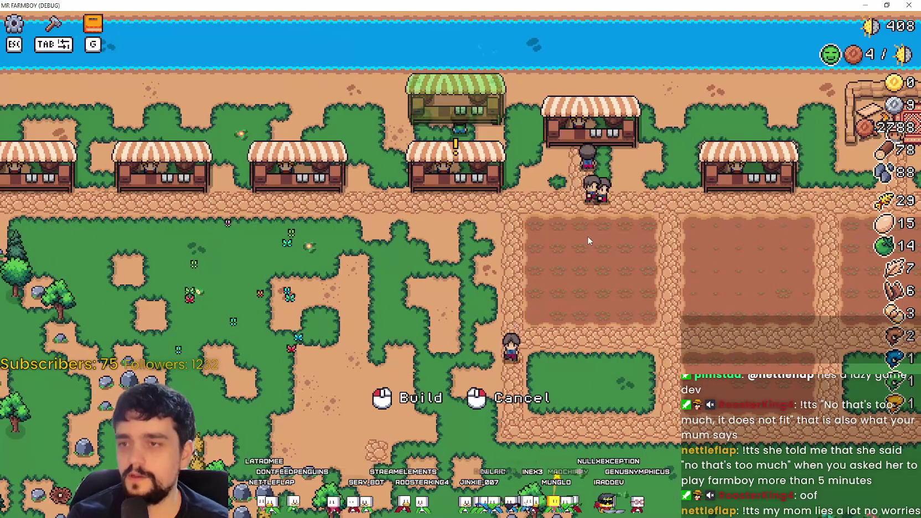
pyautogui.press('s')
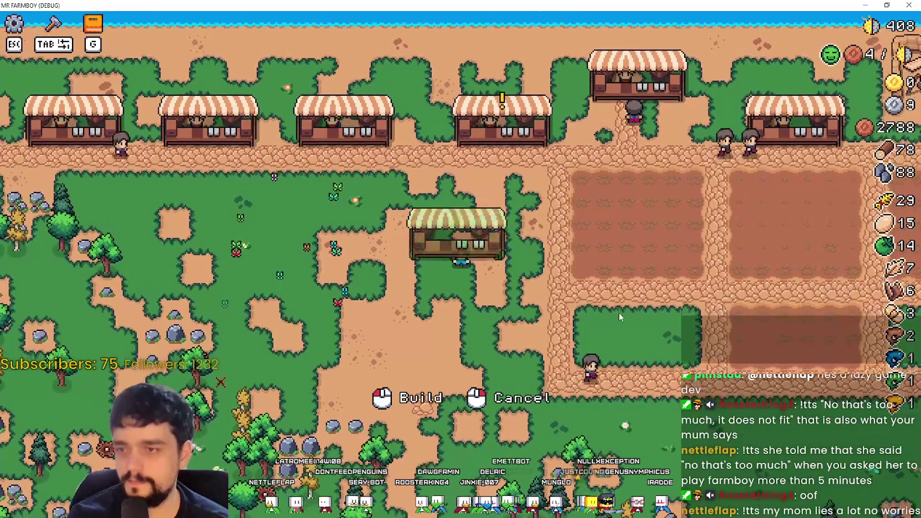
pyautogui.click(619, 312)
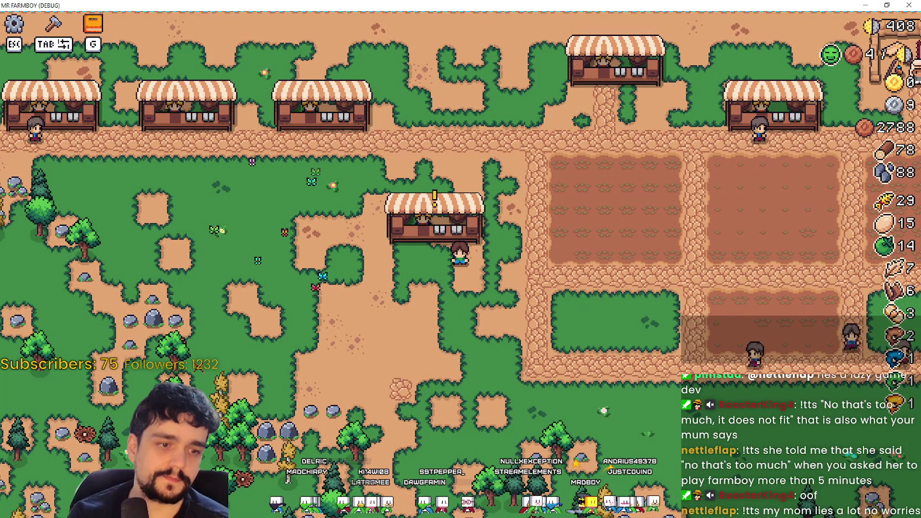
pyautogui.hotkey('alt', 'Tab')
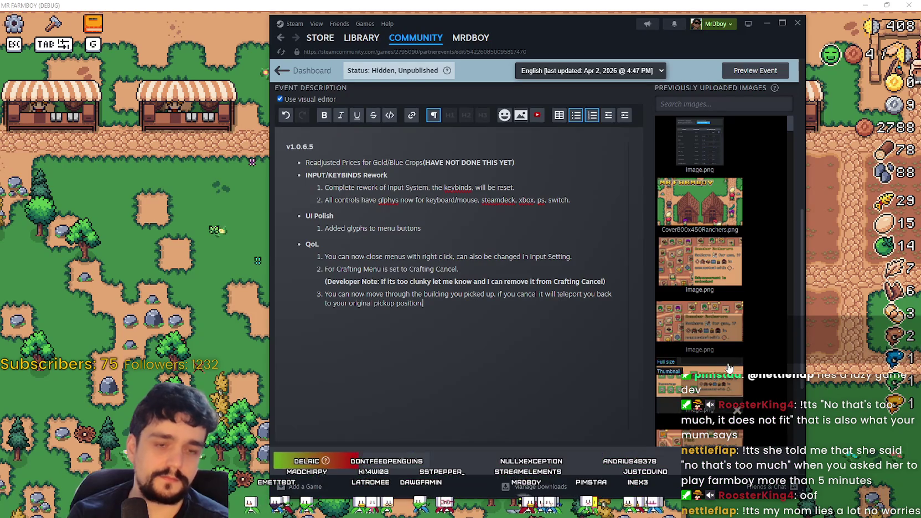
# - Save the event description, then add and undo an empty paragraph after the last QoL item
pyautogui.click(320, 462)
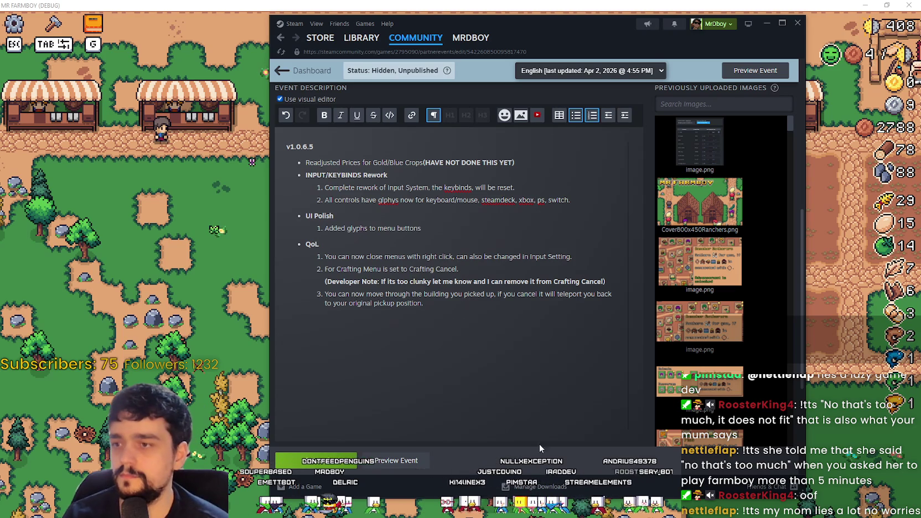
pyautogui.click(469, 382)
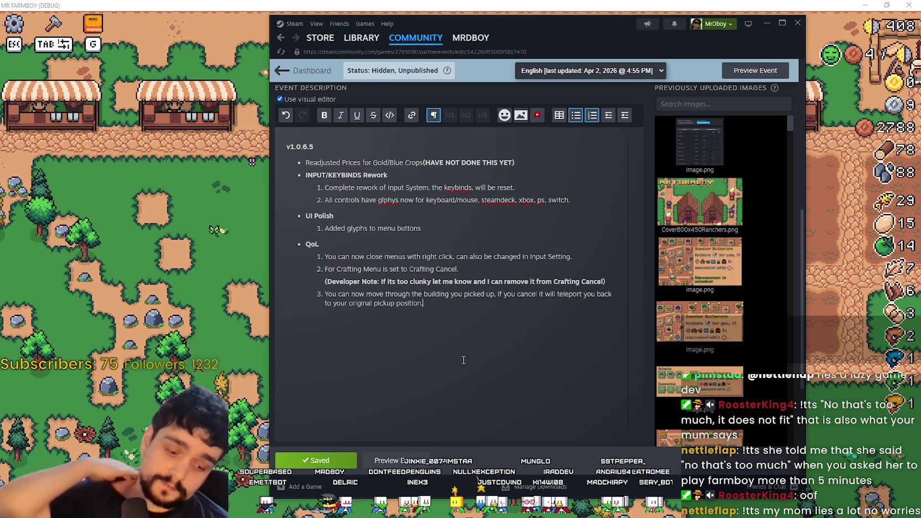
pyautogui.press('Return')
pyautogui.press('Return')
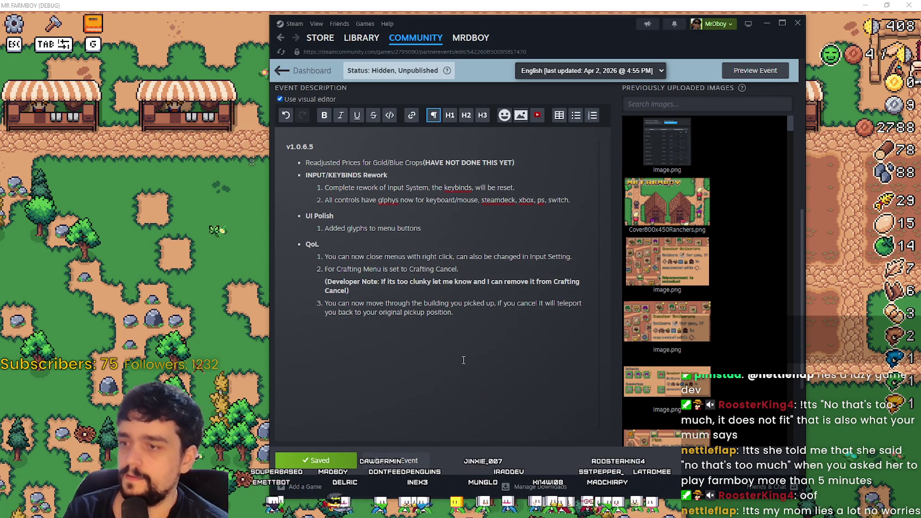
pyautogui.hotkey('ctrl', 'z')
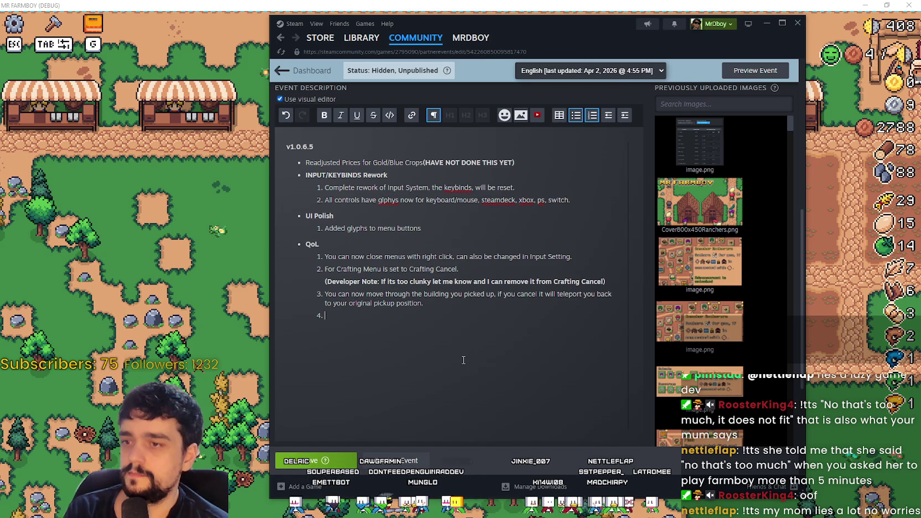
# - Type the 'Bug Fixes & Tweaks' heading and bold the whole line
pyautogui.write('BugFixes ')
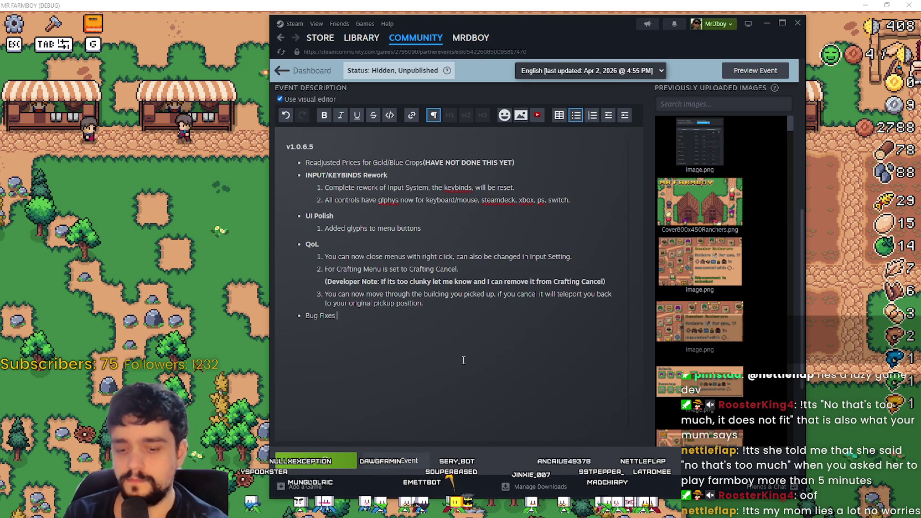
pyautogui.write('& Tweaks')
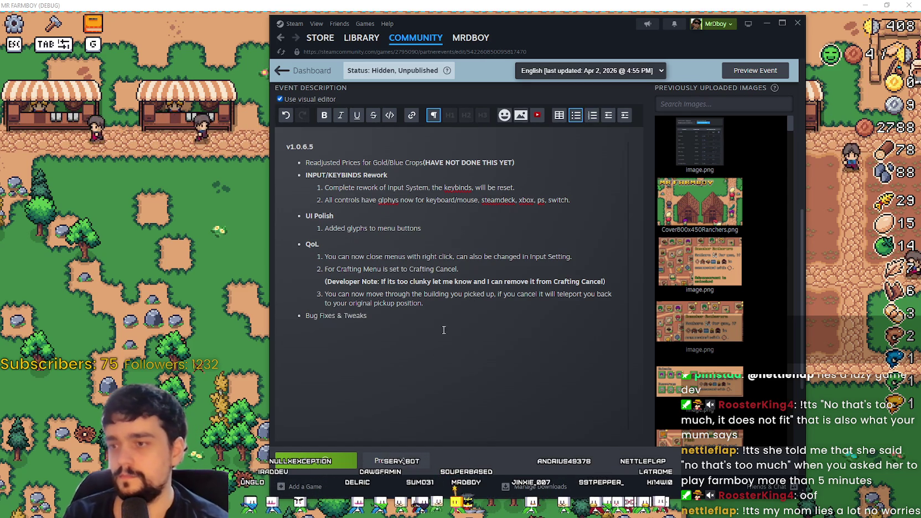
pyautogui.doubleClick(312, 316)
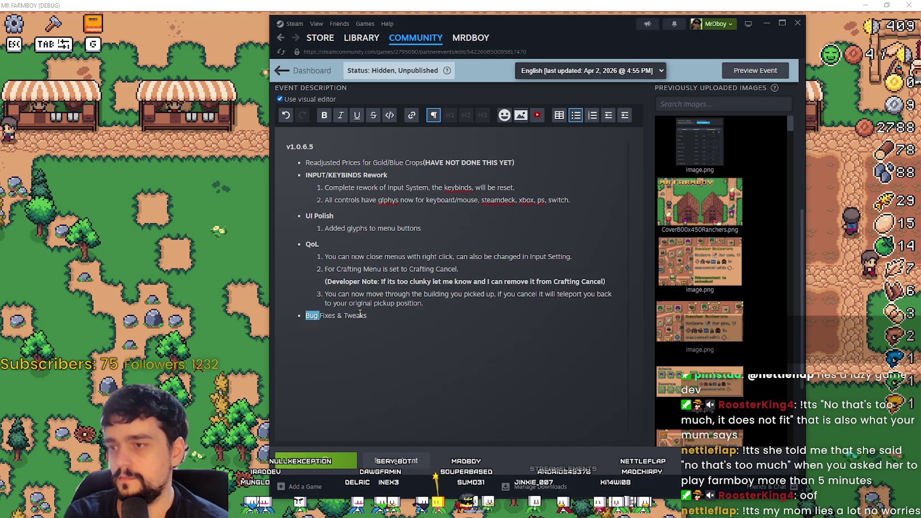
pyautogui.moveTo(367, 316); pyautogui.dragTo(317, 304)
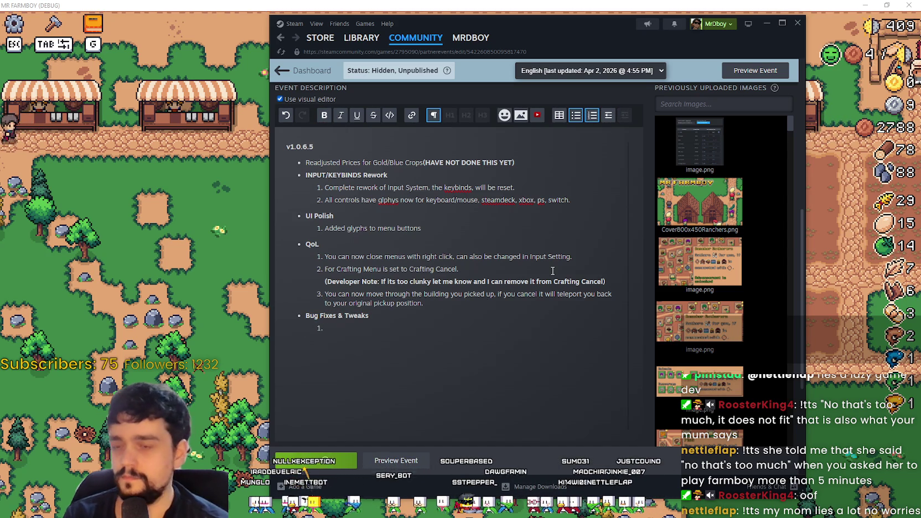
# - Add the item 'Fixed a bunch of clunky interactions.' and save the event
pyautogui.write('Fixed')
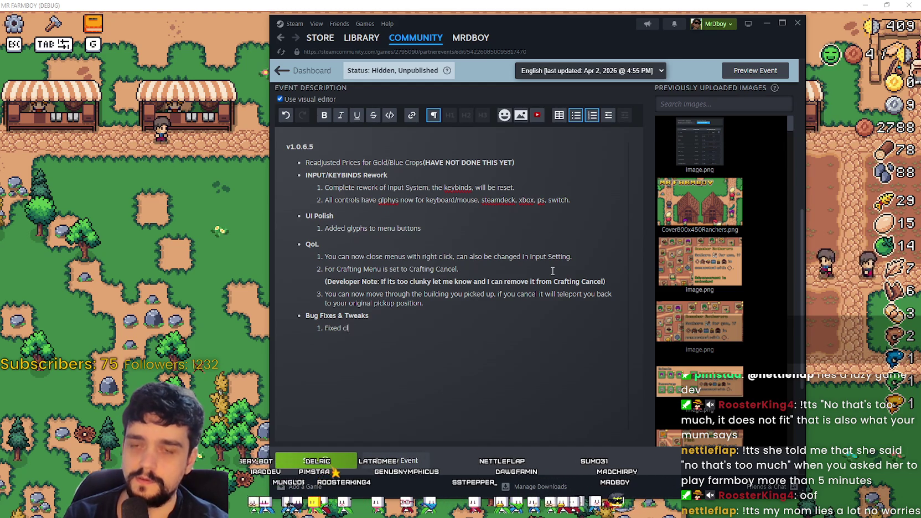
pyautogui.write(' clunky Inter')
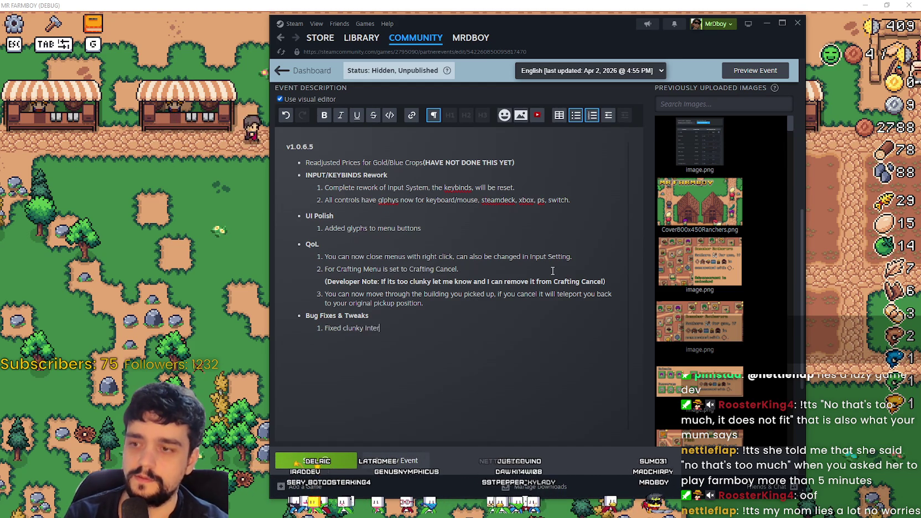
pyautogui.write('actions')
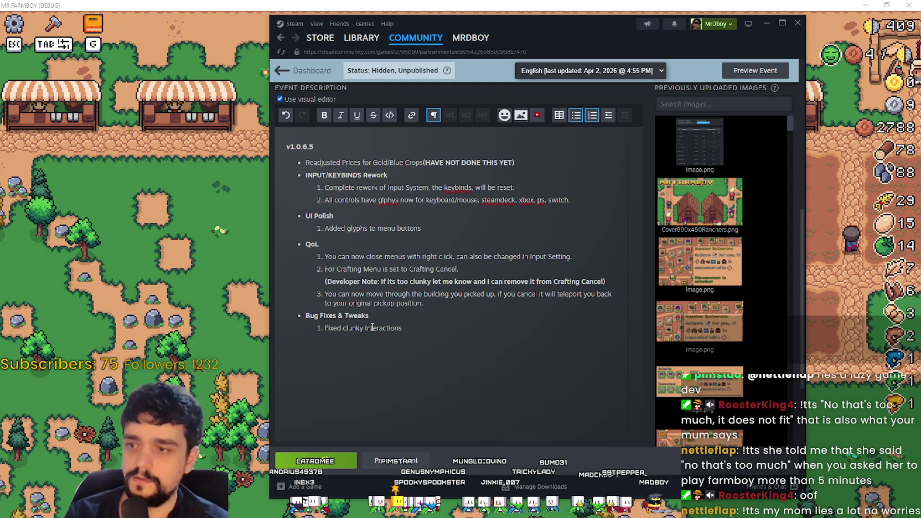
pyautogui.click(343, 329)
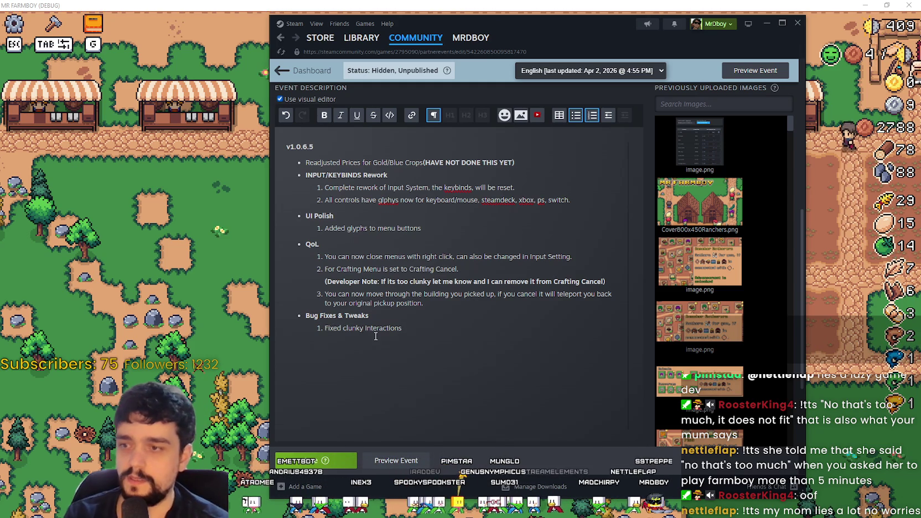
pyautogui.write('a bunch of')
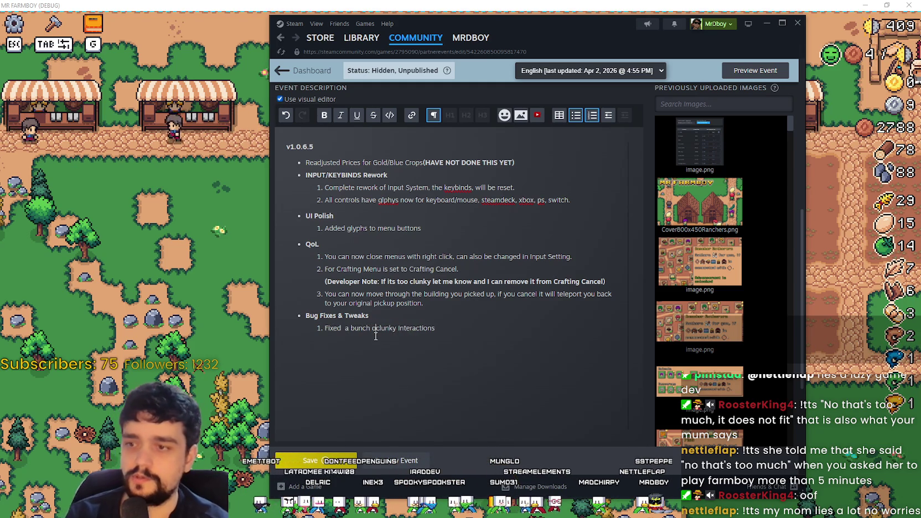
pyautogui.click(454, 327)
pyautogui.write('.')
pyautogui.hotkey('ctrl', 's')
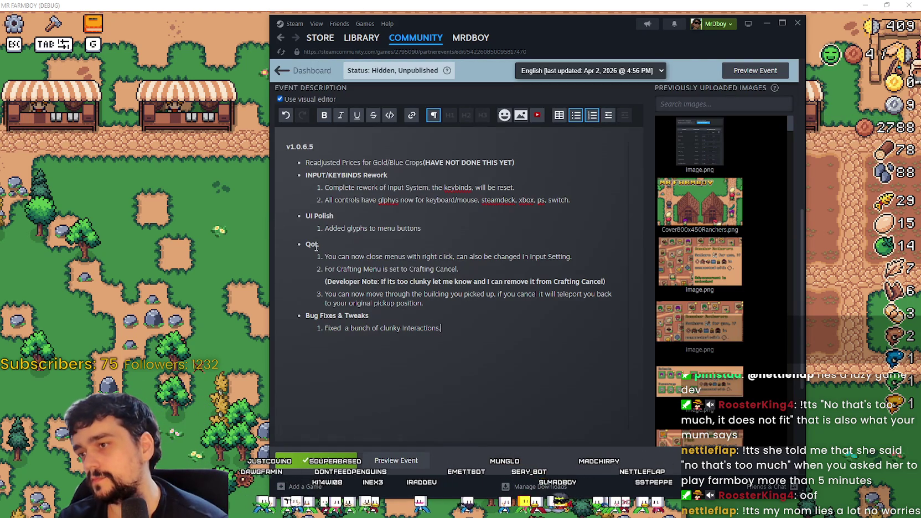
pyautogui.scroll(3, 447, 308)
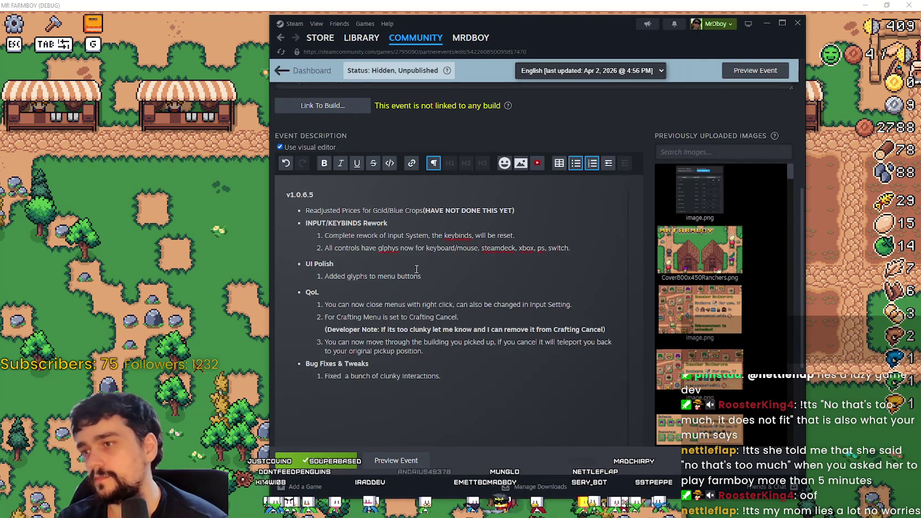
pyautogui.click(216, 254)
# - Carry the stall into the stall row and place it
pyautogui.press('w')
pyautogui.press('e')
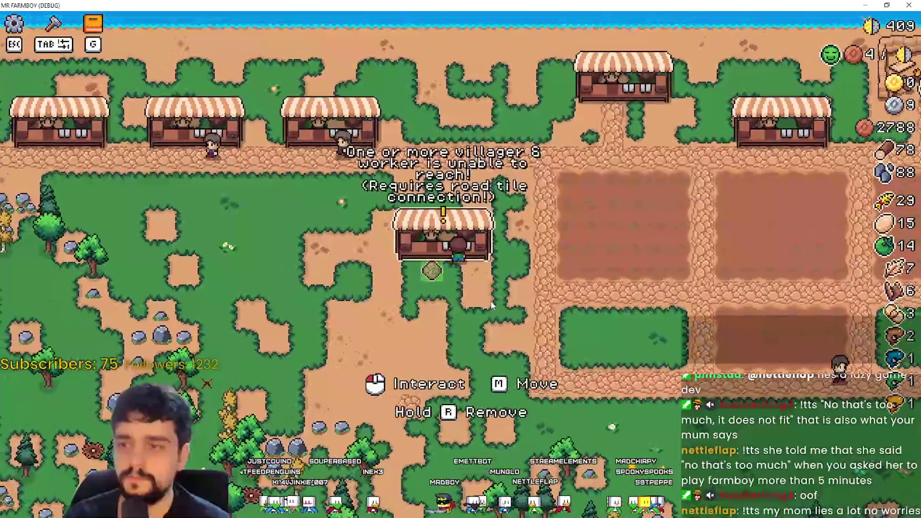
pyautogui.press('w')
pyautogui.click(556, 295)
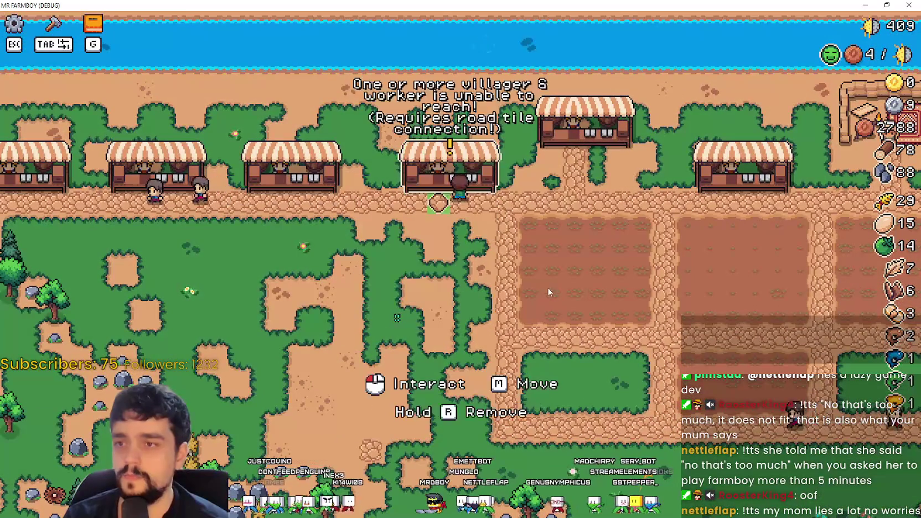
# - Pick the stall up, carry it down, and cancel the move so it returns
pyautogui.press('w')
pyautogui.press('e')
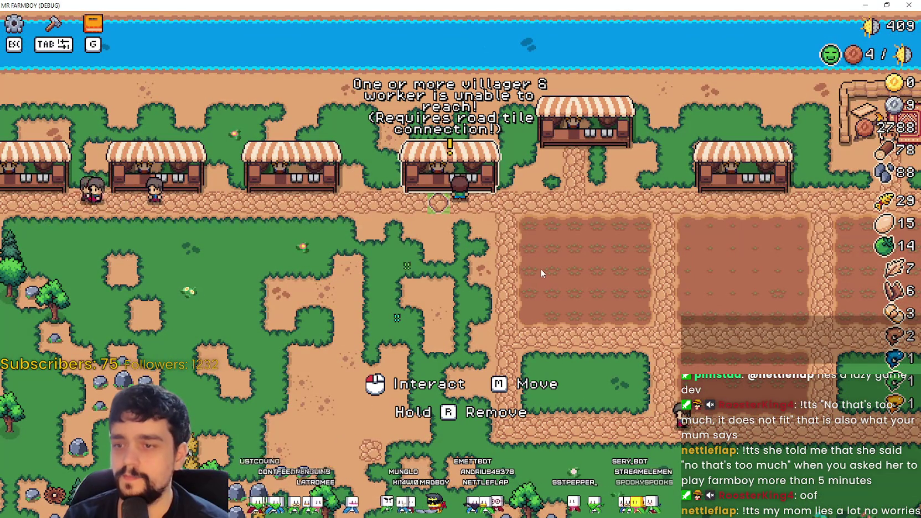
pyautogui.press('s')
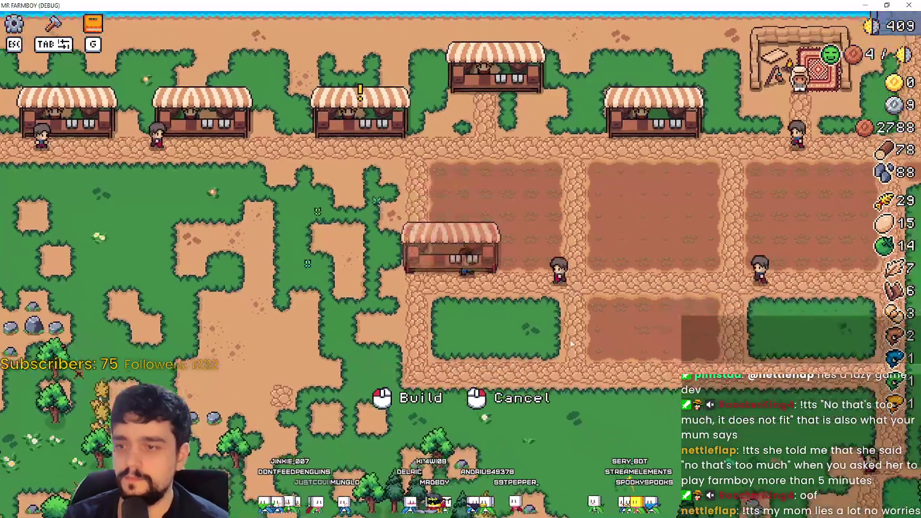
pyautogui.rightClick(562, 332)
# - Start another move onto the grass and cancel it, returning the stall to the row
pyautogui.press('a')
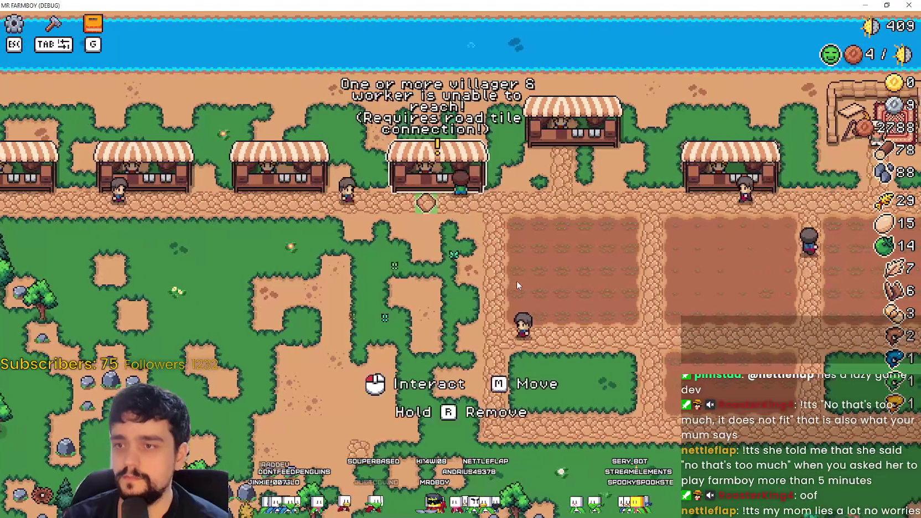
pyautogui.press('m')
pyautogui.press('s')
pyautogui.press('d')
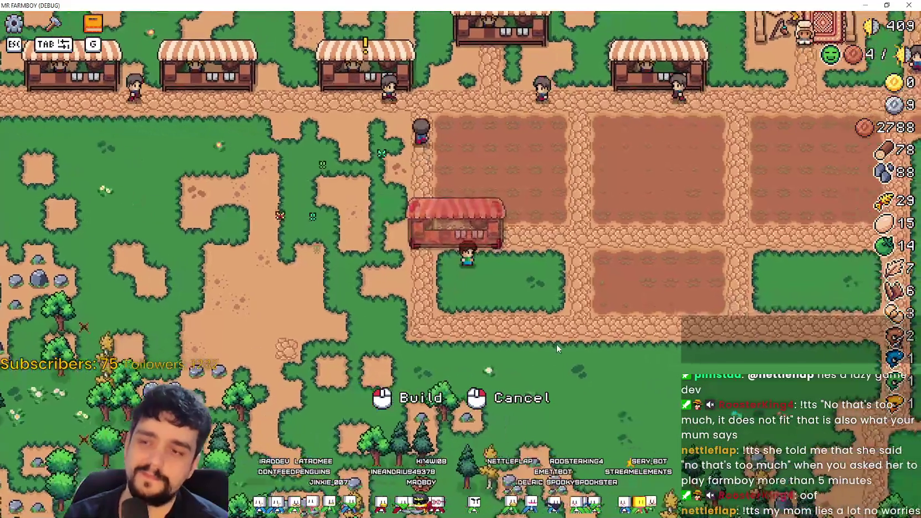
pyautogui.press('s')
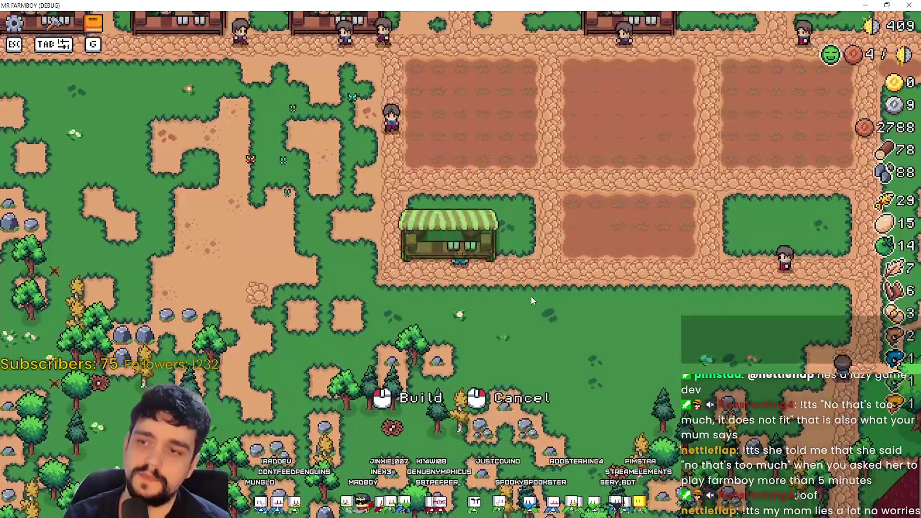
pyautogui.rightClick(532, 295)
# - Pick the stall up again and place it below the row
pyautogui.press('a')
pyautogui.press('m')
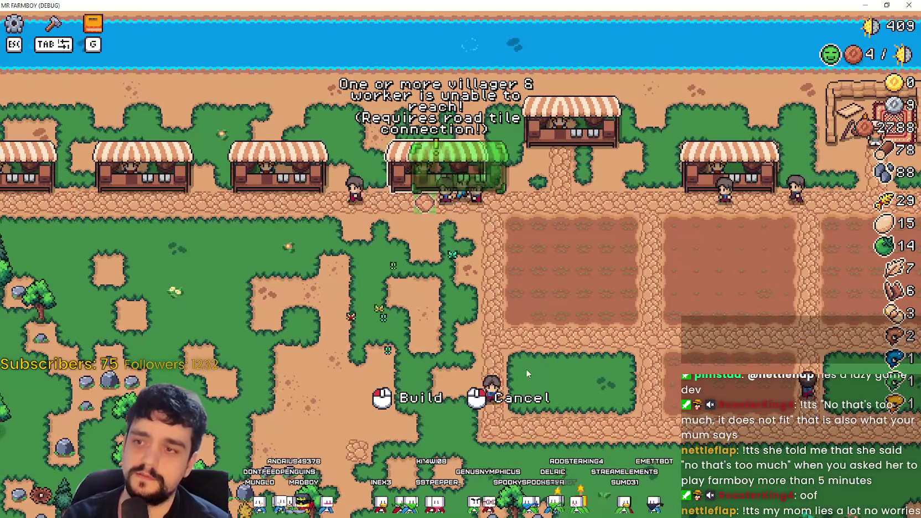
pyautogui.press('d')
pyautogui.press('s')
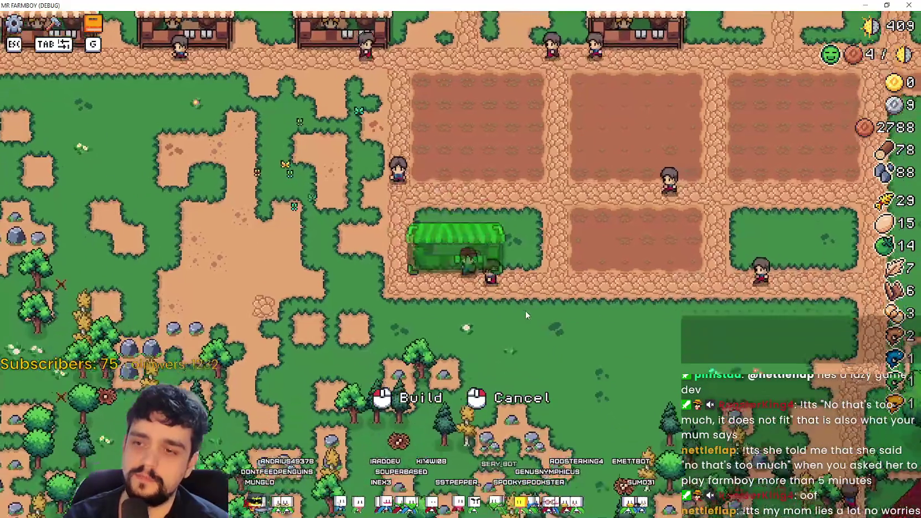
pyautogui.click(525, 312)
# - Move the stall left and down twice, placing it each time
pyautogui.press('m')
pyautogui.press('a')
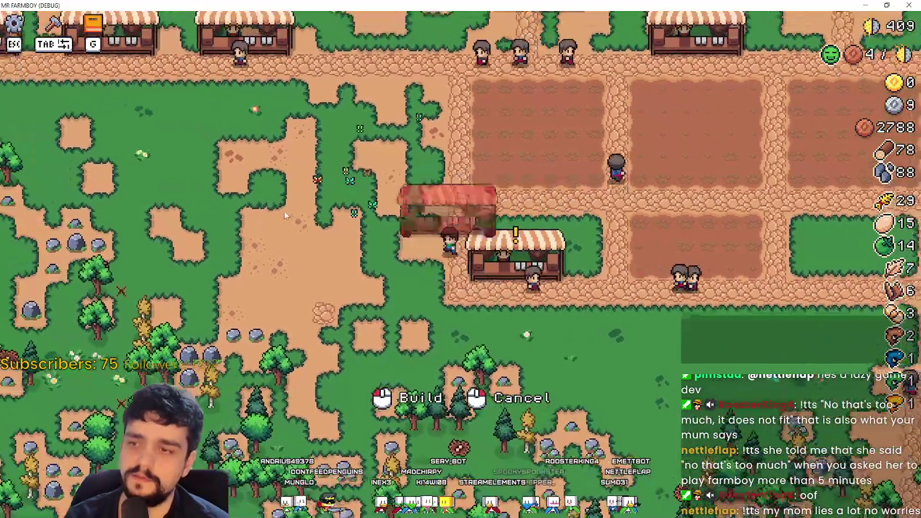
pyautogui.press('w')
pyautogui.press('a')
pyautogui.click(492, 298)
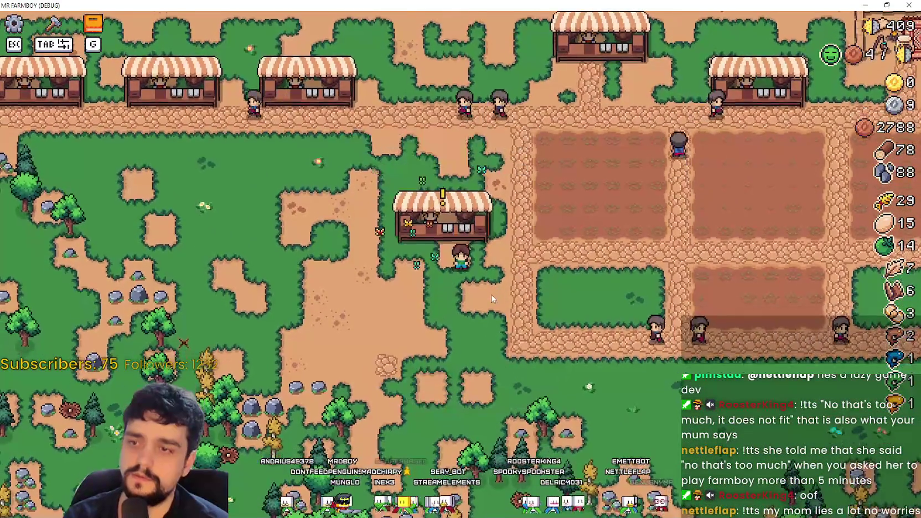
pyautogui.press('m')
pyautogui.press('w')
pyautogui.press('s')
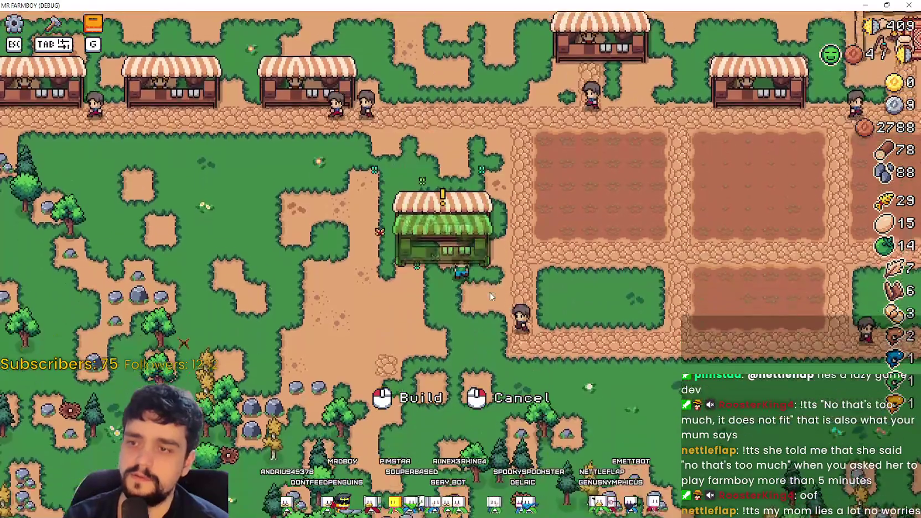
pyautogui.press('s')
pyautogui.click(498, 299)
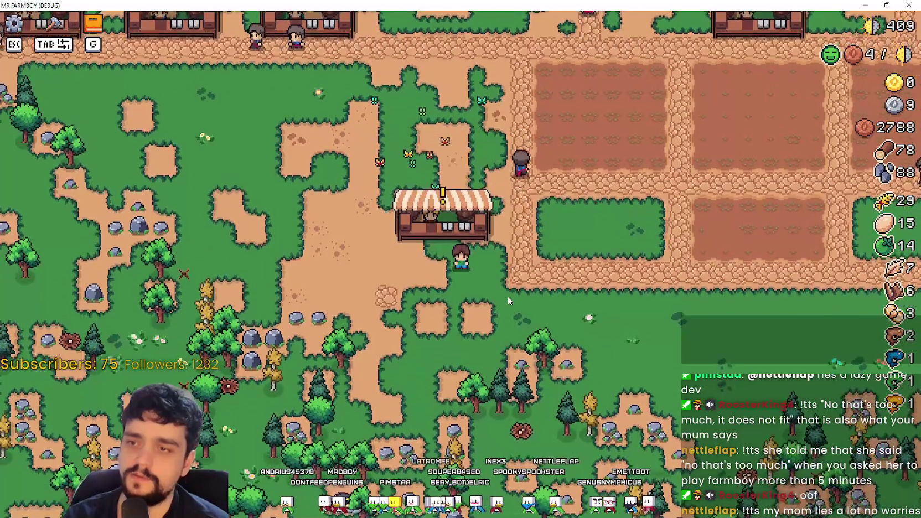
# - Move the stall right into the grass plot, then back up-left
pyautogui.press('m')
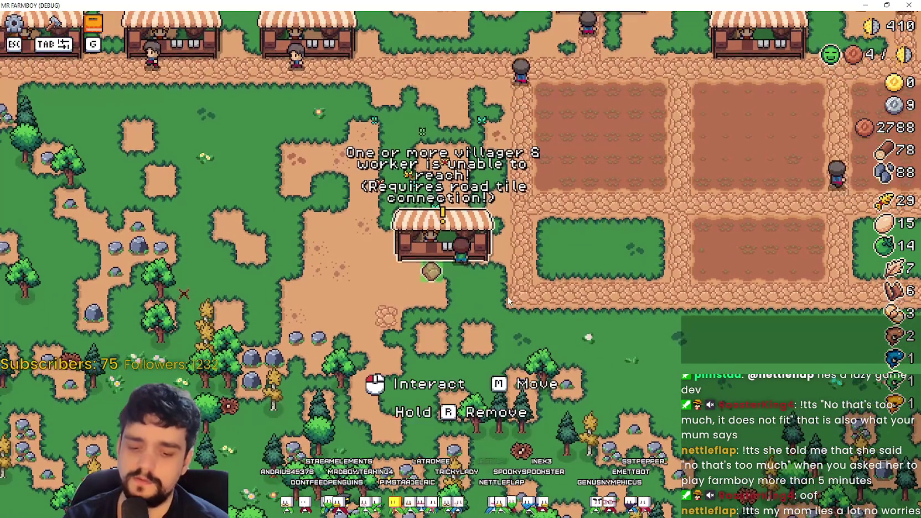
pyautogui.press('d')
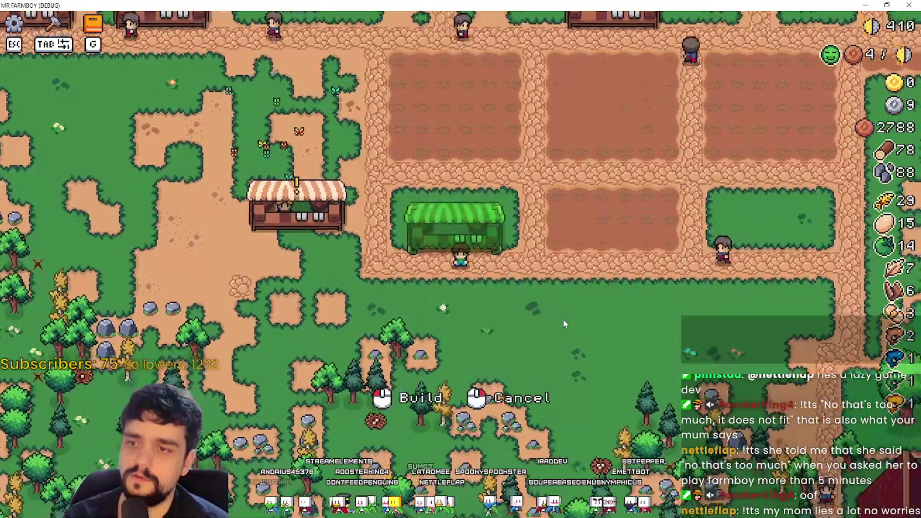
pyautogui.click(563, 319)
pyautogui.press('m')
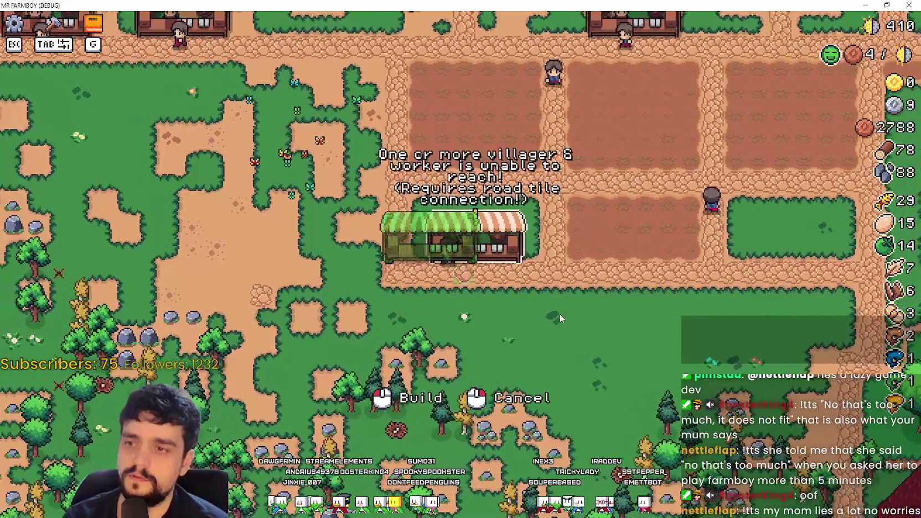
pyautogui.press('a')
pyautogui.press('w')
pyautogui.click(527, 306)
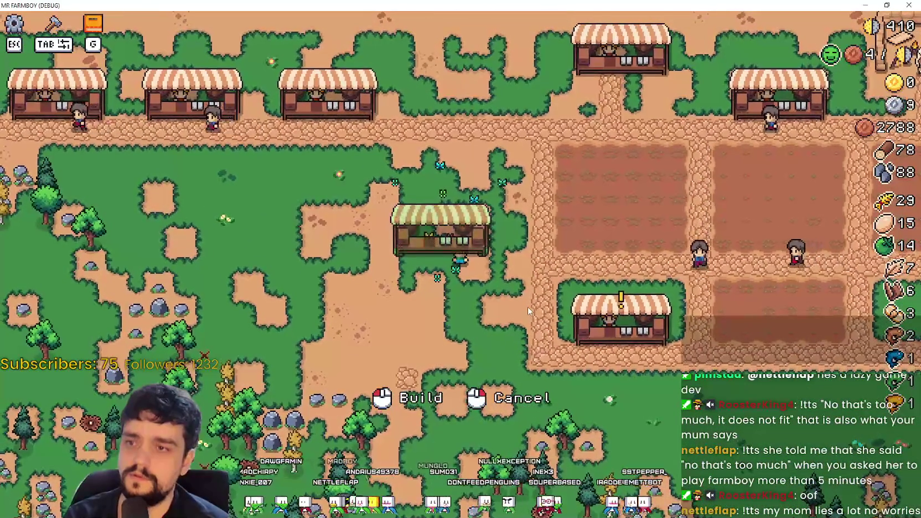
# - Pick the stall up and cancel the move so it returns to its spot
pyautogui.press('d')
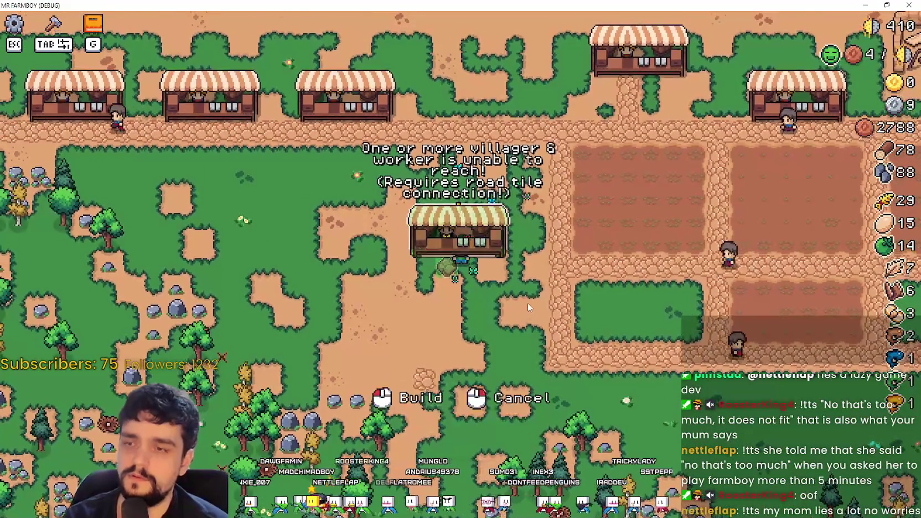
pyautogui.press('m')
pyautogui.rightClick(559, 321)
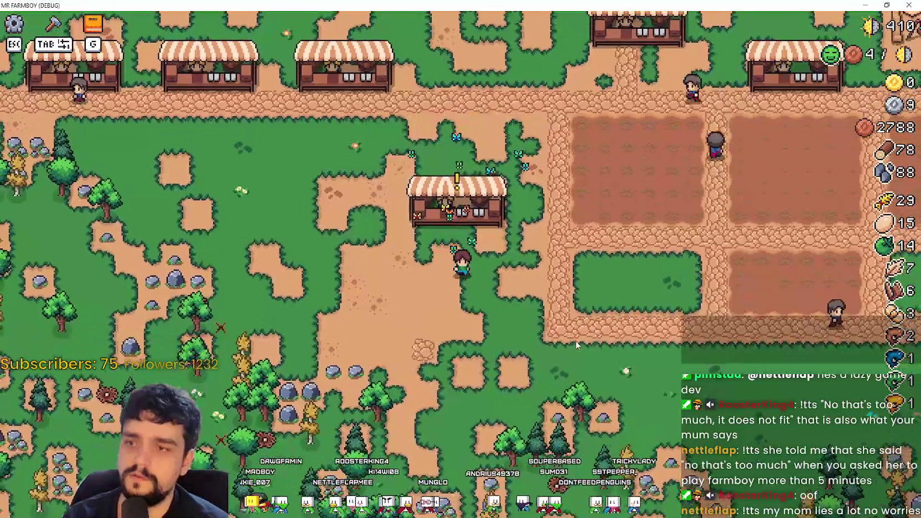
# - Place the stall beside the top-row stalls, then put the caret at the end of Steam QoL item 3
pyautogui.press('w')
pyautogui.press('a')
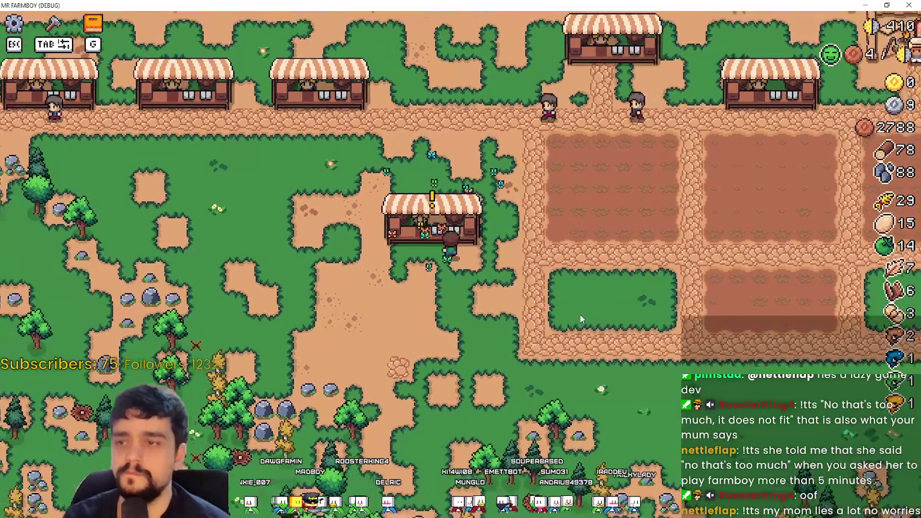
pyautogui.press('m')
pyautogui.press('w')
pyautogui.click(581, 313)
pyautogui.hotkey('alt', 'Tab')
pyautogui.click(484, 349)
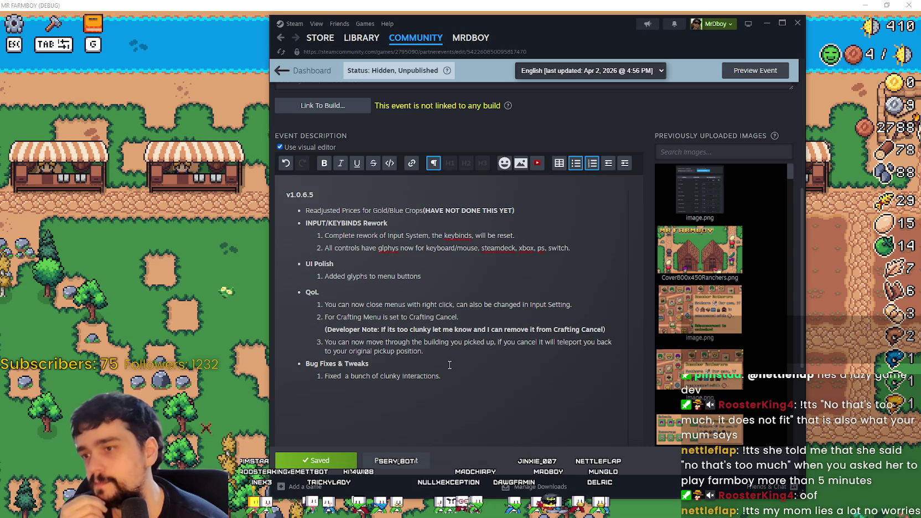
# - Retype QoL item 3 as the collision note ending 'until you place it down.', cutting the cancel clause
pyautogui.keyDown('shift'); pyautogui.click(317, 339); pyautogui.keyUp('shift')
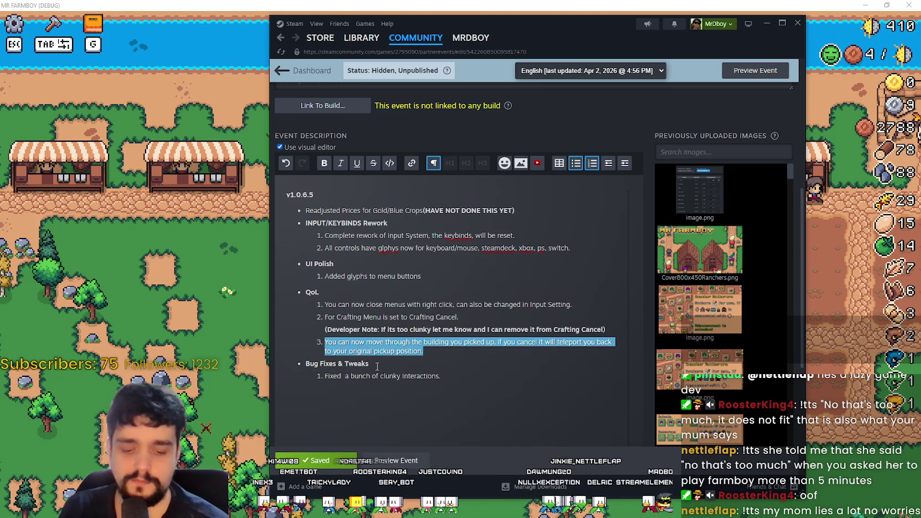
pyautogui.write('M')
pyautogui.write('oving a')
pyautogui.write(' building removes ')
pyautogui.write('collision fro')
pyautogui.write('m the')
pyautogui.write(' buildin')
pyautogui.write('g unt')
pyautogui.write('il you p')
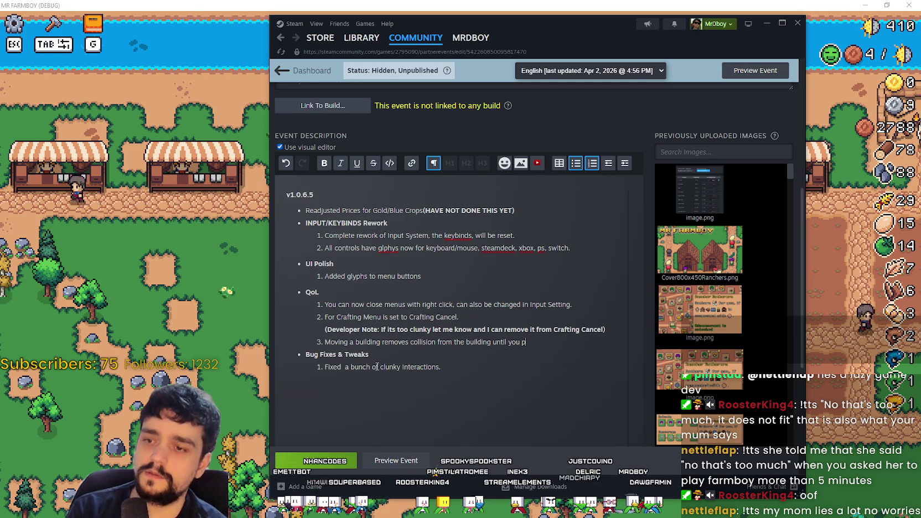
pyautogui.write('lacewn.')
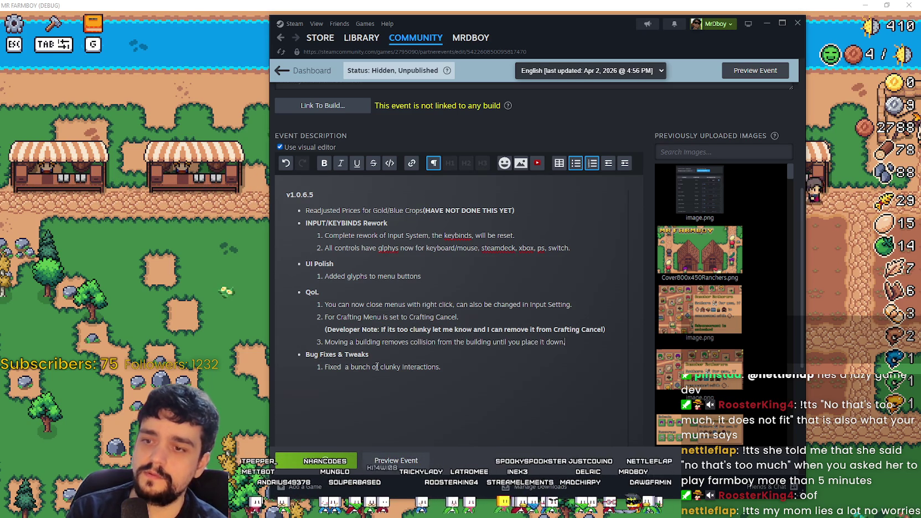
pyautogui.write(' cal')
pyautogui.write('ncel')
pyautogui.write('l teleport yo')
pyautogui.write(' ba')
pyautogui.write('ot')
pyautogui.write(' ori')
pyautogui.press('BackSpace')
pyautogui.press('BackSpace')
pyautogui.press('BackSpace')
pyautogui.write('.')
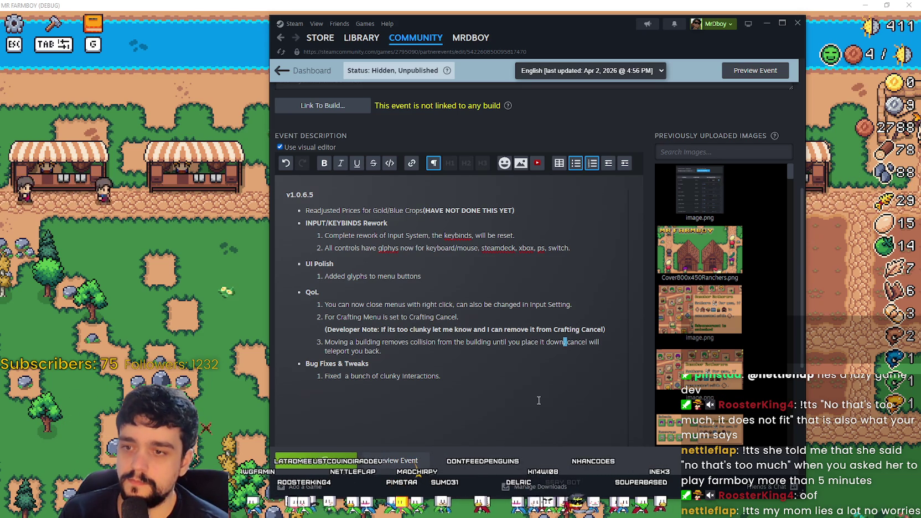
pyautogui.press('BackSpace')
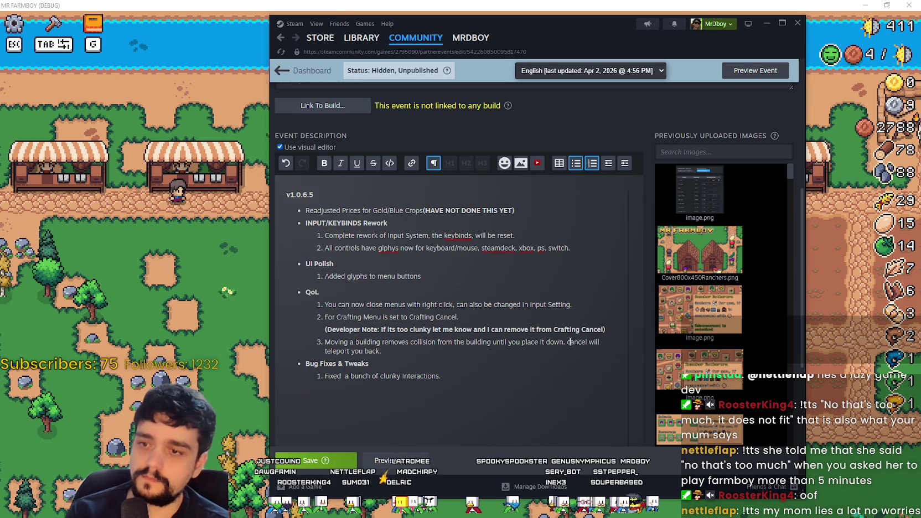
pyautogui.moveTo(379, 351)
pyautogui.mouseDown()
pyautogui.moveTo(383, 342)
pyautogui.moveTo(365, 351)
pyautogui.moveTo(589, 342)
pyautogui.moveTo(564, 343)
pyautogui.mouseUp()
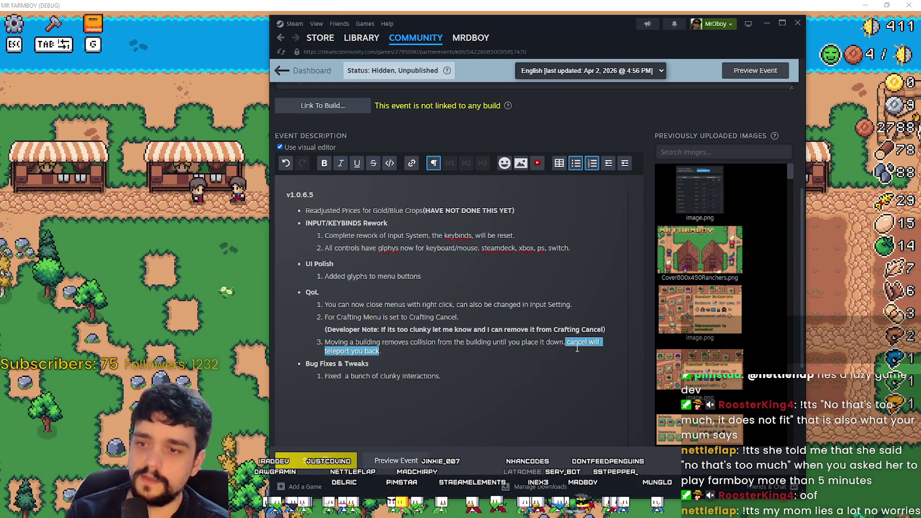
pyautogui.hotkey('ctrl', 'x')
pyautogui.press('Return')
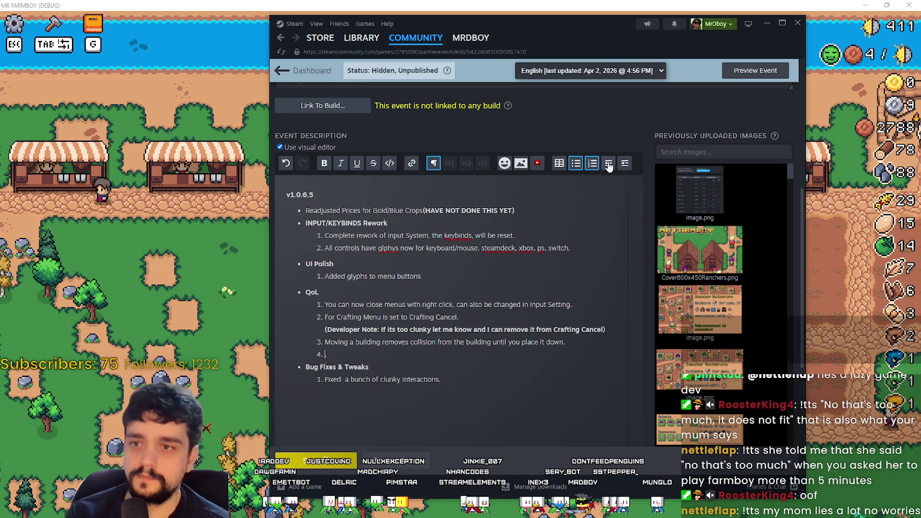
# - Nest a numbered sub-item under item 3 with a draft cancel note and save
pyautogui.click(608, 162)
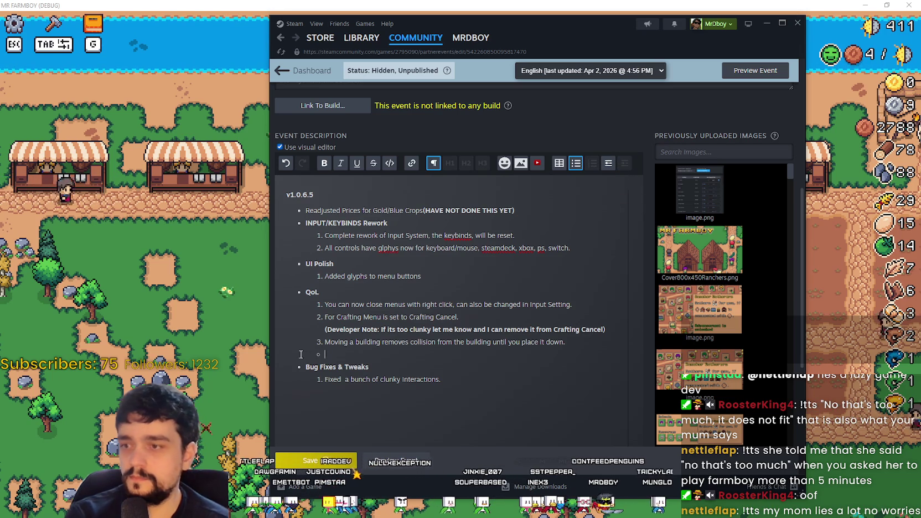
pyautogui.click(591, 163)
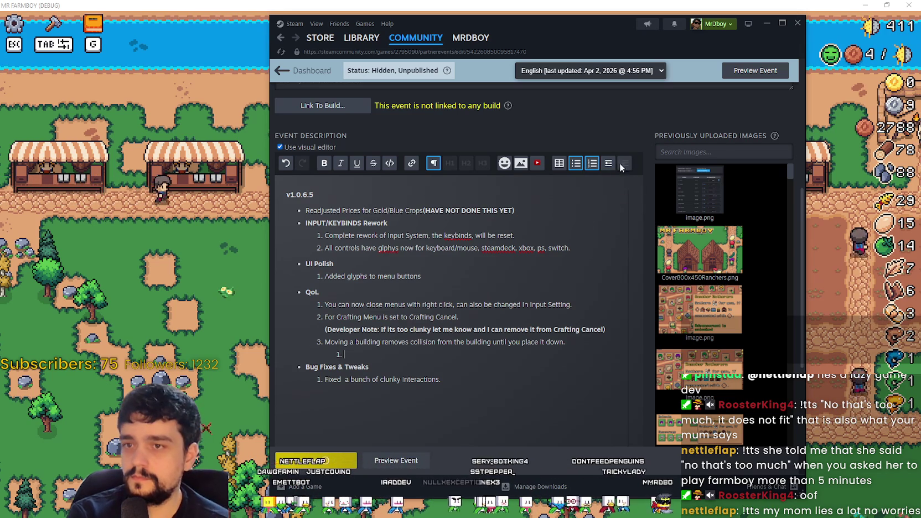
pyautogui.write('Cancel')
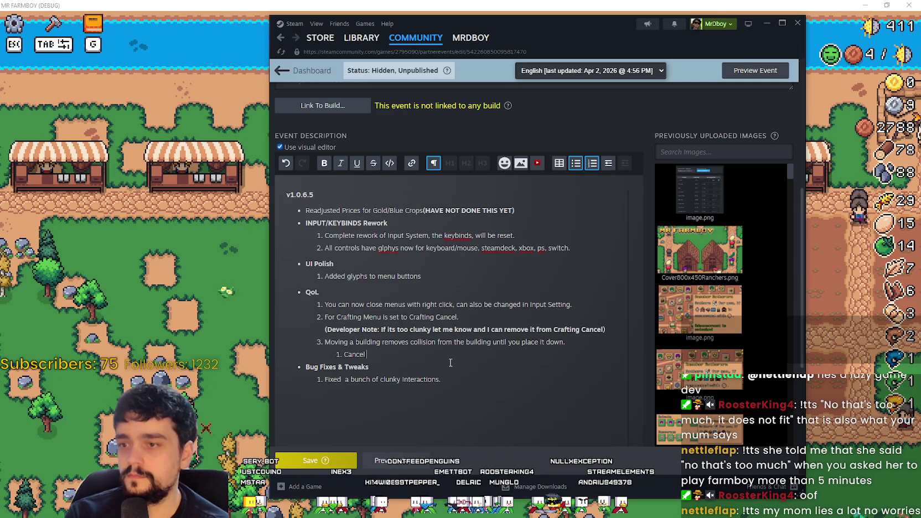
pyautogui.press('BackSpace')
pyautogui.press('BackSpace')
pyautogui.press('BackSpace')
pyautogui.press('BackSpace')
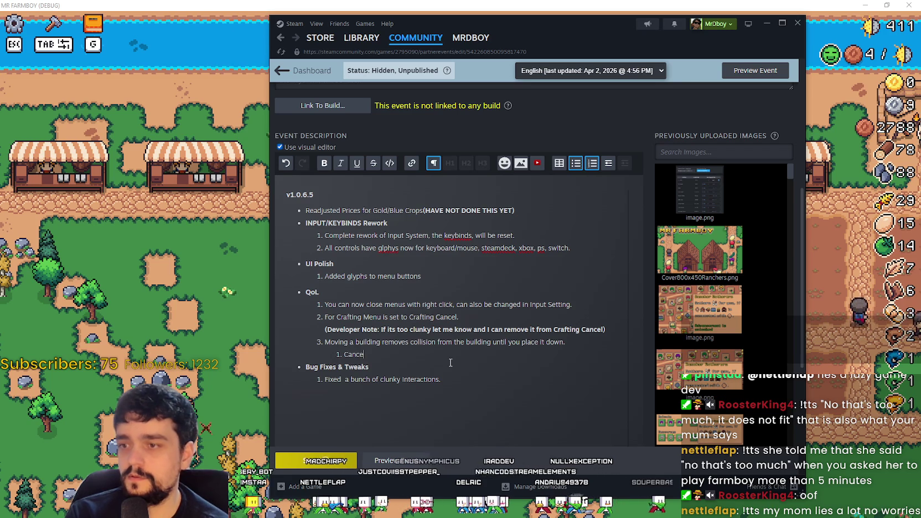
pyautogui.write('ling mo')
pyautogui.write('ving w')
pyautogui.write('ill move yo')
pyautogui.write('u have')
pyautogui.press('BackSpace')
pyautogui.press('BackSpace')
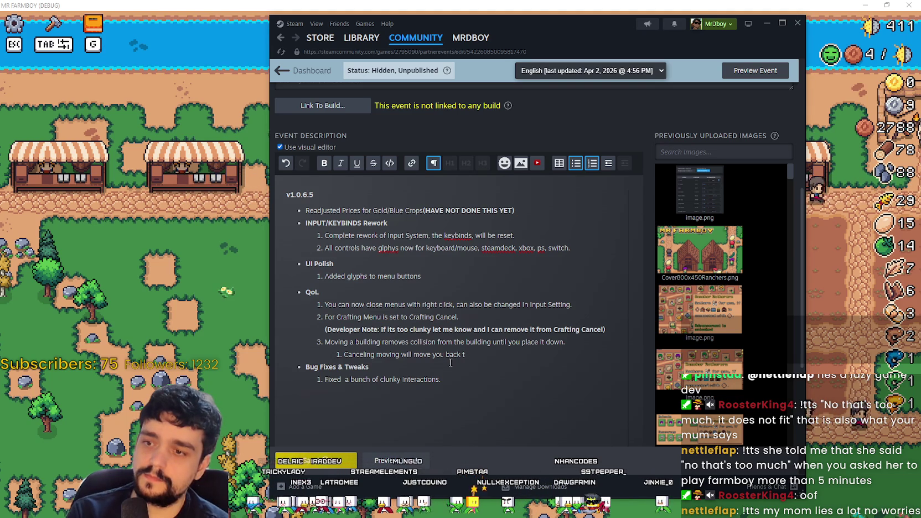
pyautogui.press('BackSpace')
pyautogui.press('BackSpace')
pyautogui.press('BackSpace')
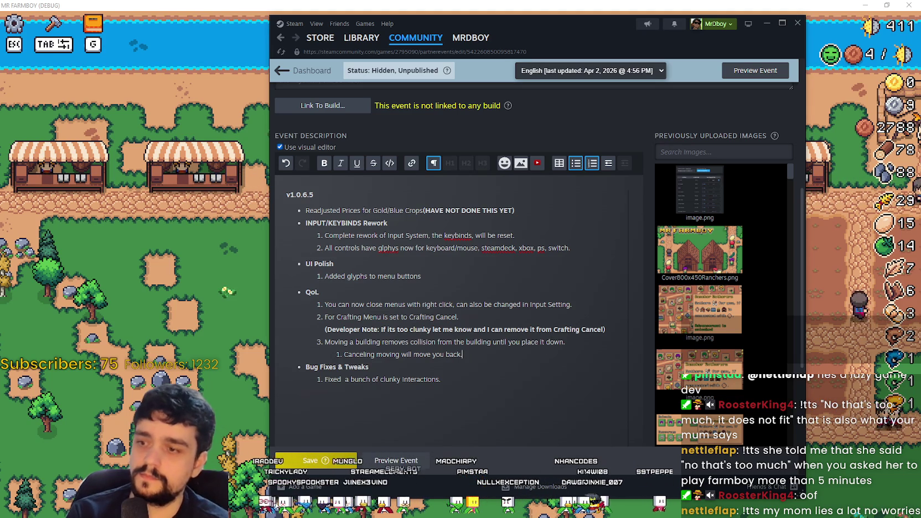
pyautogui.hotkey('ctrl', 's')
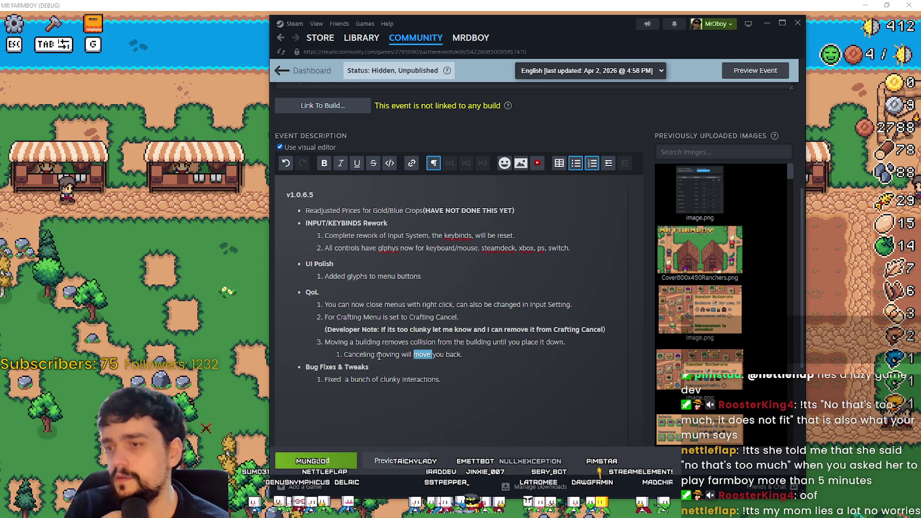
# - Correct the sub-item to 'Canceling Moving will teleport you back.' and save the event
pyautogui.click(373, 359)
pyautogui.hotkey('shift', 'Left')
pyautogui.write('M')
pyautogui.click(476, 359)
pyautogui.doubleClick(423, 354)
pyautogui.write('leport')
pyautogui.click(504, 353)
pyautogui.click(316, 459)
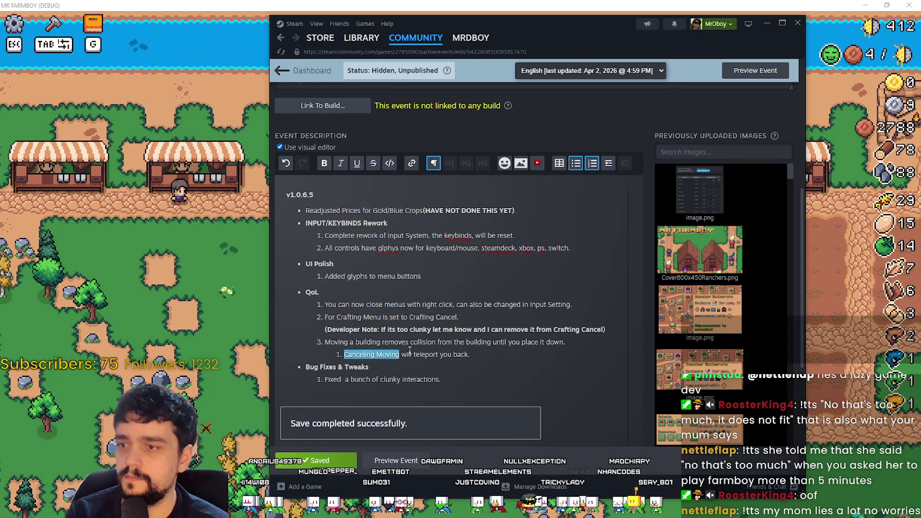
# - Bold the 'Canceling Moving will teleport you back.' line, save with Ctrl+S, and return to the game
pyautogui.moveTo(388, 350); pyautogui.dragTo(472, 354)
pyautogui.click(474, 355)
pyautogui.moveTo(412, 350); pyautogui.dragTo(344, 358)
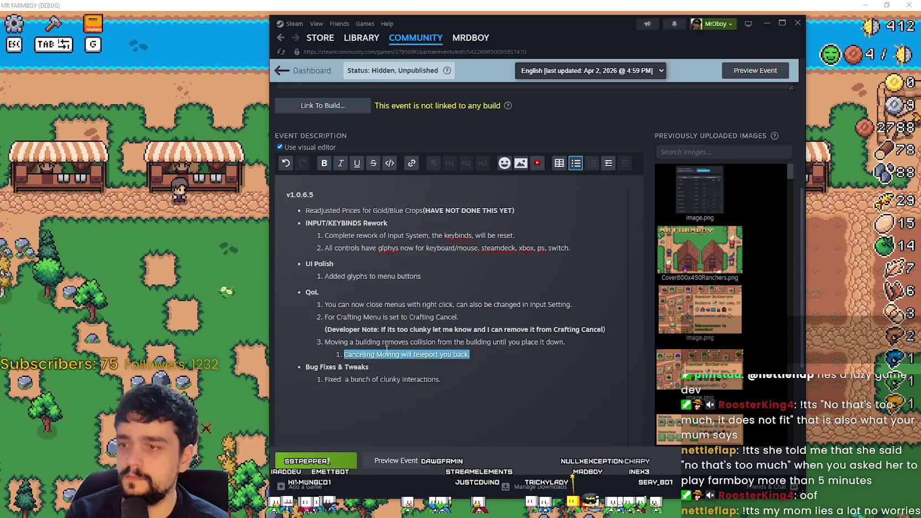
pyautogui.click(325, 163)
pyautogui.press('Right')
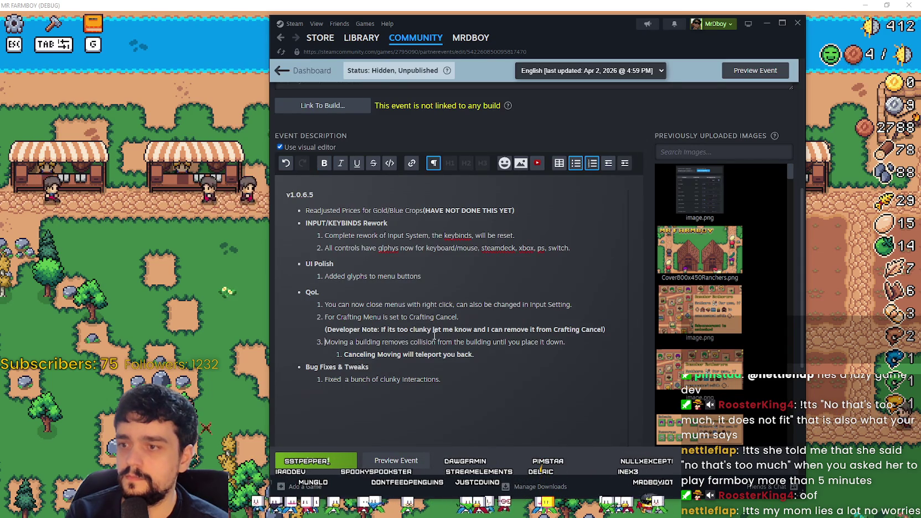
pyautogui.hotkey('ctrl', 's')
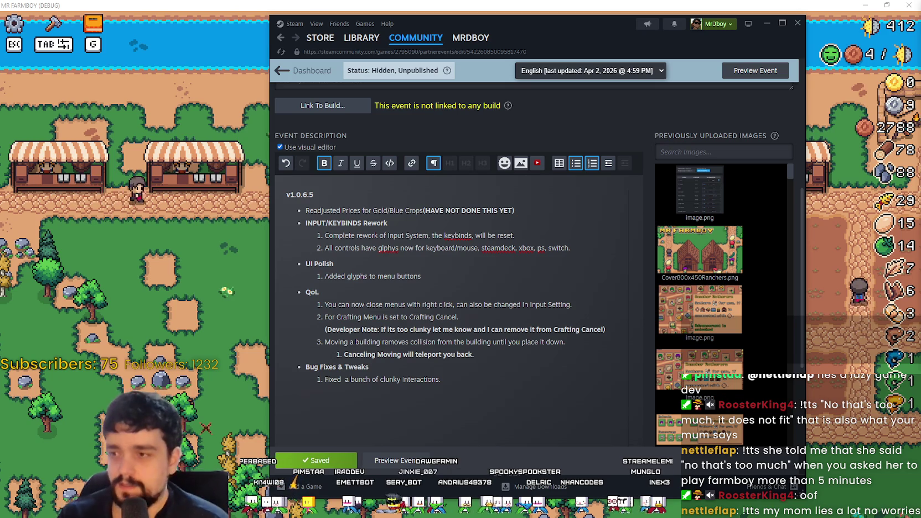
pyautogui.click(229, 220)
# - Open and close the market dialog twice, then start and cancel a stall move with Escape
pyautogui.press('Escape')
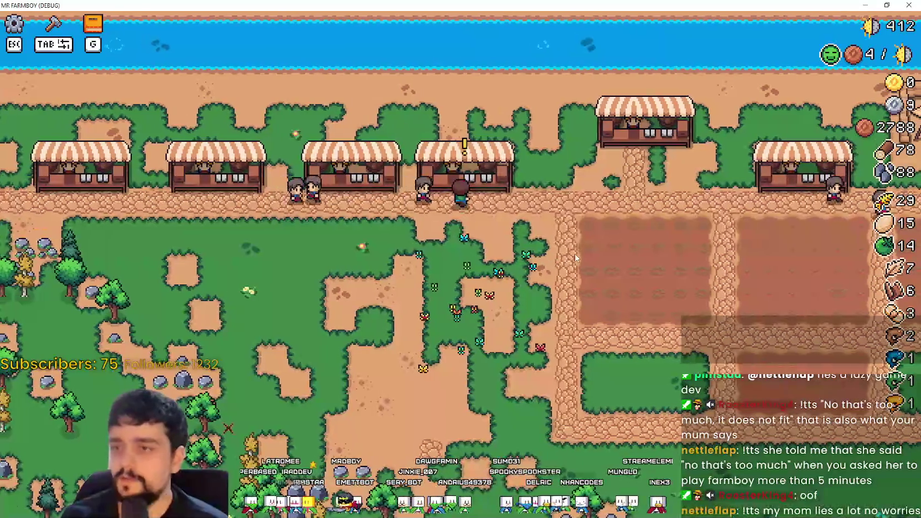
pyautogui.press('e')
pyautogui.press('Escape')
pyautogui.press('e')
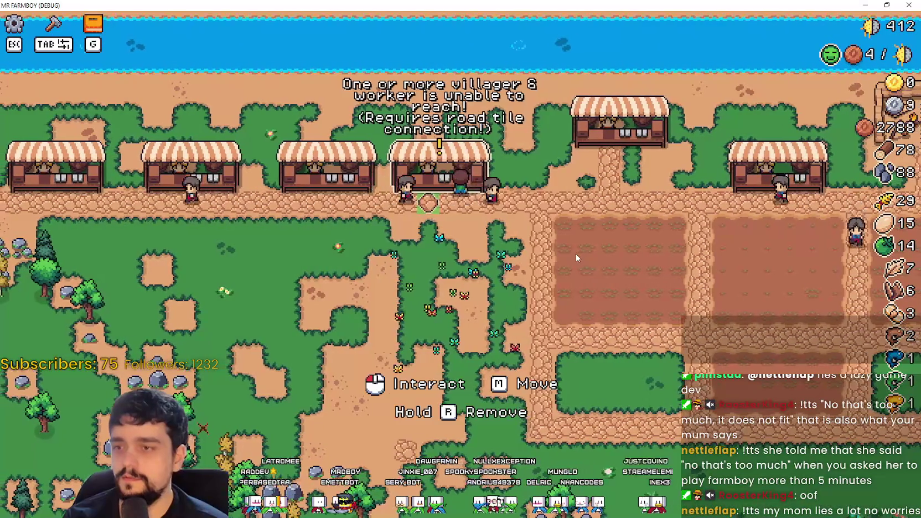
pyautogui.press('Escape')
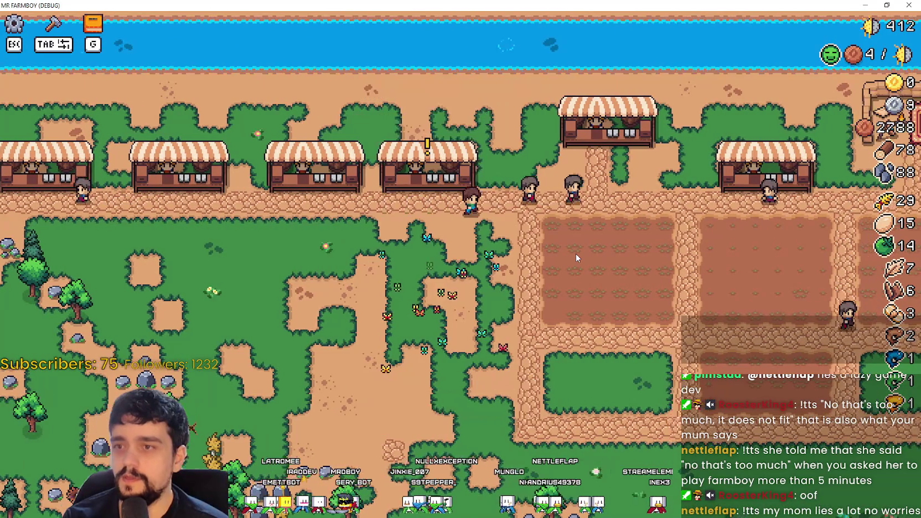
pyautogui.press('m')
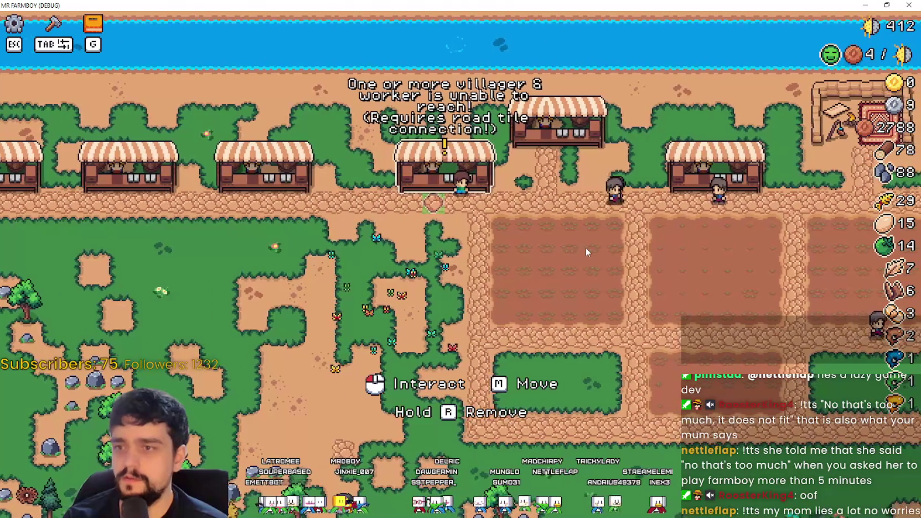
pyautogui.press('Escape')
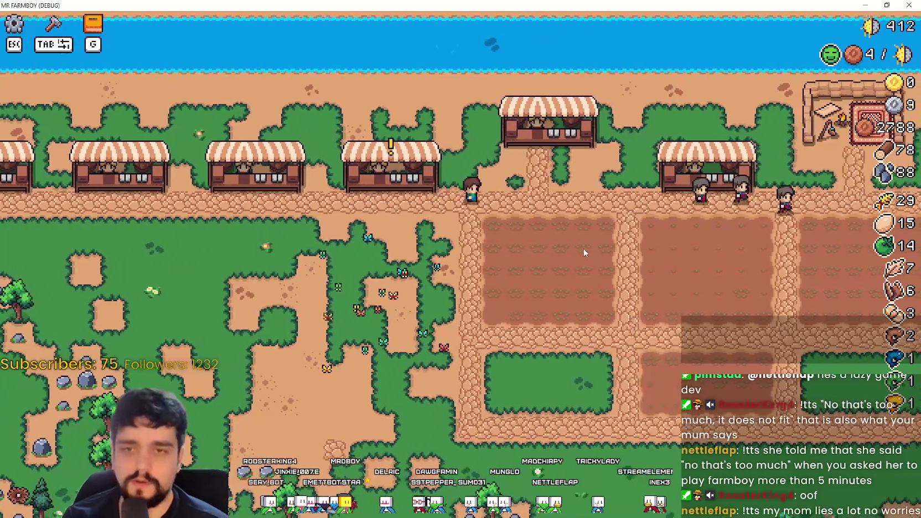
# - Walk across the map gathering wood, stone and an egg, ending on open grass
pyautogui.press('s')
pyautogui.scroll(2, 590, 247)
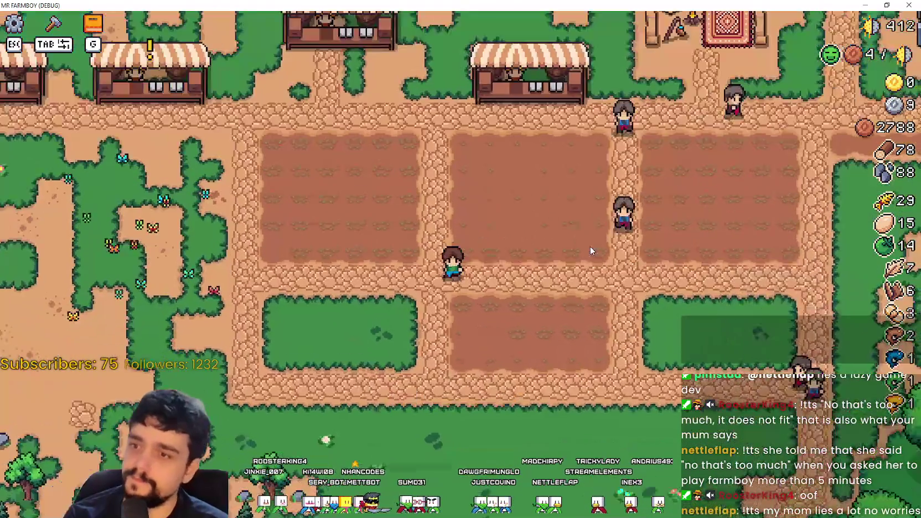
pyautogui.scroll(-3, 590, 250)
pyautogui.press('a')
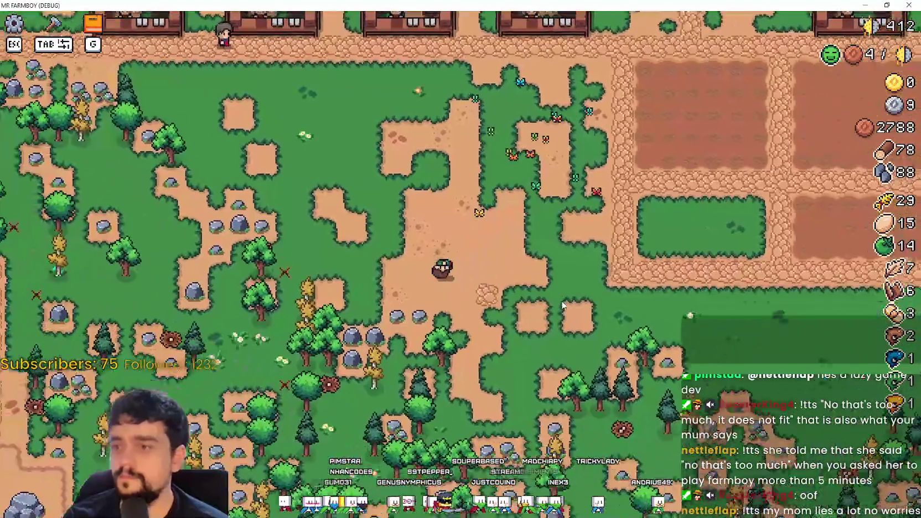
pyautogui.press('a')
pyautogui.press('s')
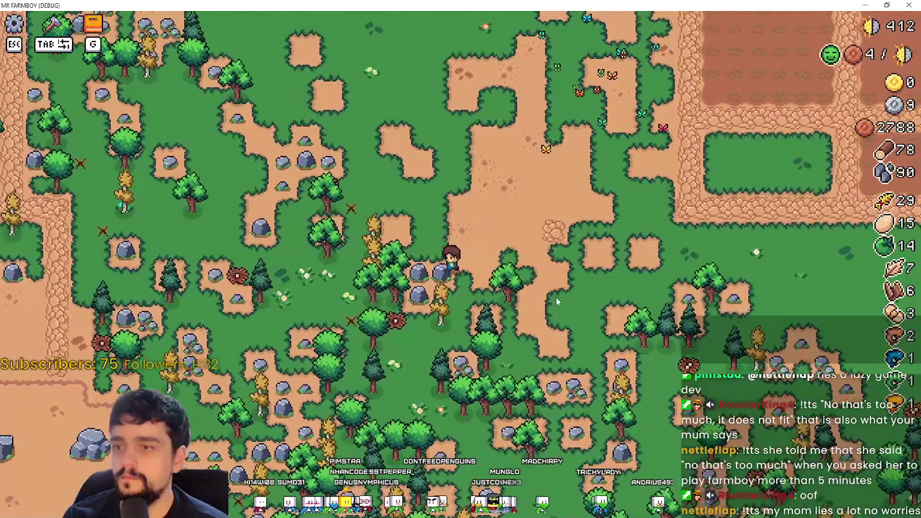
pyautogui.press('a')
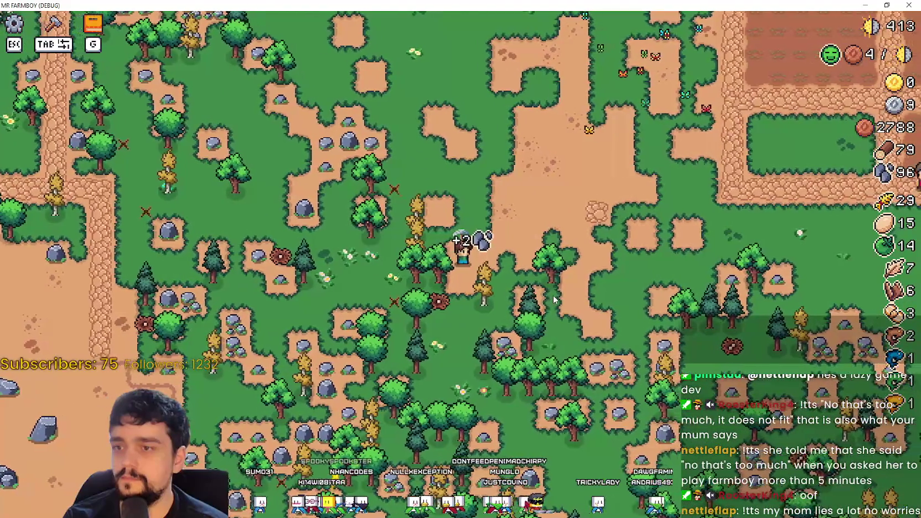
pyautogui.press('w')
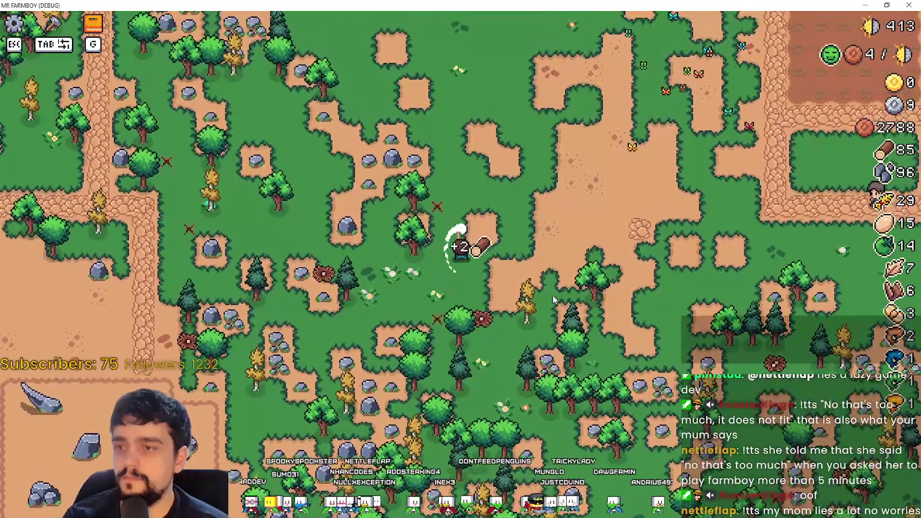
pyautogui.press('s')
pyautogui.press('a')
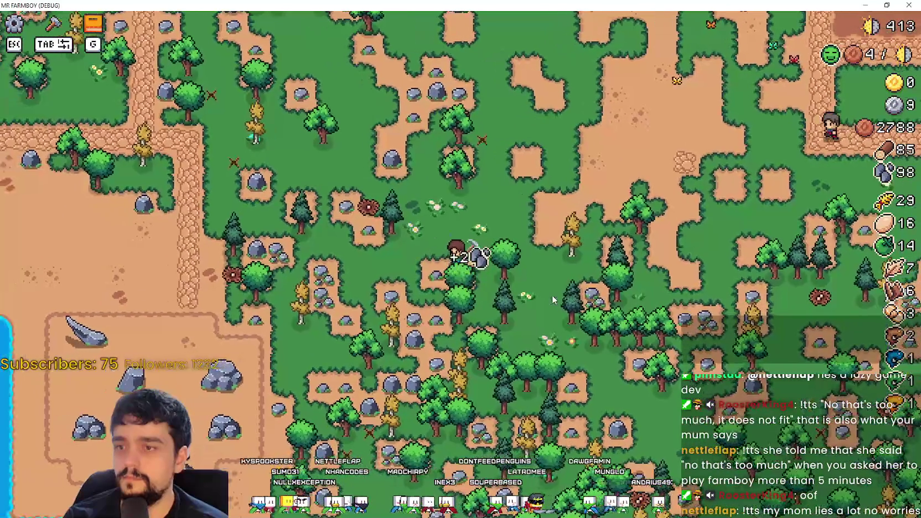
pyautogui.press('d')
pyautogui.press('s')
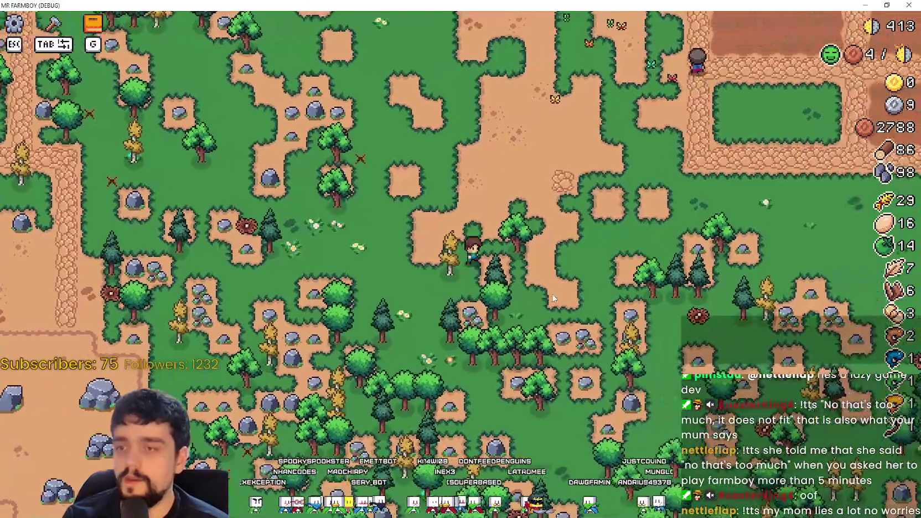
pyautogui.press('w')
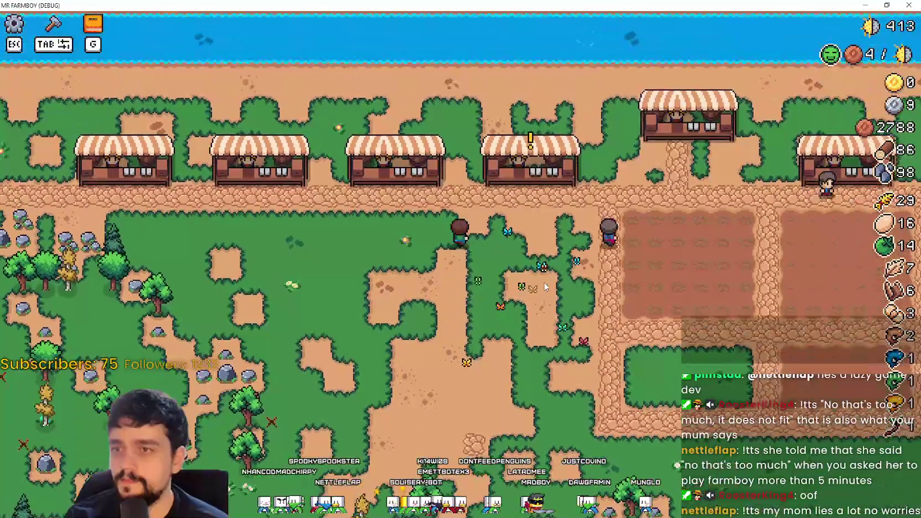
pyautogui.press('a')
pyautogui.press('s')
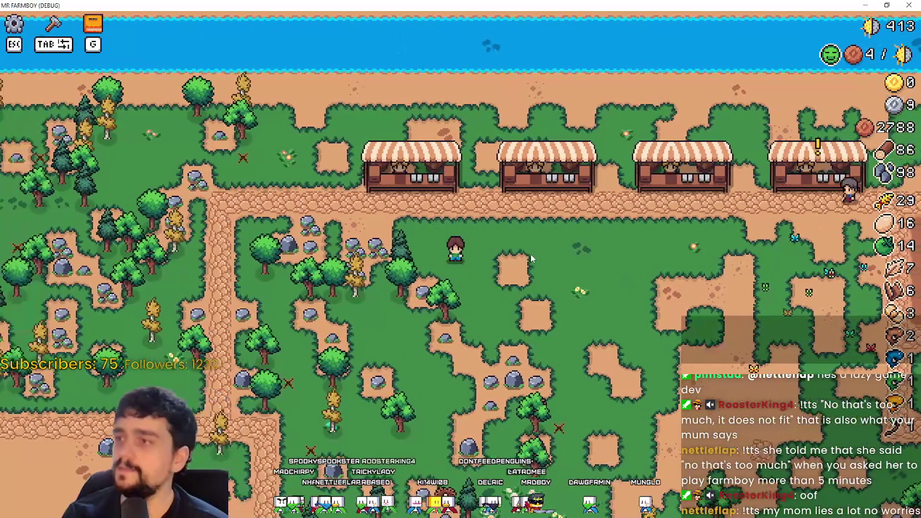
# - Choose the Road Tile from crafting, lay one on the grass, then cancel placement
pyautogui.press('Tab')
pyautogui.click(33, 180)
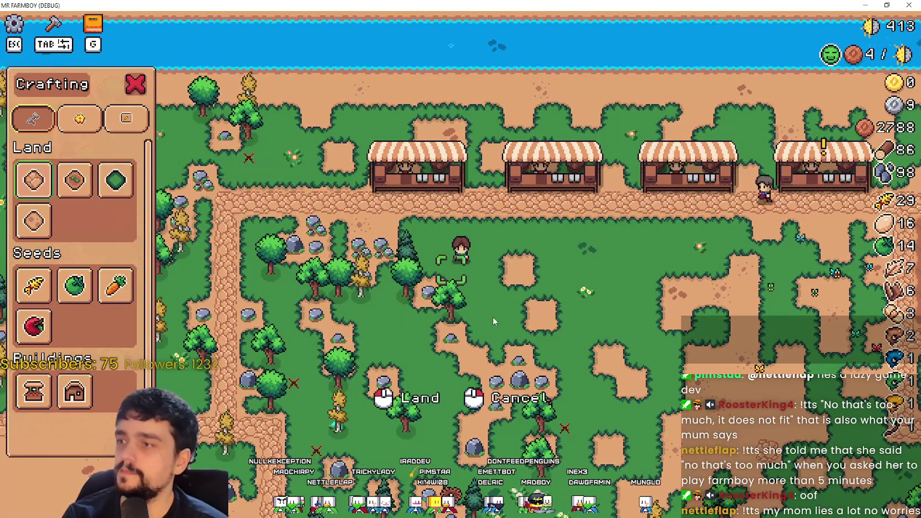
pyautogui.press('s')
pyautogui.press('d')
pyautogui.click(558, 320)
pyautogui.press('w')
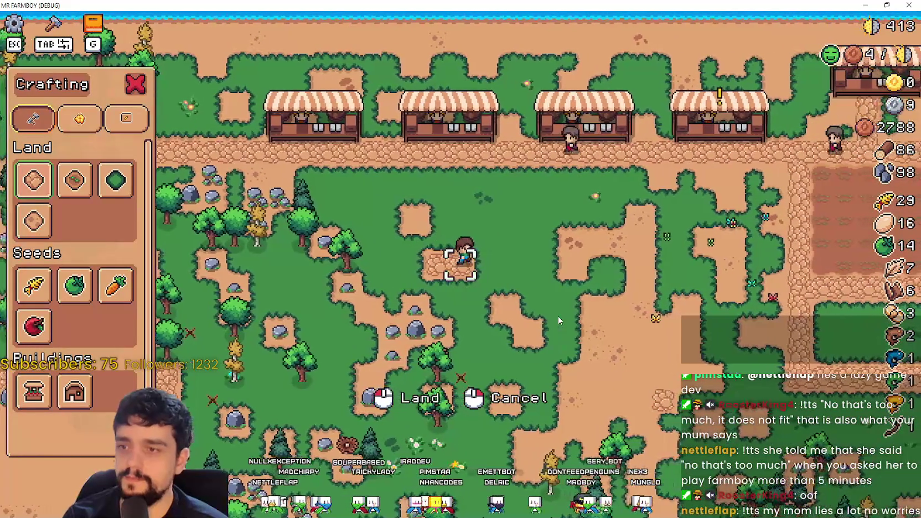
pyautogui.press('d')
pyautogui.rightClick(559, 320)
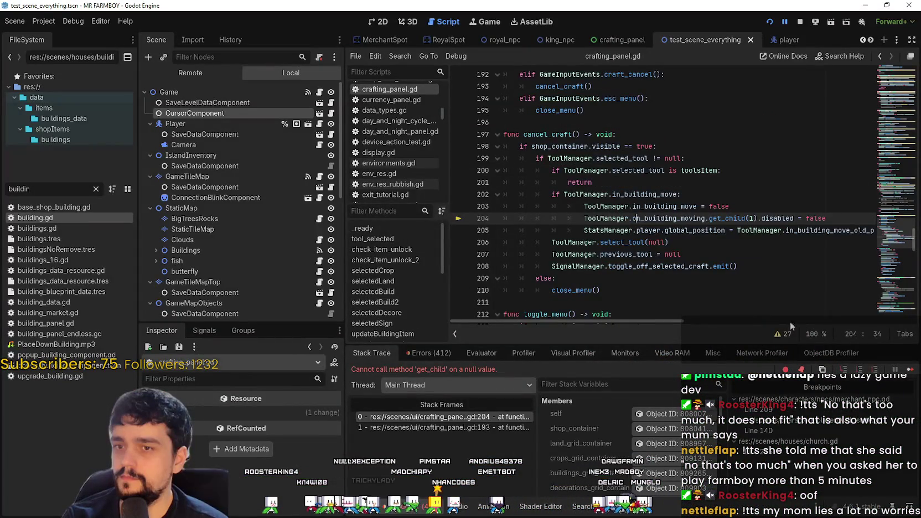
# - Inspect in_building_move near the line-204 null get_child error, resume the game, and choose the farm tile
pyautogui.moveTo(709, 230)
pyautogui.doubleClick(665, 194)
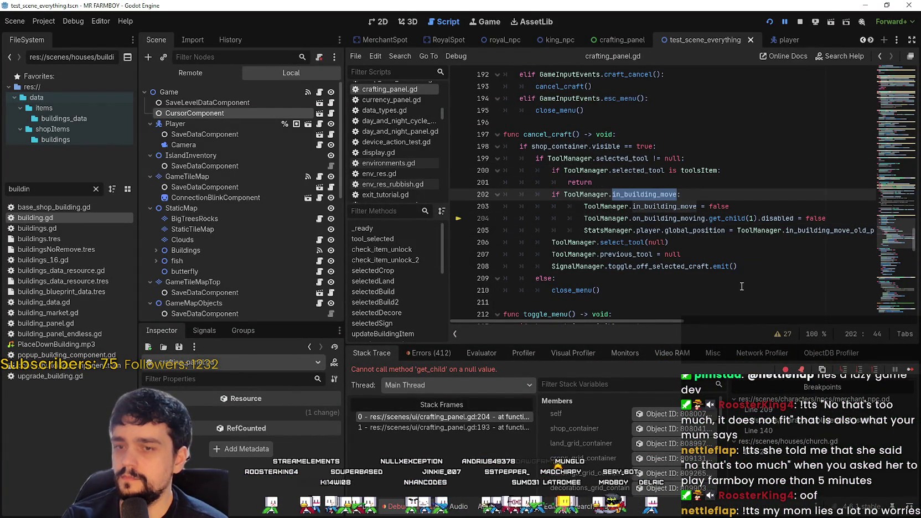
pyautogui.press('F12')
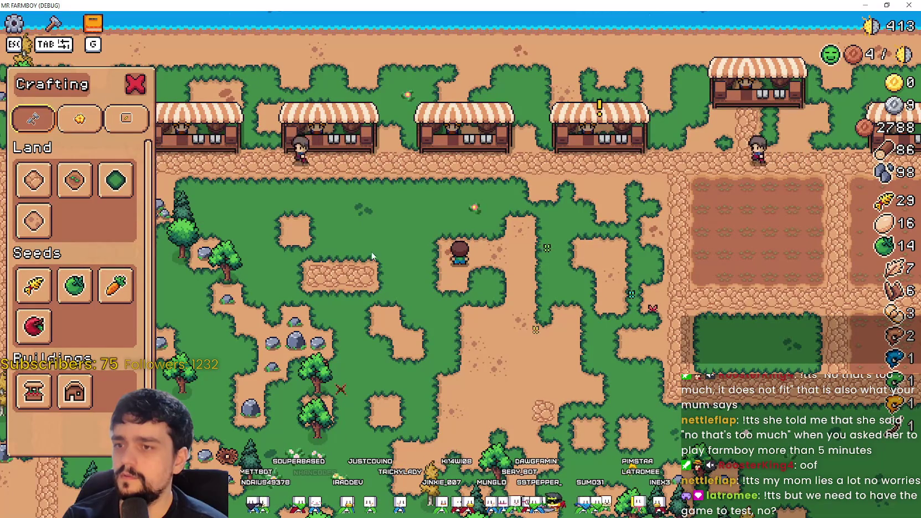
pyautogui.click(74, 180)
# - Walk up to the centre market stall, start moving it, and cancel the move
pyautogui.press('w')
pyautogui.press('Tab')
pyautogui.press('Tab')
pyautogui.press('Tab')
pyautogui.press('w')
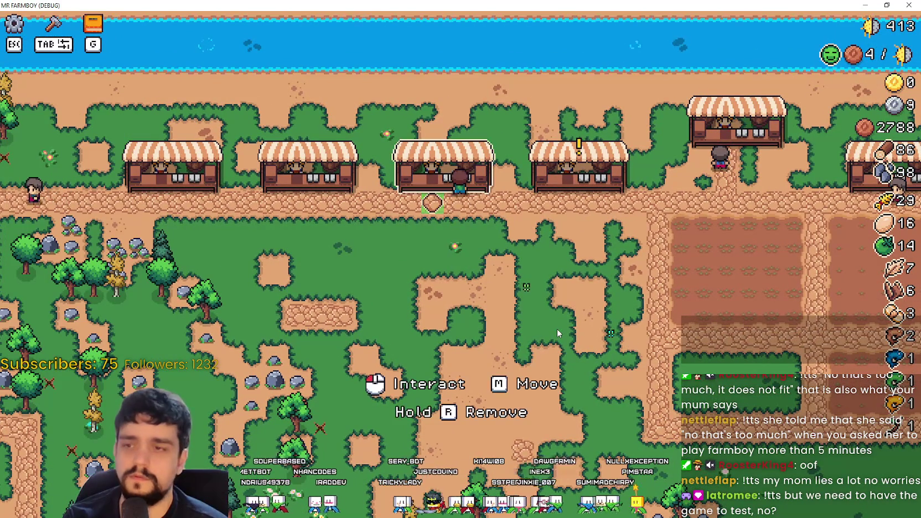
pyautogui.press('r')
pyautogui.click(549, 302)
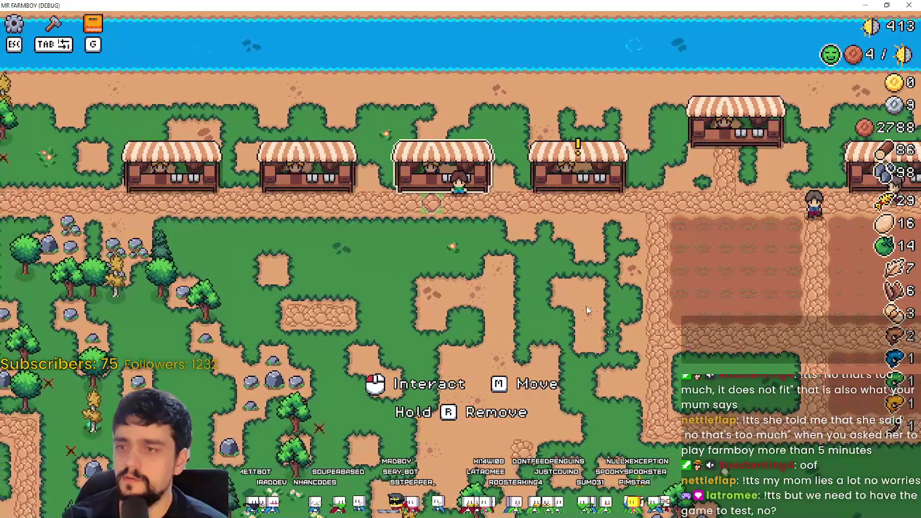
# - Reopen the crafting list, then review on_building_moving on line 204 of the script
pyautogui.press('s')
pyautogui.press('Tab')
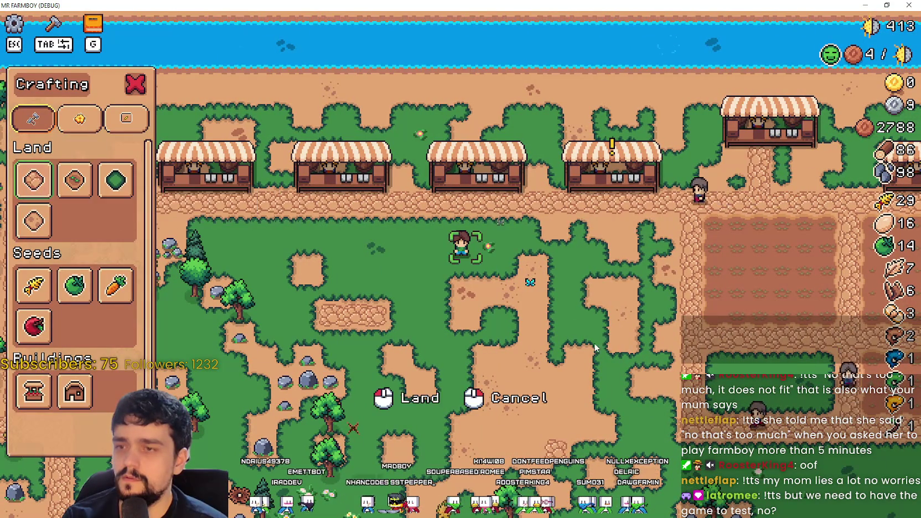
pyautogui.hotkey('alt', 'Tab')
pyautogui.click(665, 218)
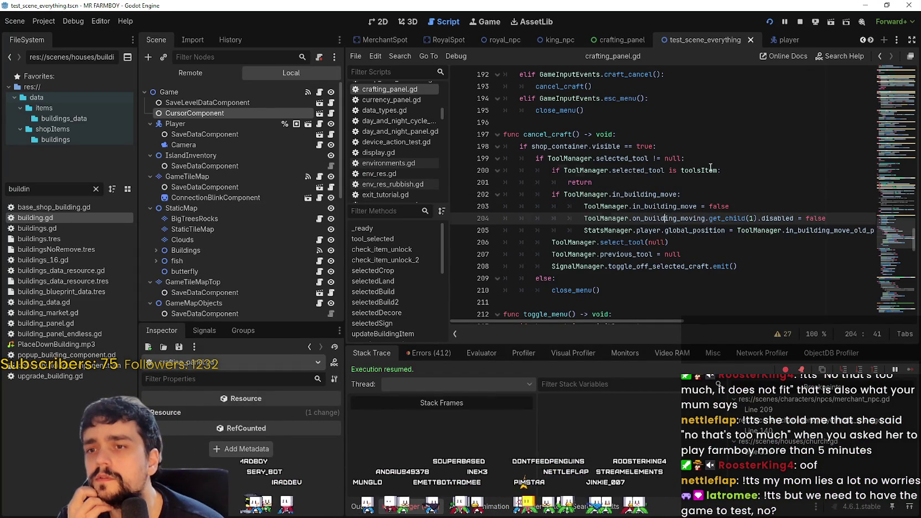
# - Review toolsItem and in_building_move on lines 200–202, then view ToolManager's live properties in the Remote tree
pyautogui.doubleClick(710, 170)
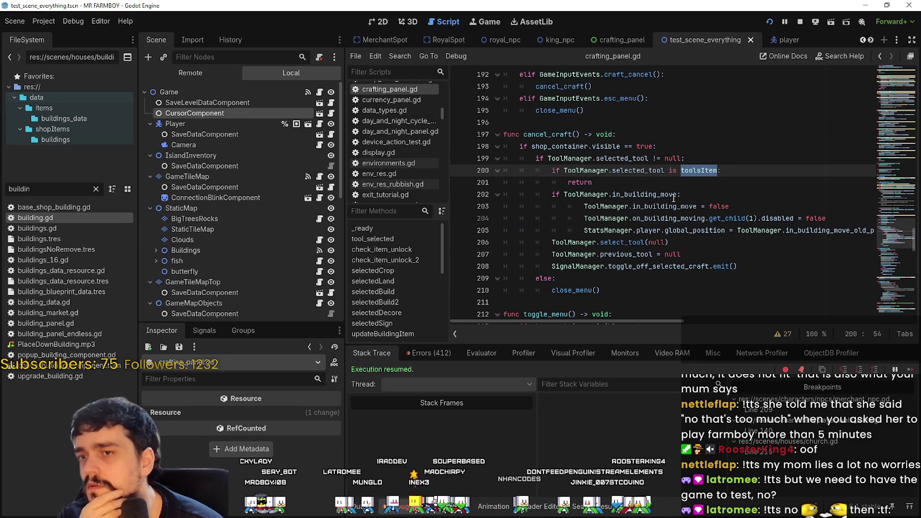
pyautogui.doubleClick(650, 193)
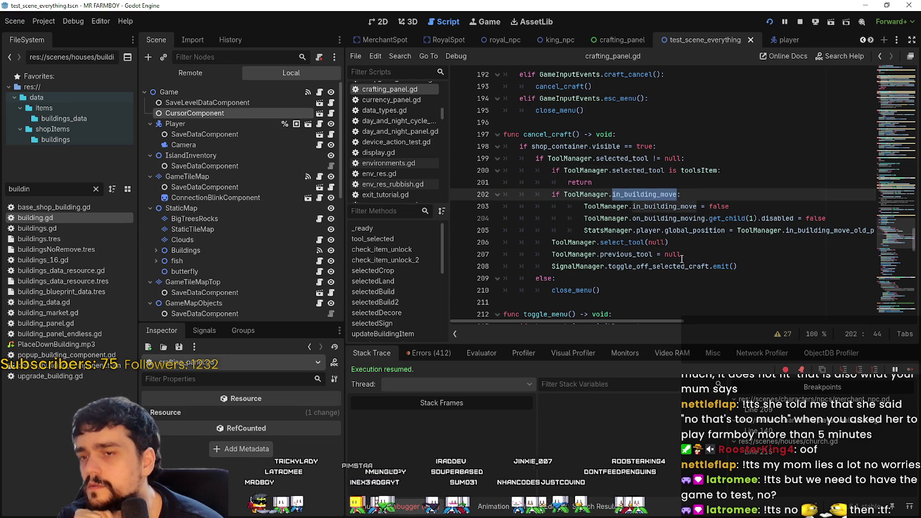
pyautogui.click(203, 71)
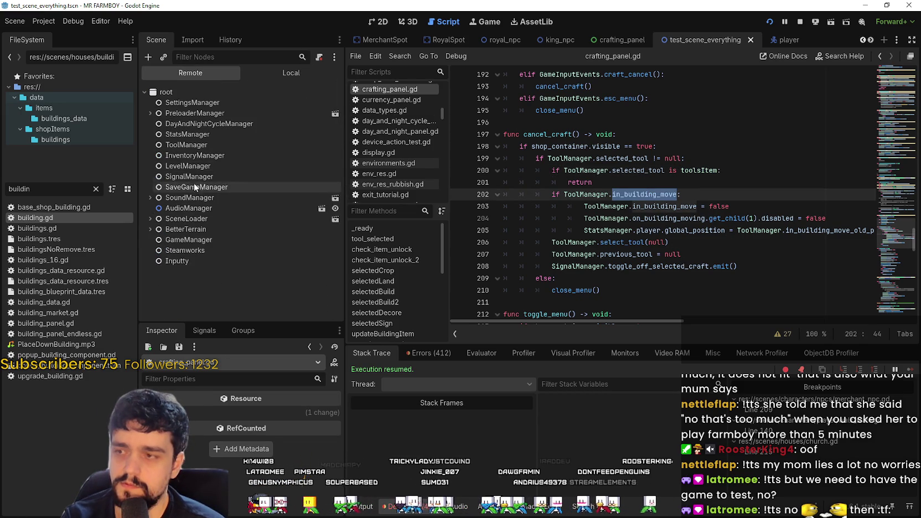
pyautogui.click(193, 145)
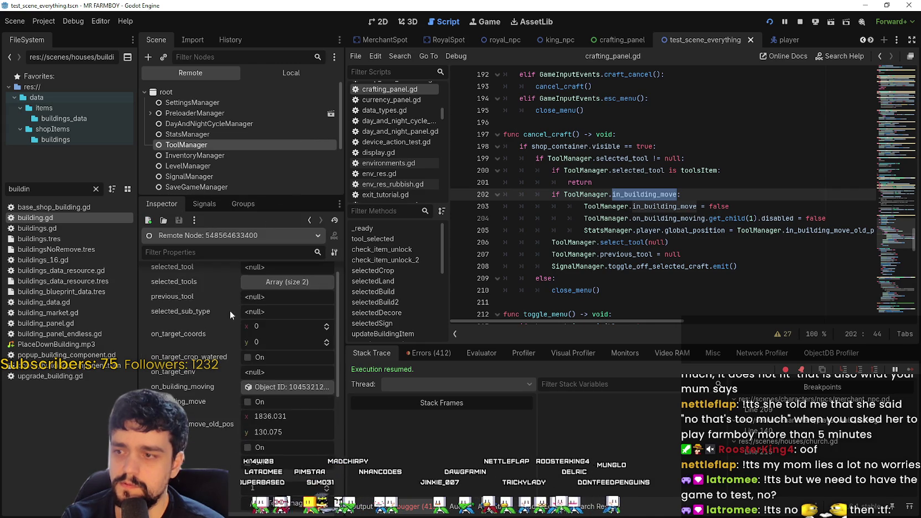
# - Shrink the game window, pick up the market stall and walk the farmer while carrying it
pyautogui.hotkey('alt', 'Tab')
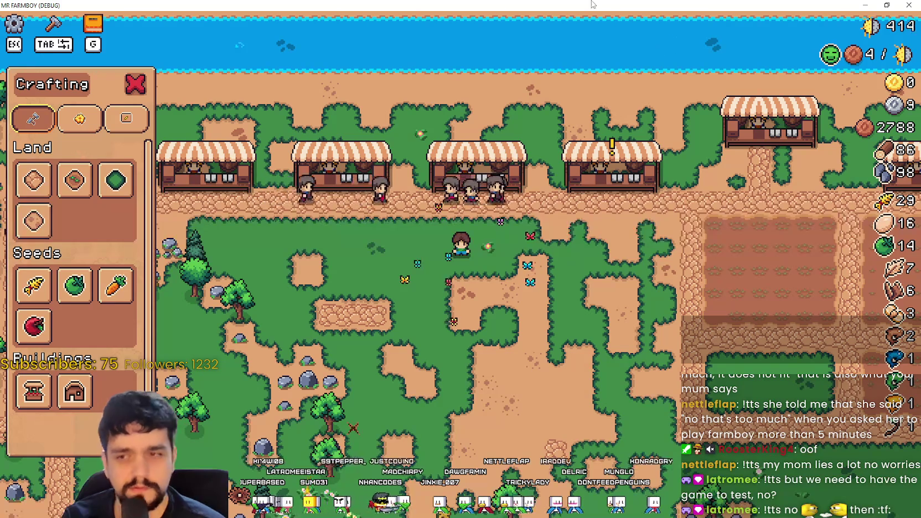
pyautogui.press('super+Down')
pyautogui.press('w')
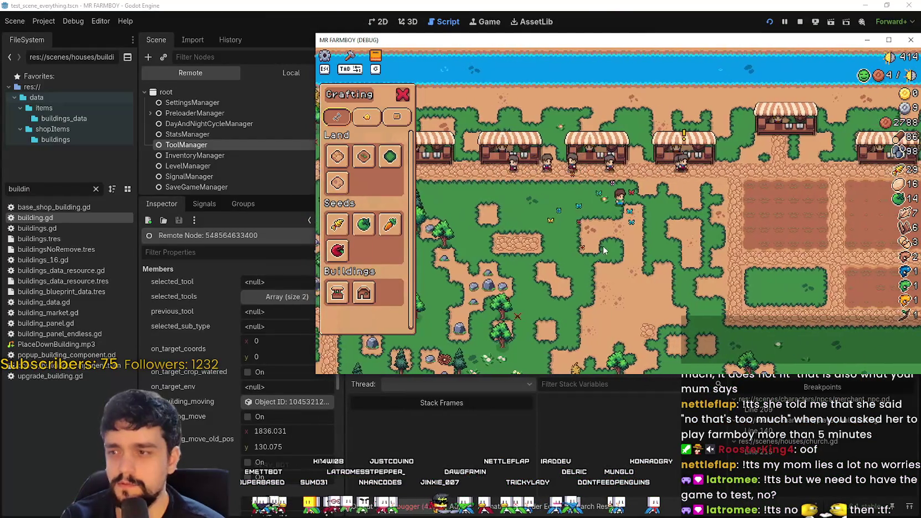
pyautogui.press('m')
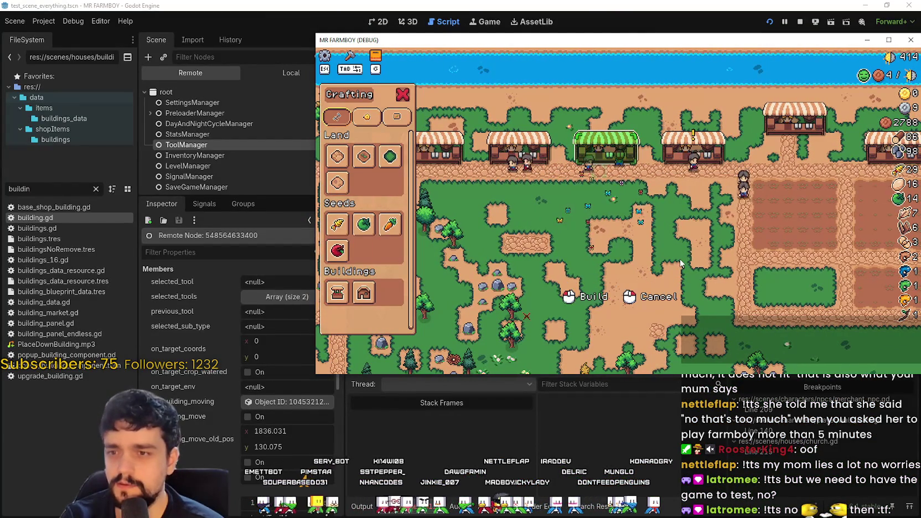
pyautogui.press('d')
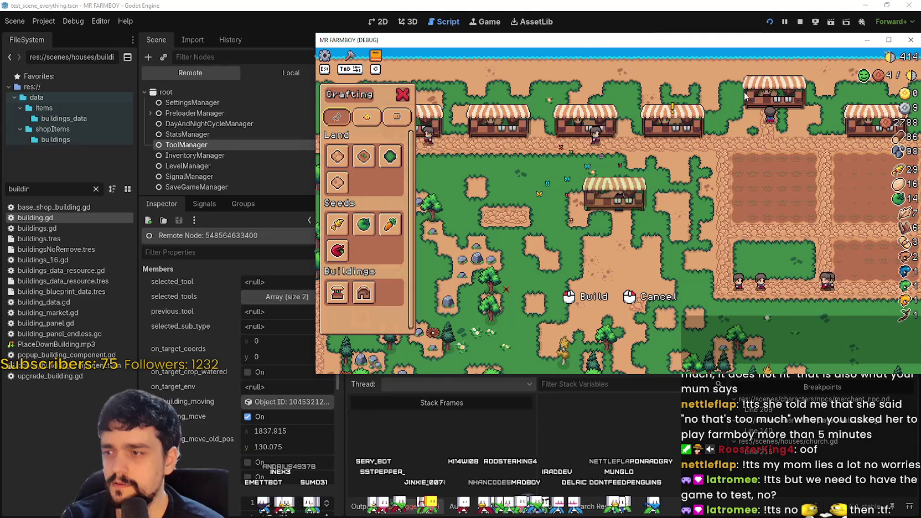
pyautogui.moveTo(774, 45)
pyautogui.mouseDown()
pyautogui.moveTo(696, 253)
pyautogui.moveTo(698, 273)
pyautogui.moveTo(705, 77)
pyautogui.mouseUp()
# - Cancel the stall move, move it again and place it slightly higher, then return to the editor
pyautogui.rightClick(644, 285)
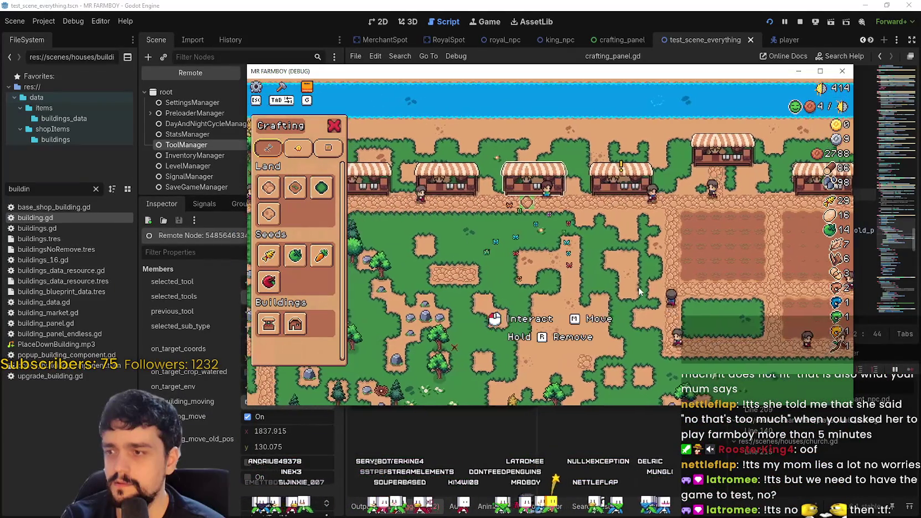
pyautogui.press('m')
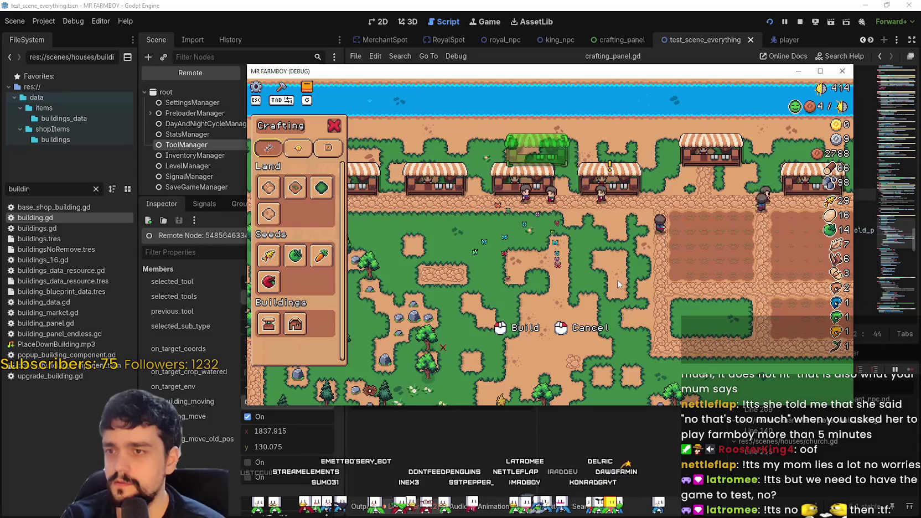
pyautogui.click(494, 262)
pyautogui.moveTo(404, 77)
pyautogui.mouseDown()
pyautogui.moveTo(478, 69)
pyautogui.moveTo(561, 41)
pyautogui.moveTo(439, 90)
pyautogui.mouseUp()
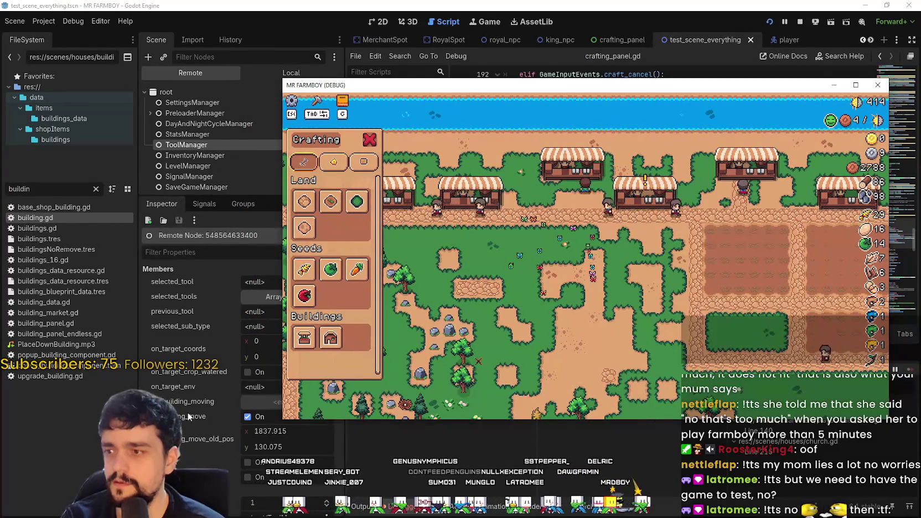
pyautogui.moveTo(372, 85)
pyautogui.mouseDown()
pyautogui.moveTo(457, 75)
pyautogui.moveTo(360, 122)
pyautogui.mouseUp()
pyautogui.click(560, 11)
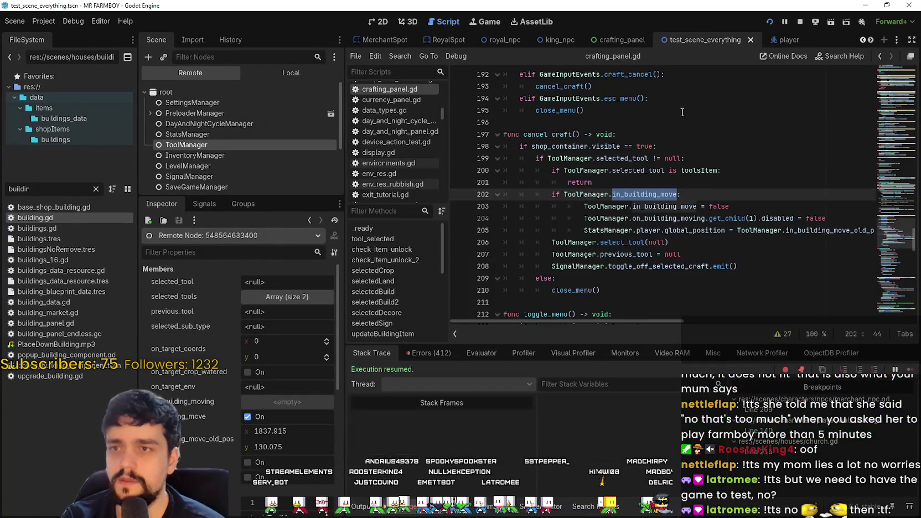
# - Inspect the in_building_move reset on line 203 of cancel_craft, then show the Local scene tree
pyautogui.click(672, 206)
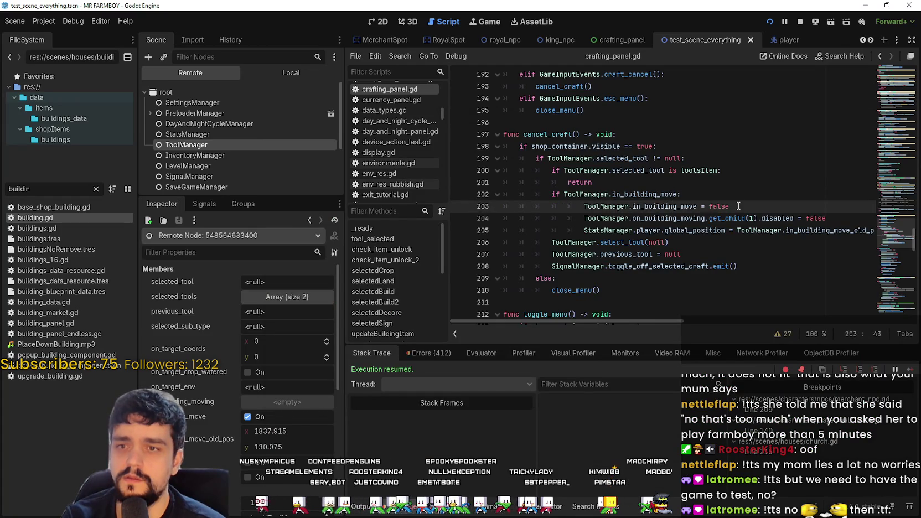
pyautogui.hotkey('shift', 'Home')
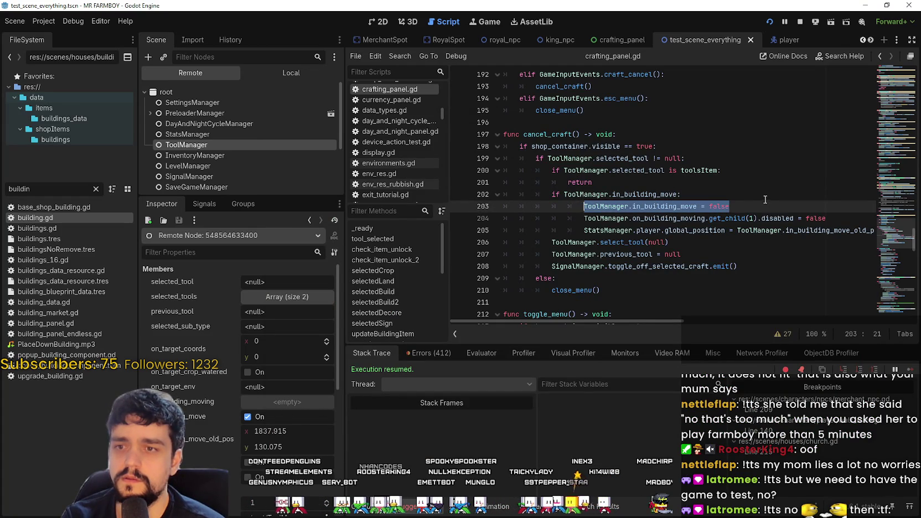
pyautogui.click(768, 206)
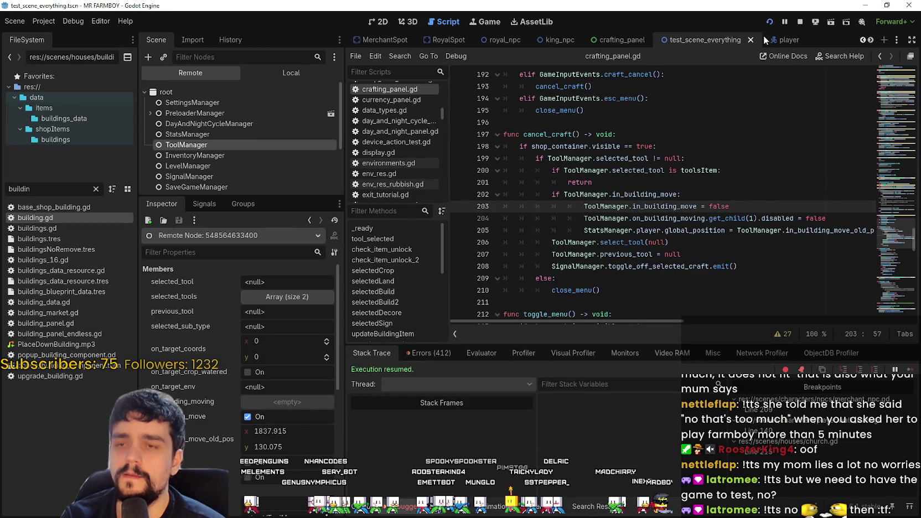
pyautogui.click(266, 73)
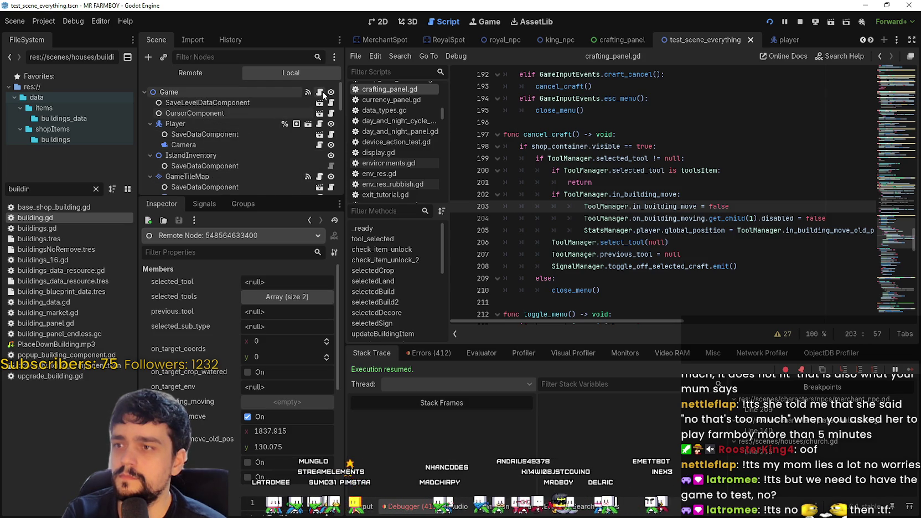
pyautogui.scroll(-3, 285, 158)
# - Trace uses of on_building_moving on lines 366 and 373
pyautogui.scroll(3, 293, 158)
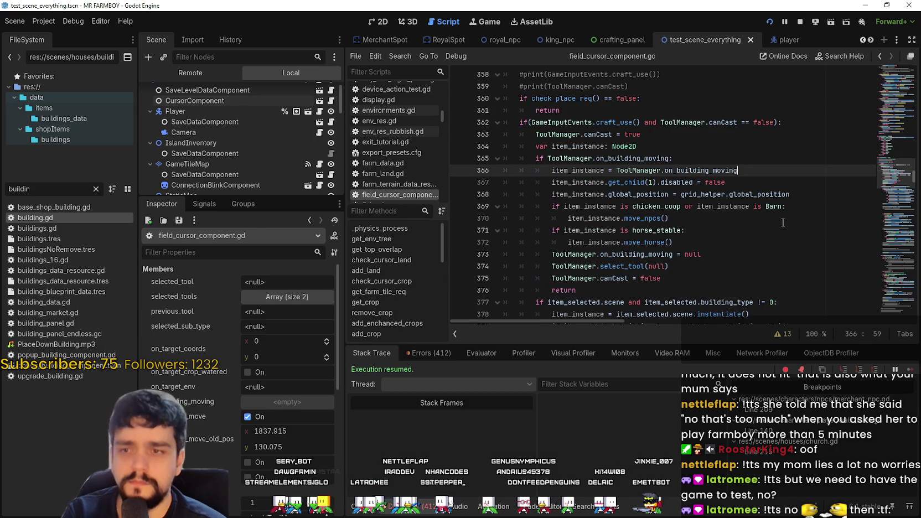
pyautogui.doubleClick(720, 170)
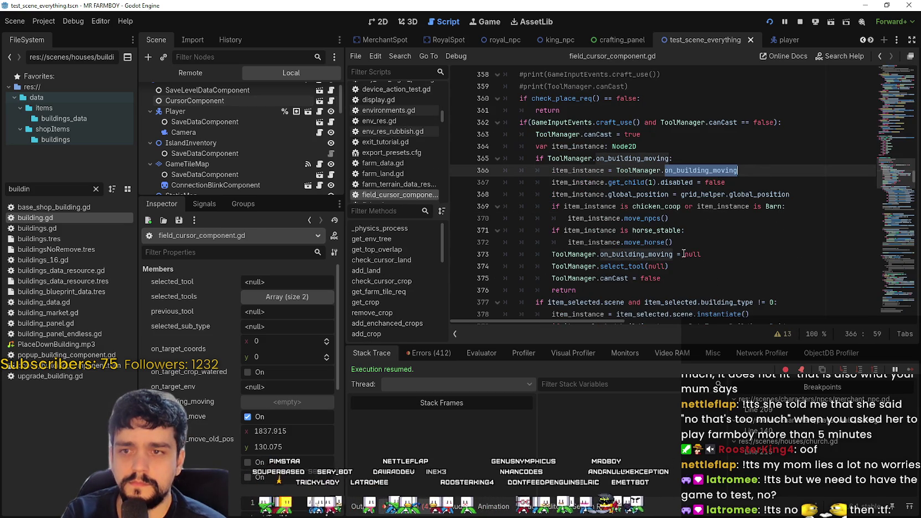
pyautogui.click(693, 168)
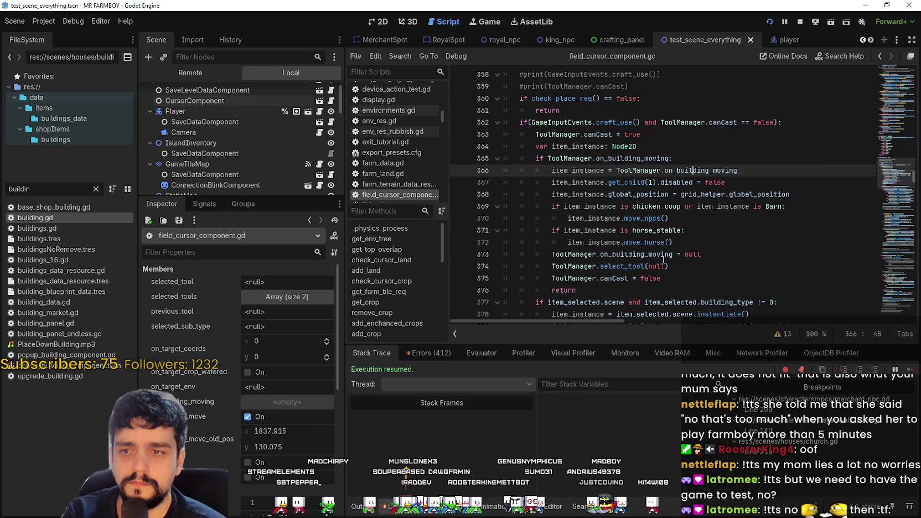
pyautogui.doubleClick(649, 255)
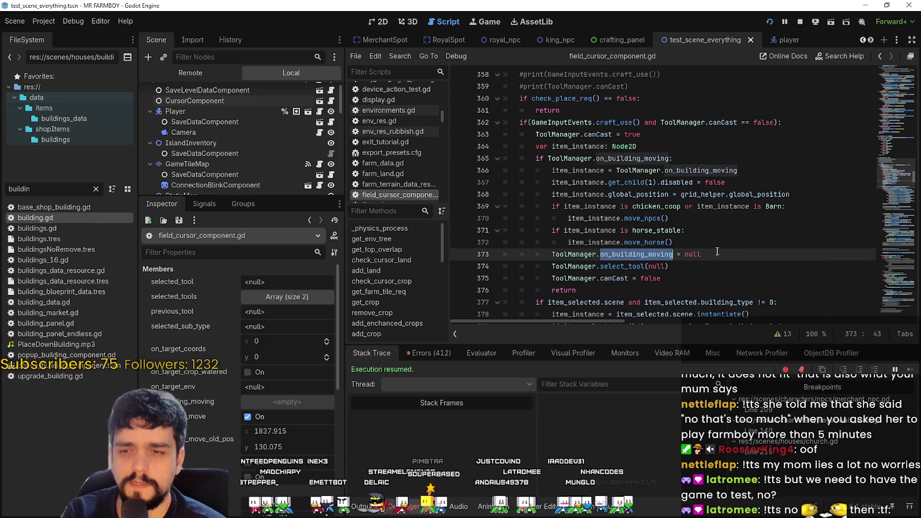
pyautogui.press('End')
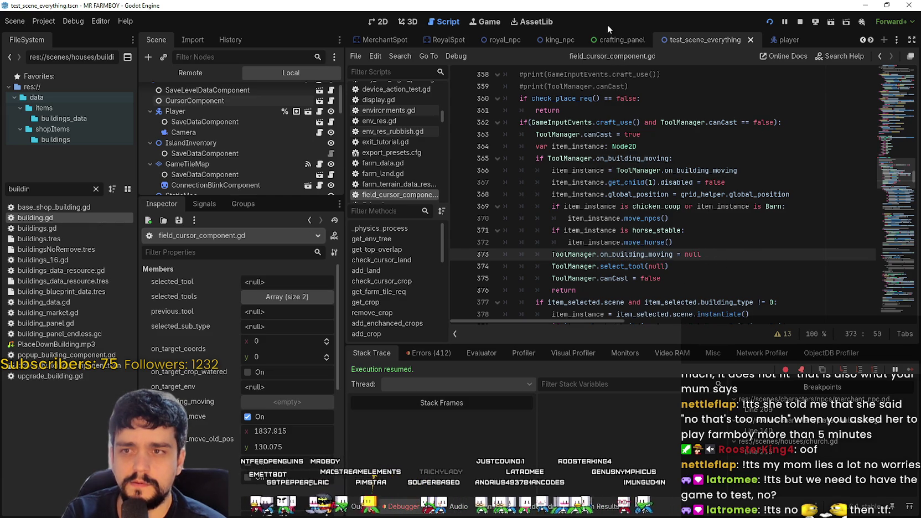
# - Compare with crafting_panel.gd, then reopen field_cursor_component.gd in test_scene_everything
pyautogui.click(614, 39)
pyautogui.click(319, 91)
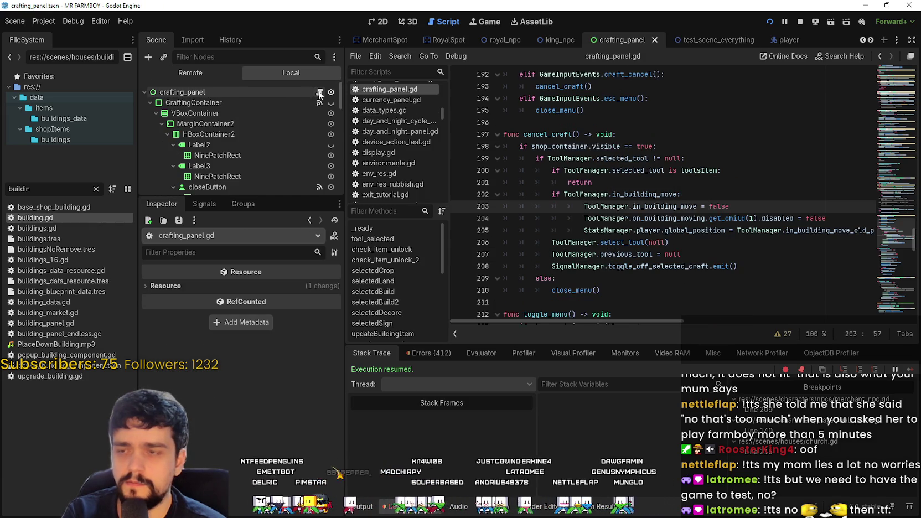
pyautogui.click(703, 40)
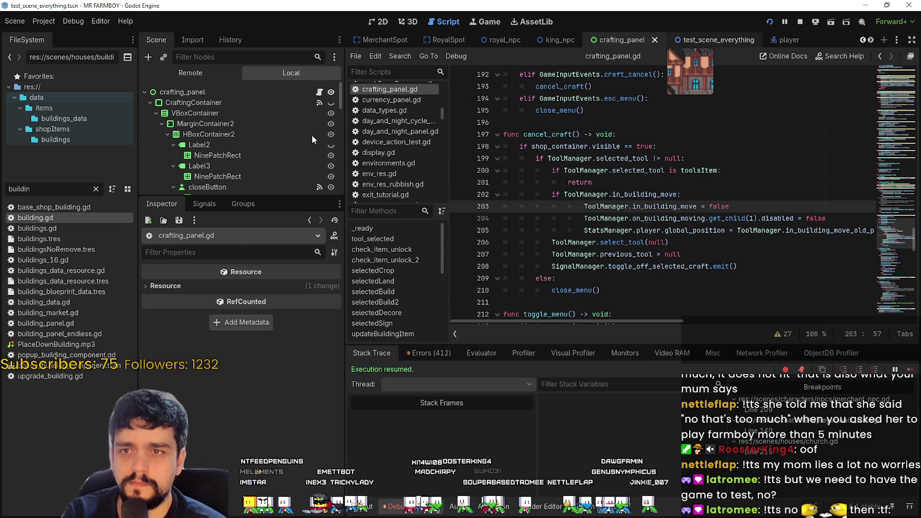
pyautogui.scroll(1, 325, 115)
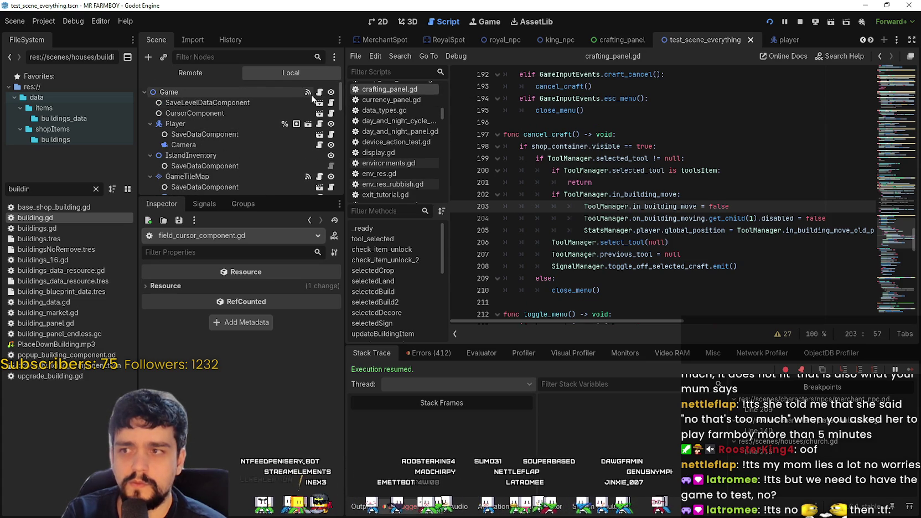
pyautogui.click(334, 113)
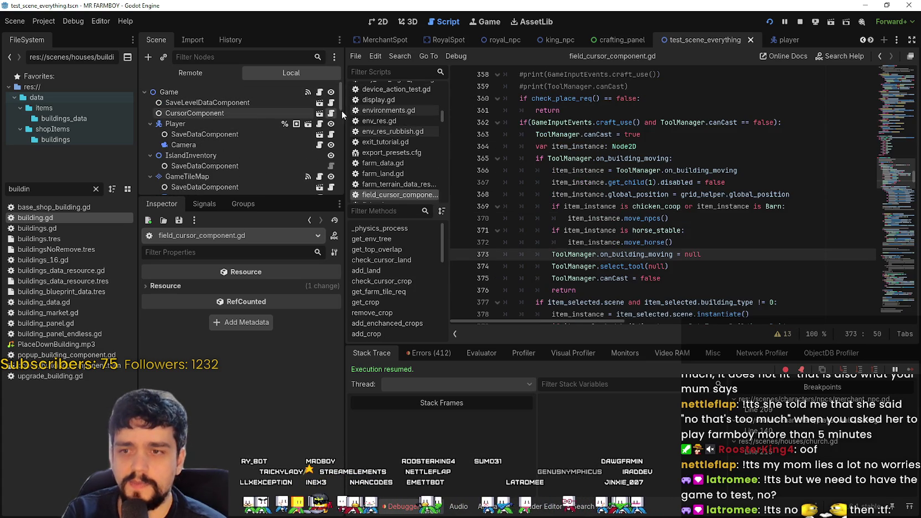
# - Add 'ToolManager.in_building_move = false' after line 373, save, and check ToolManager's live values
pyautogui.doubleClick(651, 253)
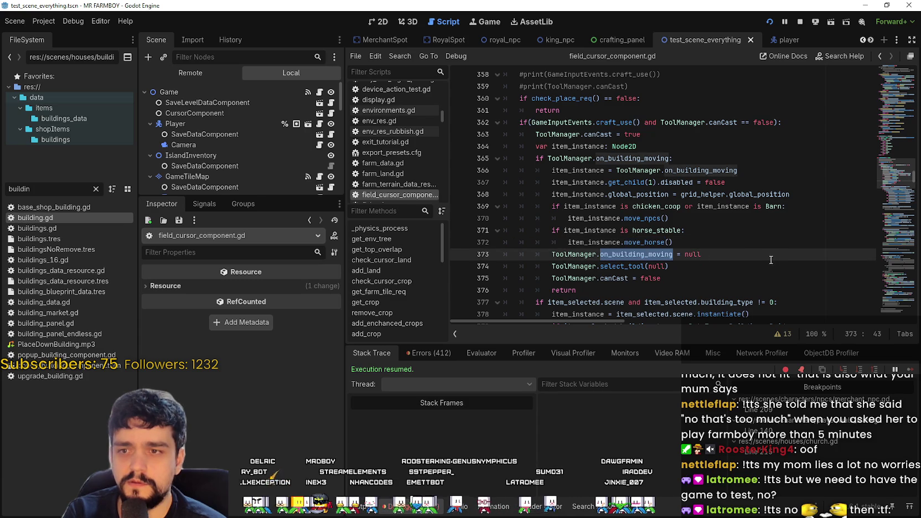
pyautogui.doubleClick(723, 254)
pyautogui.write('lse')
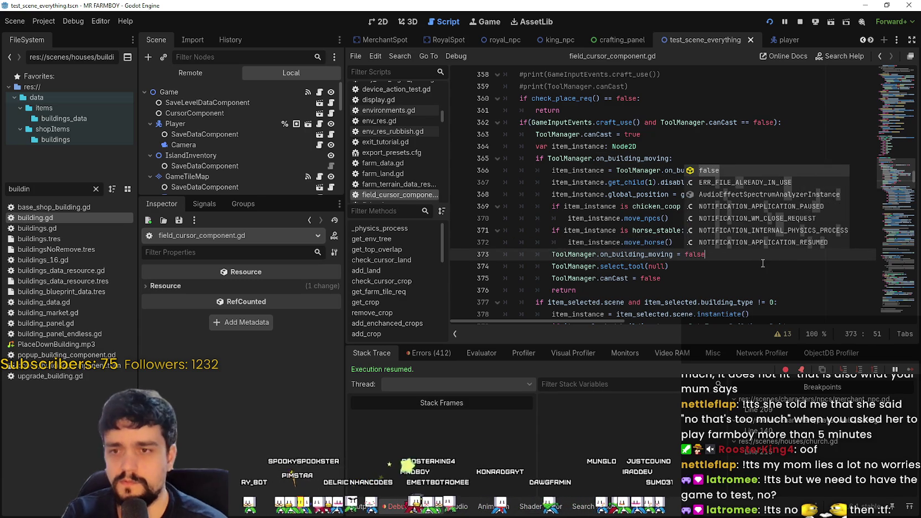
pyautogui.hotkey('ctrl', 's')
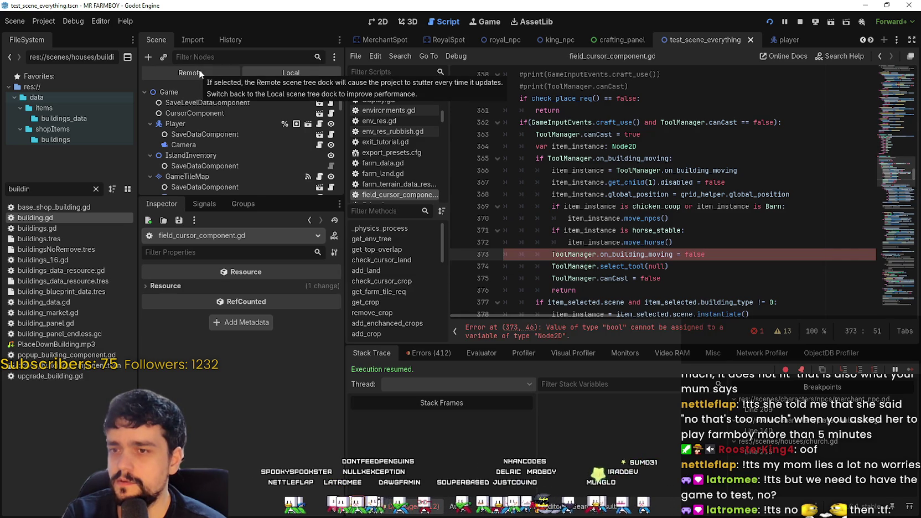
pyautogui.write('null')
pyautogui.click(725, 250)
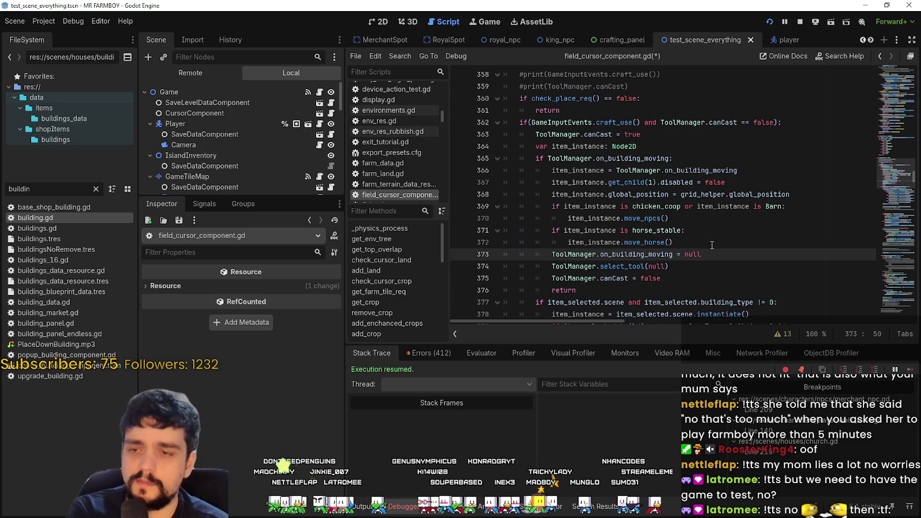
pyautogui.press('Return')
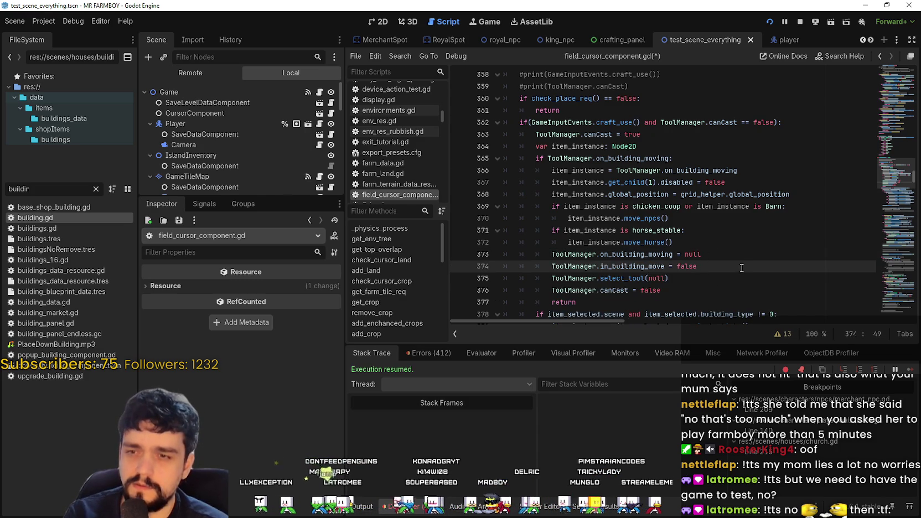
pyautogui.hotkey('ctrl', 's')
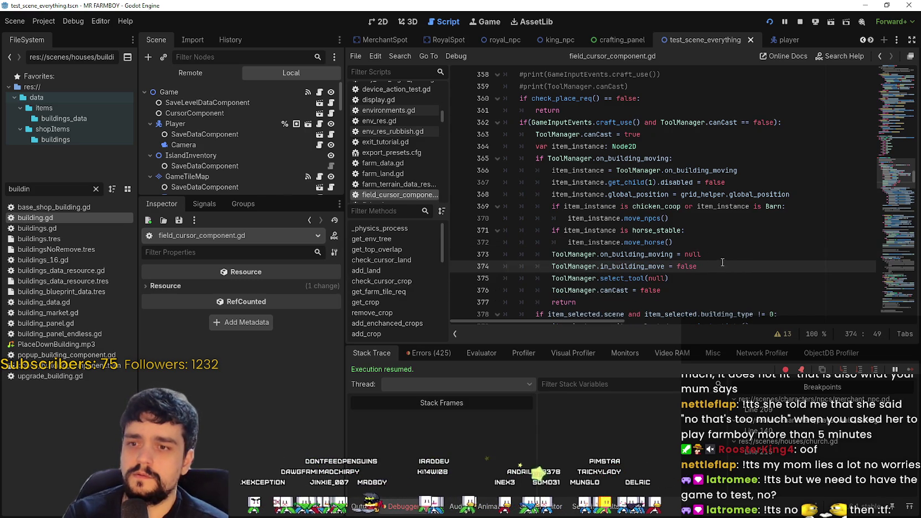
pyautogui.click(204, 70)
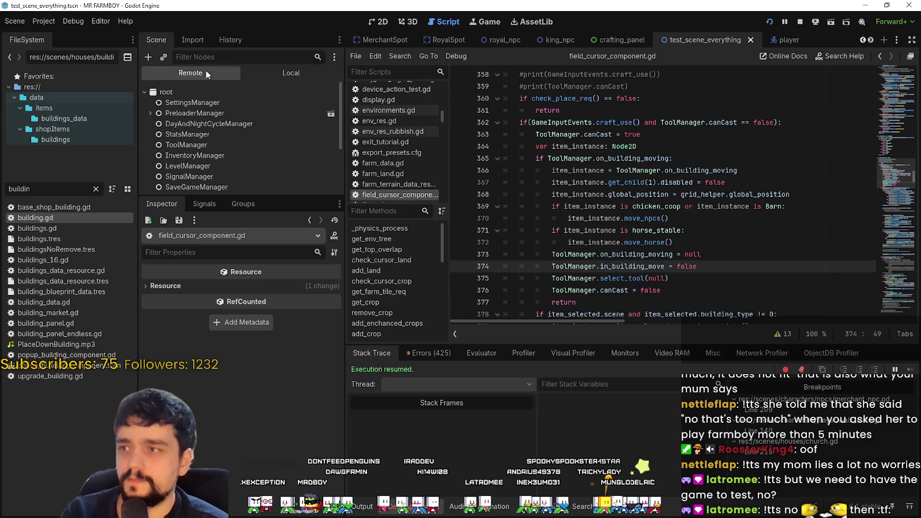
pyautogui.click(219, 144)
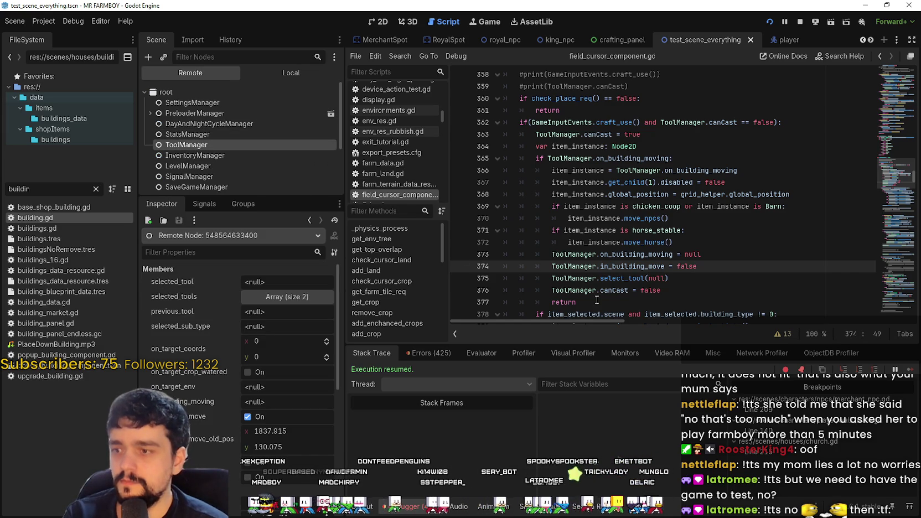